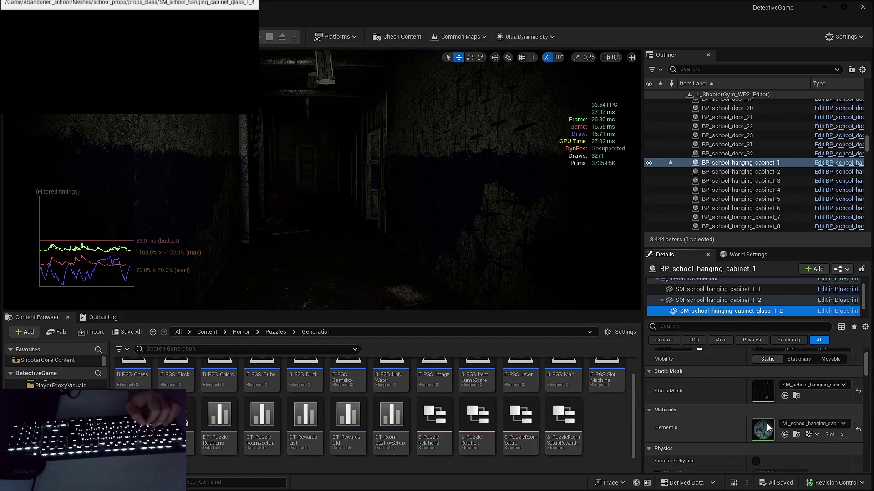
# Step: Inspect BP_school_lighting_1's lamp component SM_school_lighting_2 and its static mesh
pyautogui.click(728, 162)
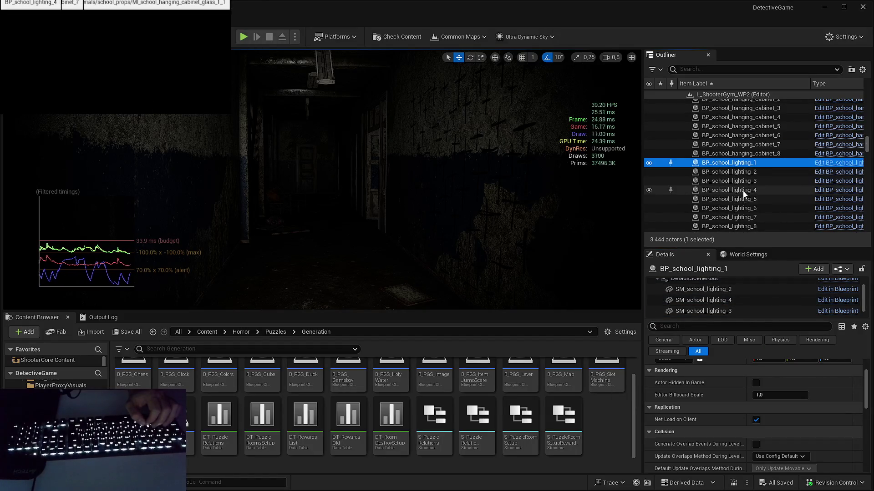
pyautogui.scroll(-6, 743, 190)
pyautogui.click(703, 291)
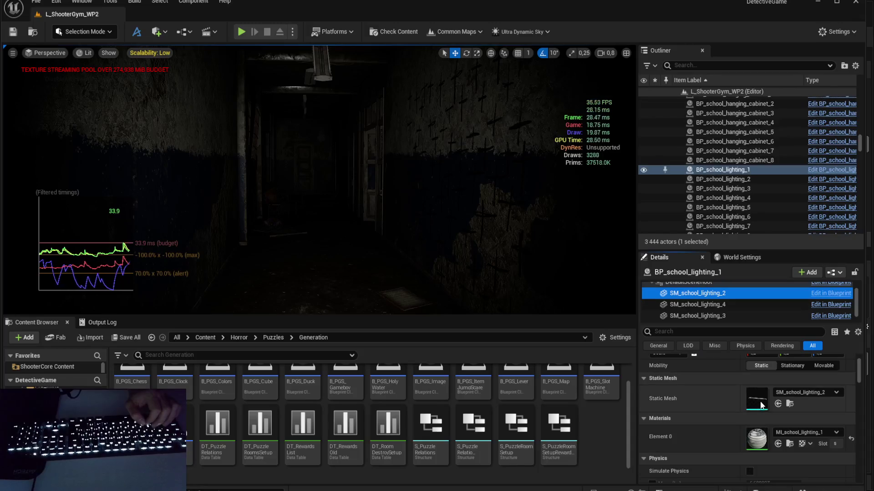
pyautogui.doubleClick(762, 404)
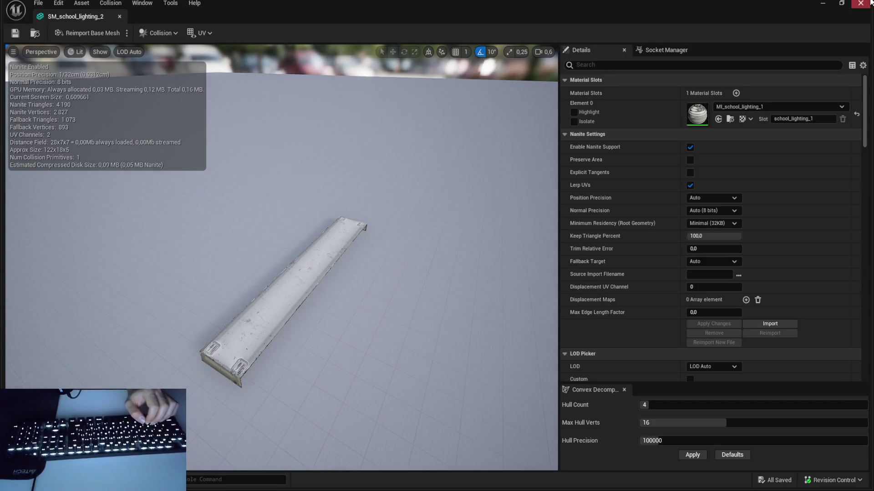
pyautogui.hotkey('alt', 'Tab')
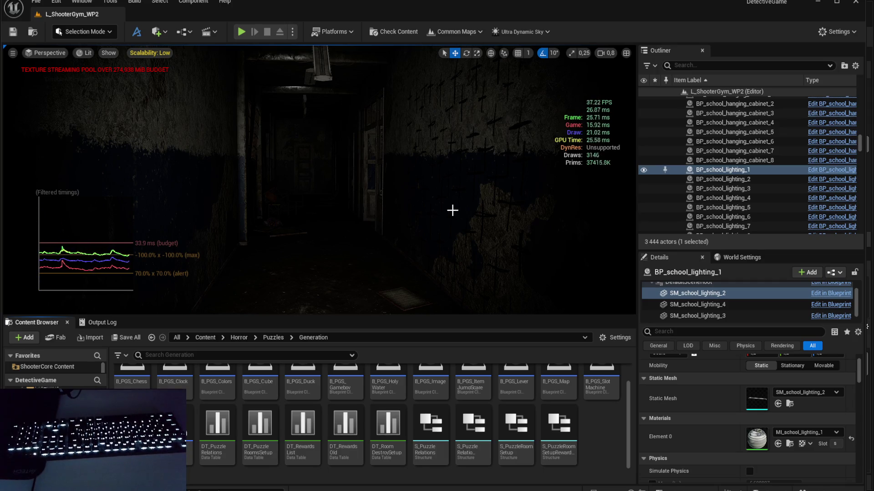
# Step: Check the lamp components of BP_school_lighting_7 and BP_school_lighting_12, viewing the SM_school_lighting_7 mesh
pyautogui.scroll(-2, 758, 168)
pyautogui.click(757, 166)
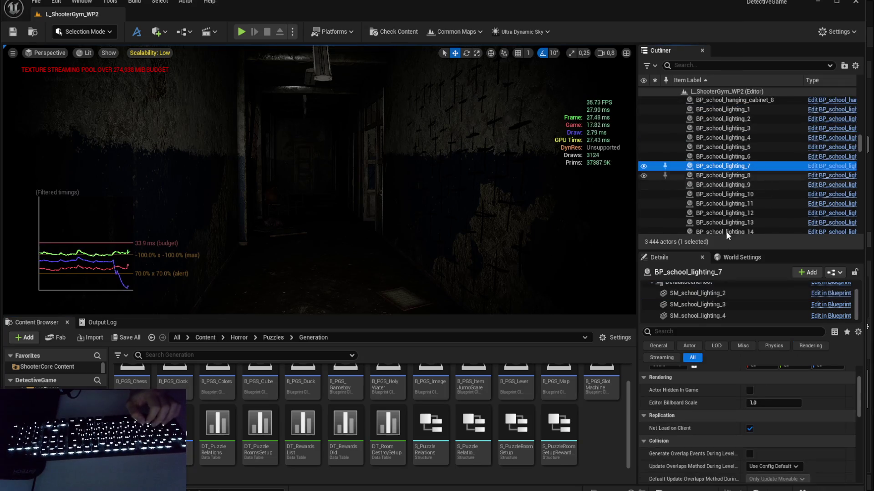
pyautogui.click(724, 312)
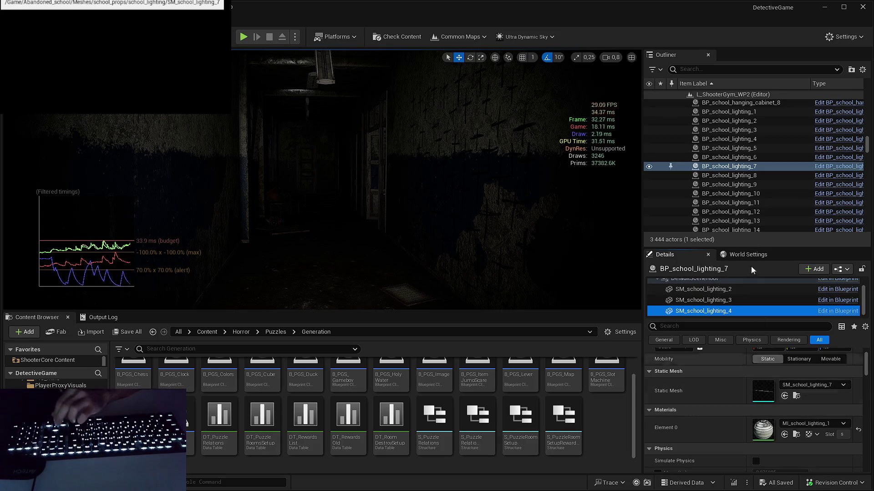
pyautogui.click(730, 212)
pyautogui.click(725, 312)
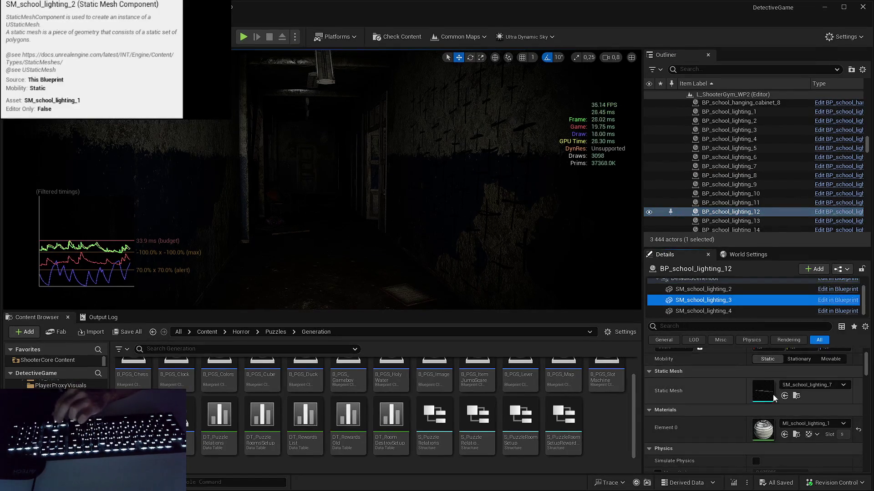
pyautogui.doubleClick(761, 391)
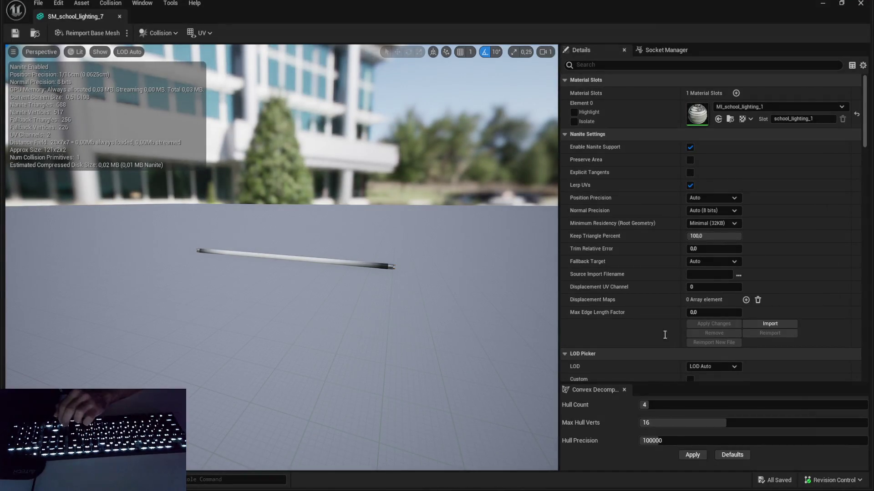
pyautogui.click(860, 2)
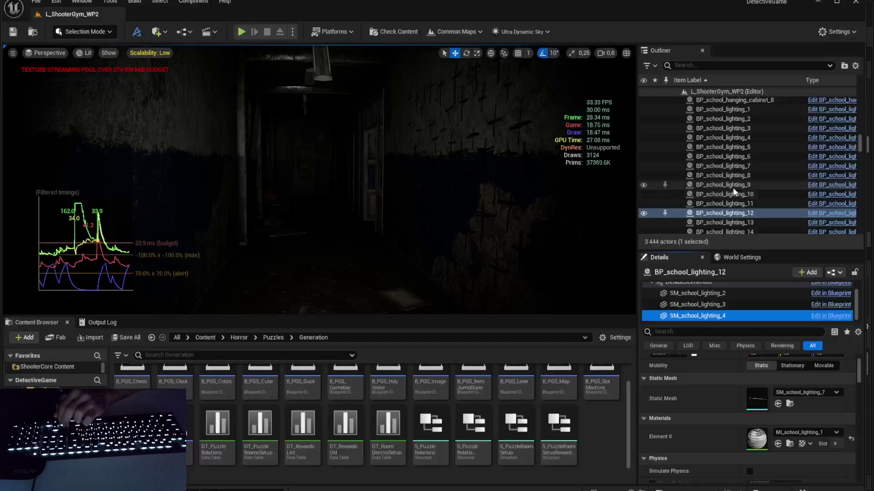
# Step: Focus on BP_school_lighting_9 and check lighting actors 8, 5, 10, 11 and 13
pyautogui.doubleClick(732, 185)
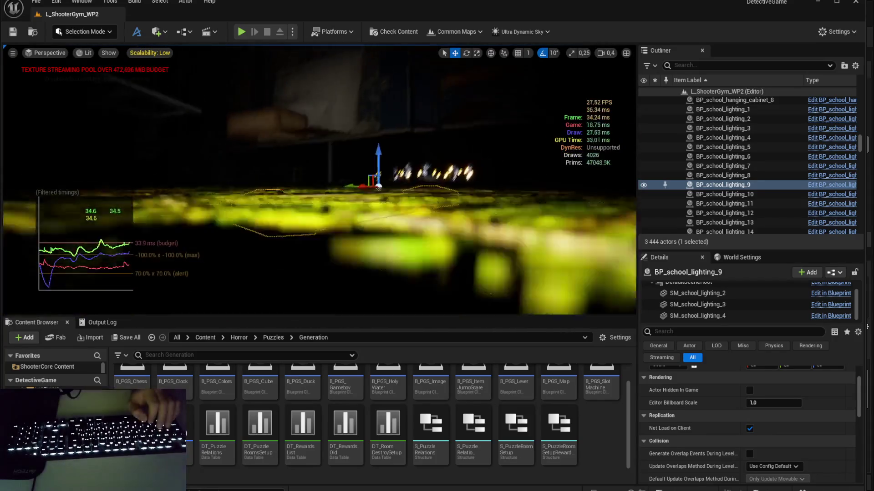
pyautogui.click(724, 175)
pyautogui.click(727, 147)
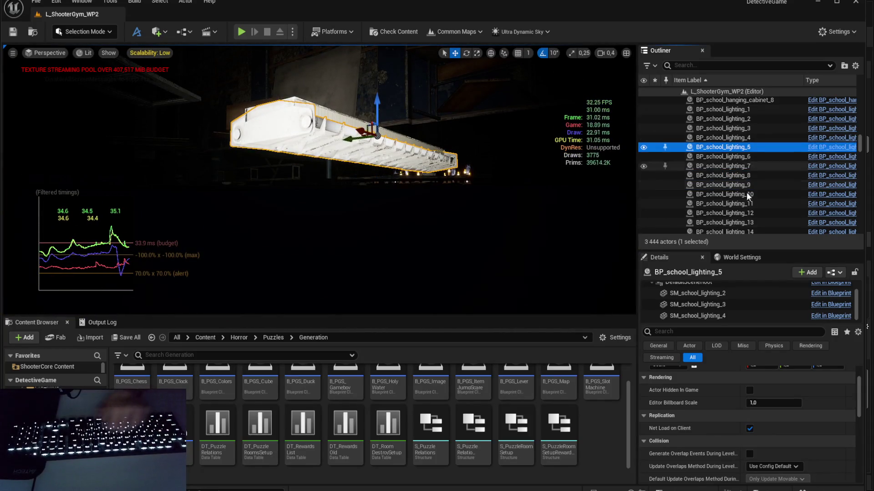
pyautogui.click(745, 194)
pyautogui.click(736, 205)
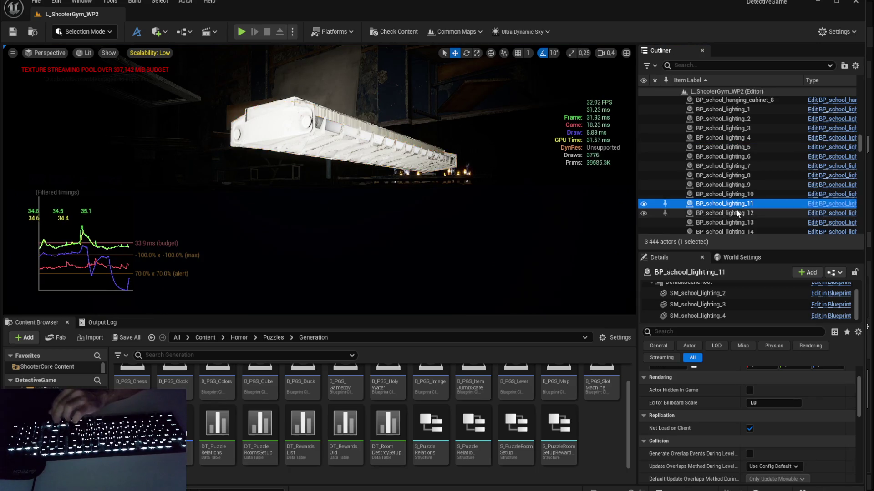
pyautogui.click(741, 223)
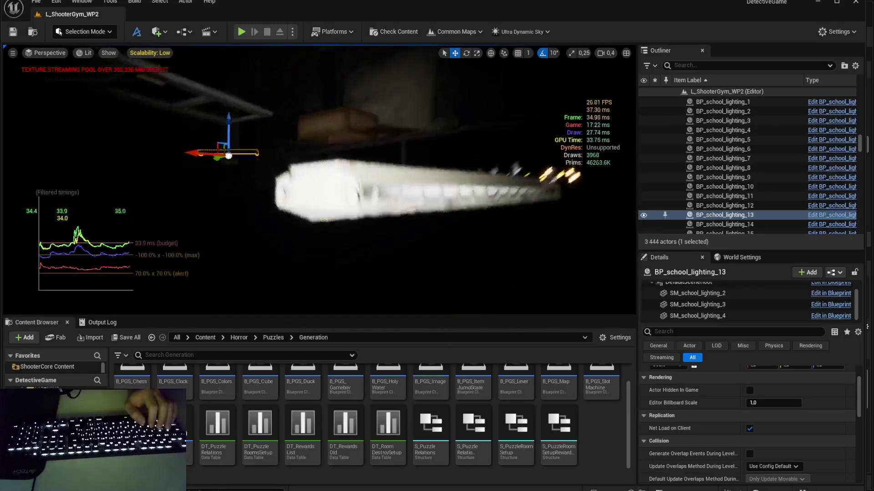
# Step: Delete the duplicate ceiling lights stacked at one spot, one after another
pyautogui.click(417, 154)
pyautogui.press('Delete')
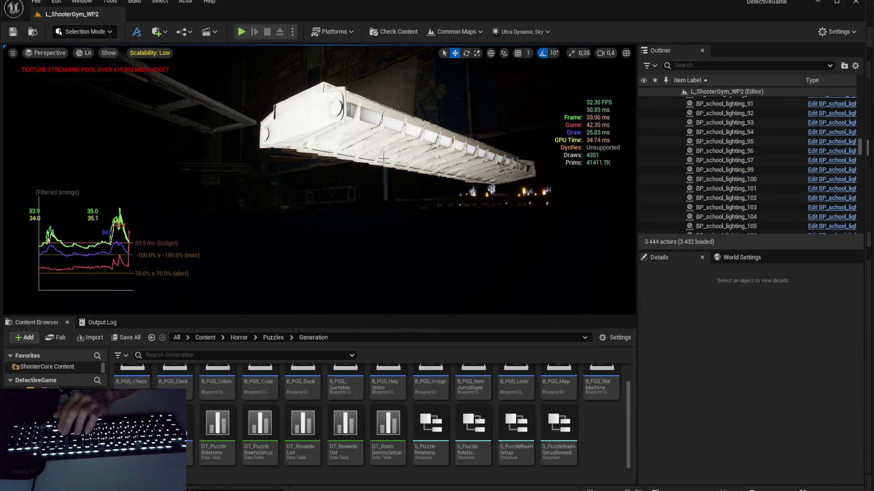
pyautogui.click(386, 154)
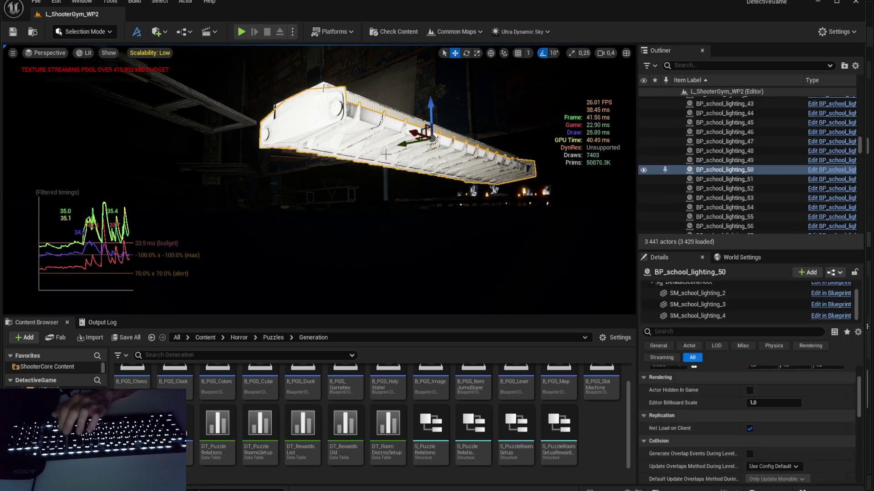
pyautogui.press('Delete')
pyautogui.click(387, 153)
pyautogui.press('Delete')
pyautogui.click(388, 153)
pyautogui.press('Delete')
pyautogui.click(387, 153)
pyautogui.press('Delete')
pyautogui.click(387, 153)
pyautogui.press('Delete')
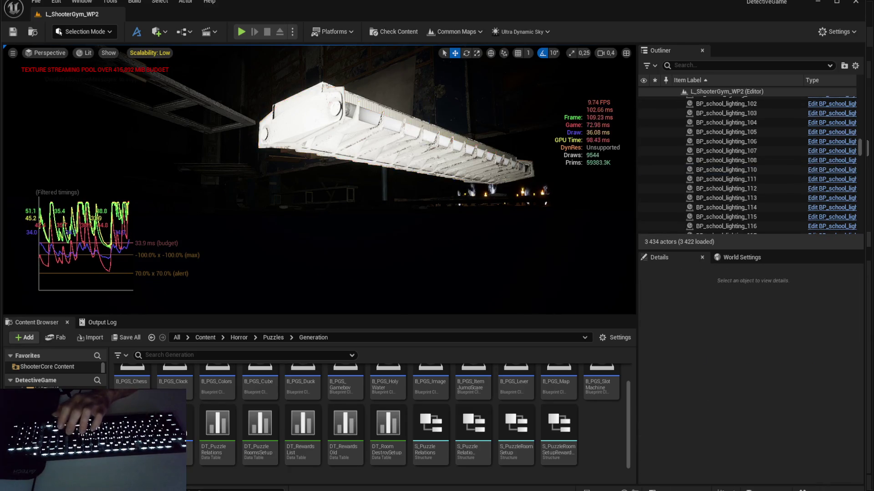
pyautogui.click(387, 153)
pyautogui.press('Delete')
pyautogui.click(387, 153)
pyautogui.press('Delete')
pyautogui.click(389, 149)
pyautogui.press('Delete')
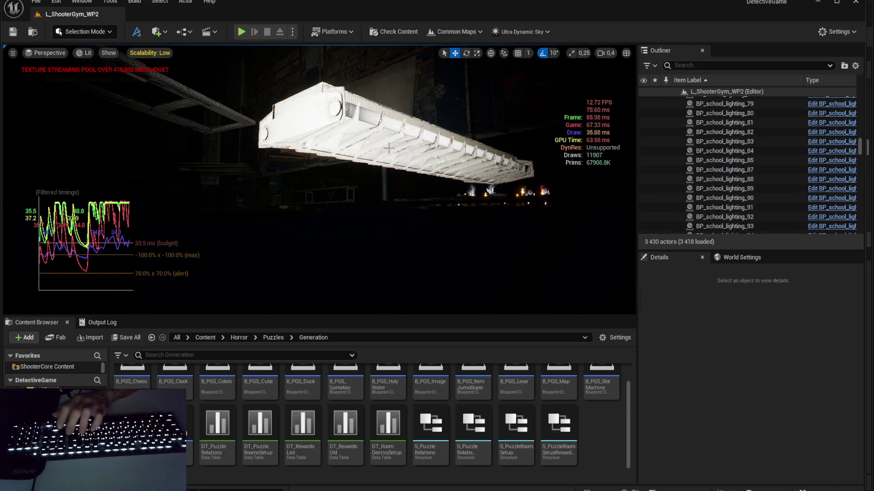
pyautogui.click(387, 147)
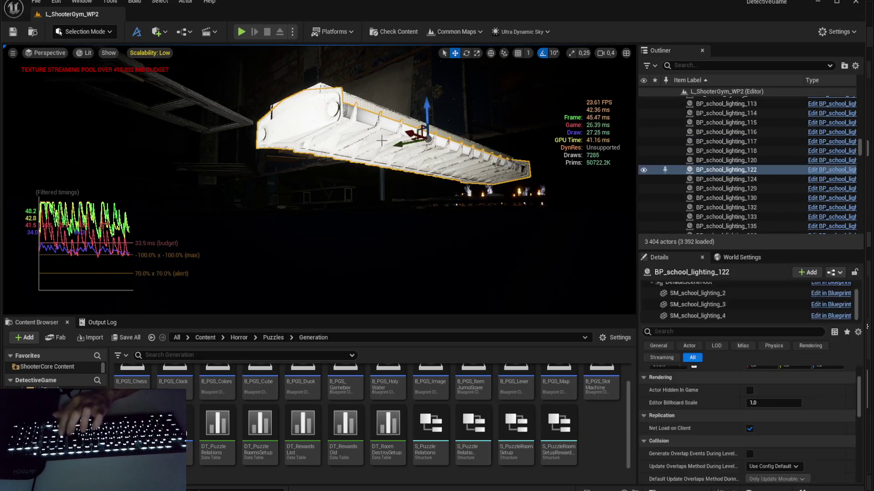
pyautogui.press('Delete')
pyautogui.press('Delete')
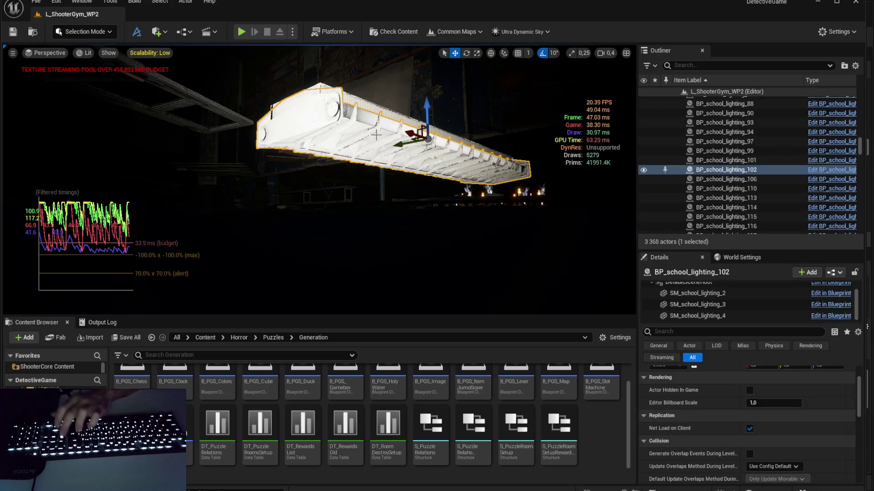
# Step: Delete the next stack of duplicate ceiling lights one by one, then clear the selection
pyautogui.click(376, 134)
pyautogui.press('Delete')
pyautogui.click(376, 135)
pyautogui.press('Delete')
pyautogui.click(376, 134)
pyautogui.press('Delete')
pyautogui.click(375, 134)
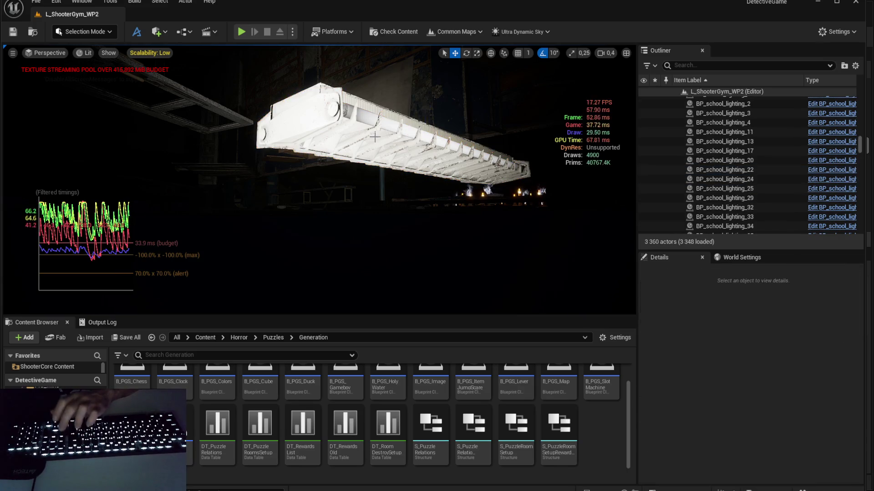
pyautogui.press('Delete')
pyautogui.click(375, 135)
pyautogui.press('Delete')
pyautogui.click(375, 134)
pyautogui.press('Delete')
pyautogui.click(375, 137)
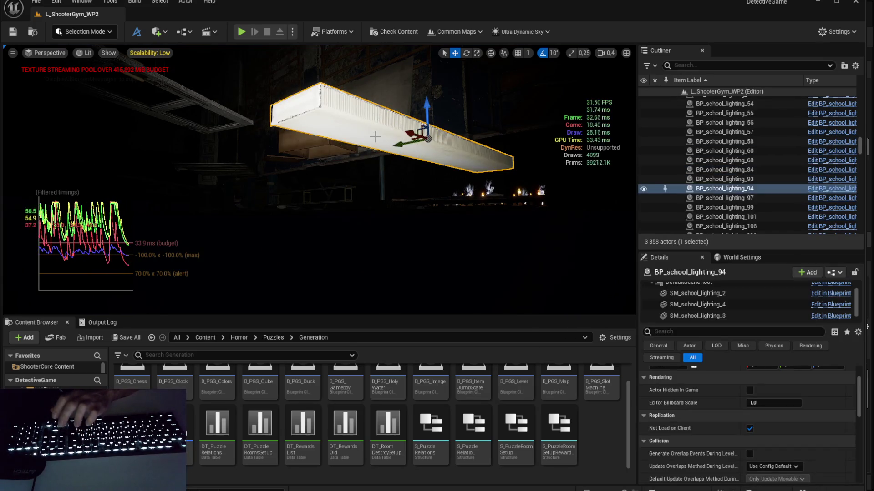
pyautogui.press('Delete')
pyautogui.click(374, 135)
pyautogui.press('Delete')
pyautogui.click(374, 135)
pyautogui.press('Delete')
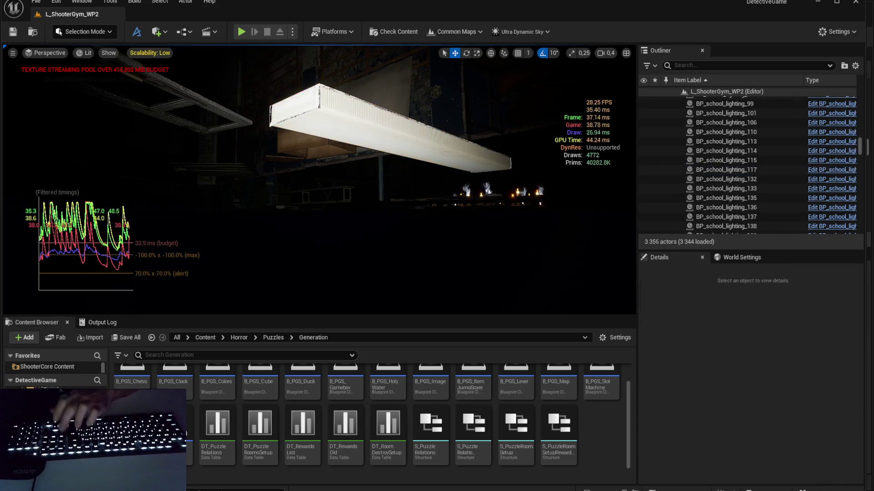
pyautogui.click(374, 136)
pyautogui.press('Delete')
pyautogui.click(374, 136)
pyautogui.press('Delete')
pyautogui.click(374, 136)
pyautogui.press('Delete')
pyautogui.click(374, 135)
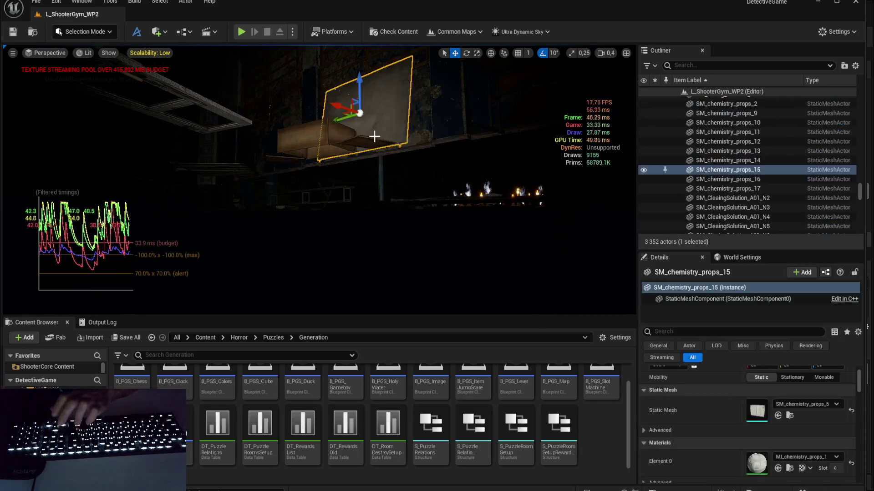
pyautogui.press('Escape')
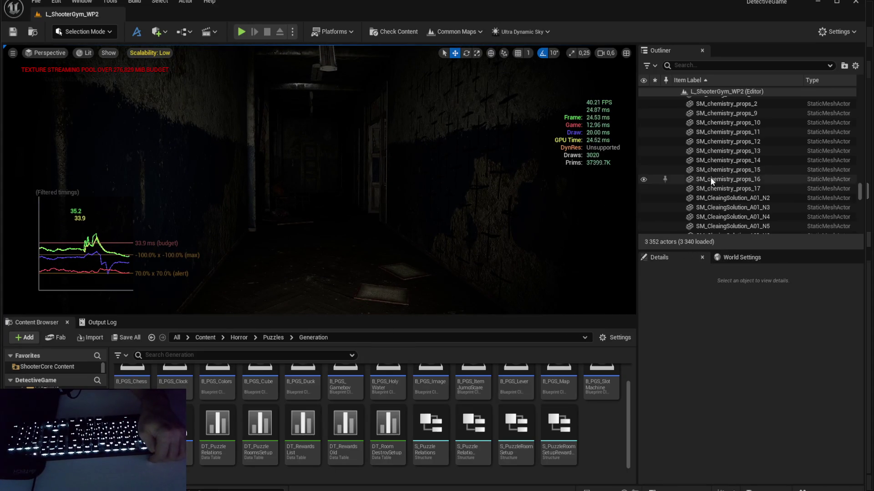
# Step: Select BP_school_window_1 through BP_school_window_68 in the Outliner, 56 window actors in all
pyautogui.scroll(3, 726, 118)
pyautogui.scroll(10, 731, 130)
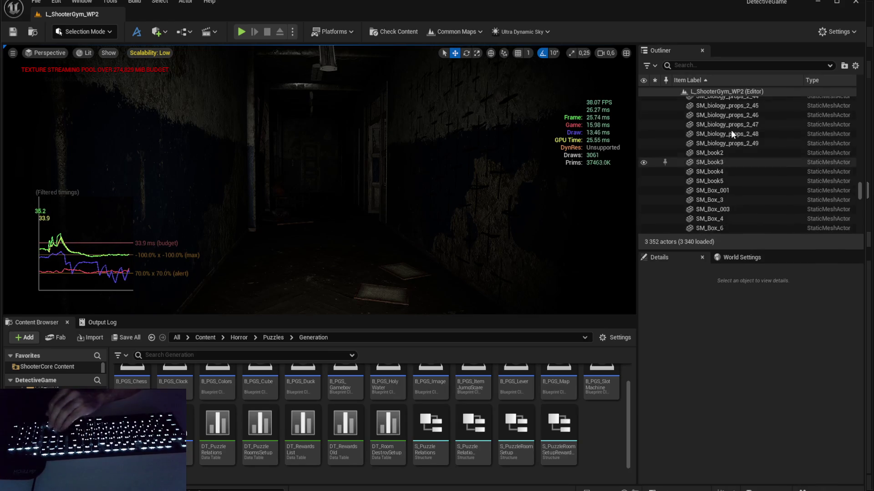
pyautogui.scroll(10, 739, 196)
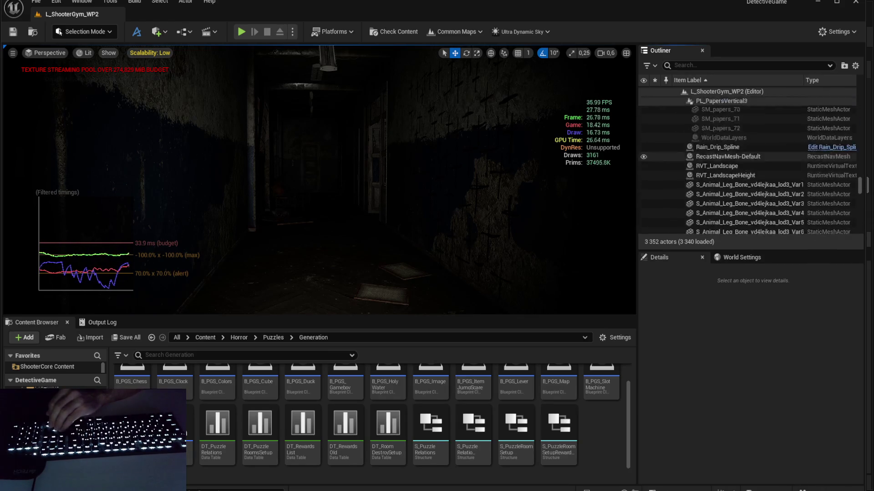
pyautogui.scroll(10, 743, 182)
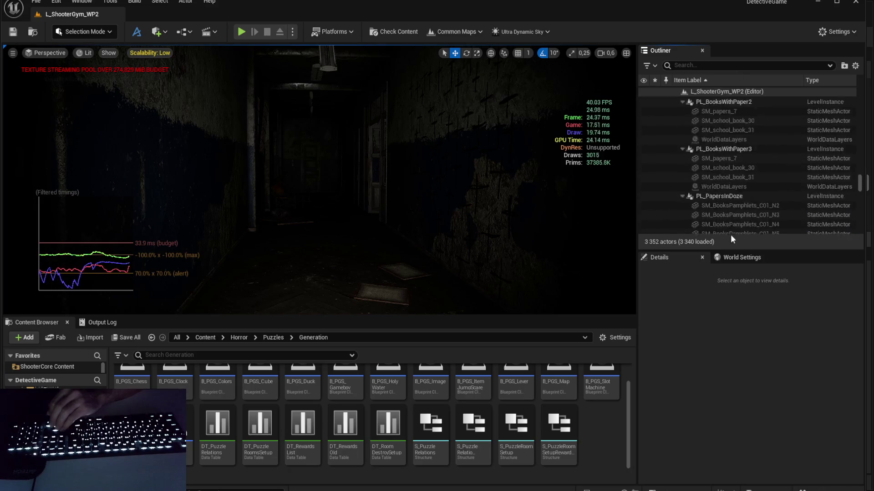
pyautogui.scroll(10, 742, 168)
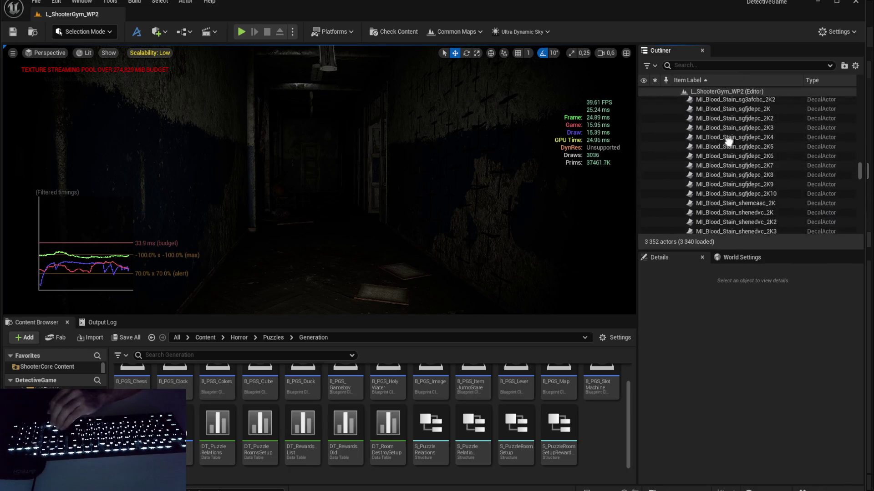
pyautogui.scroll(10, 739, 182)
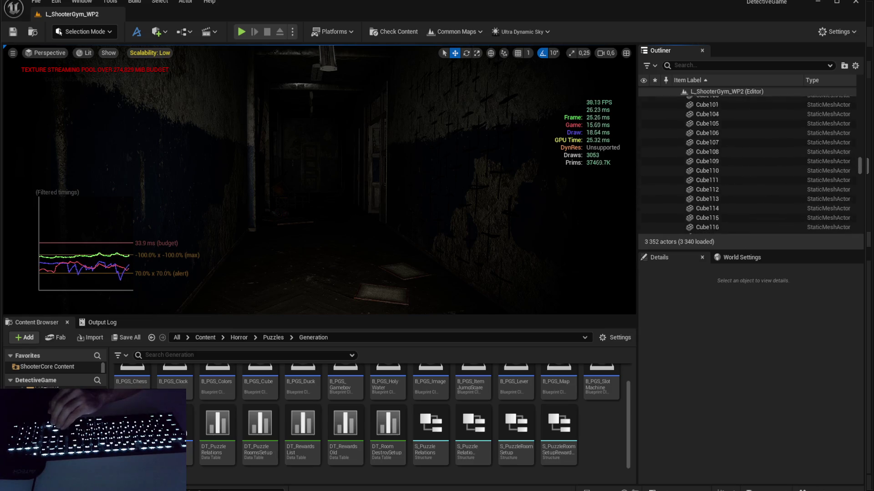
pyautogui.scroll(10, 732, 177)
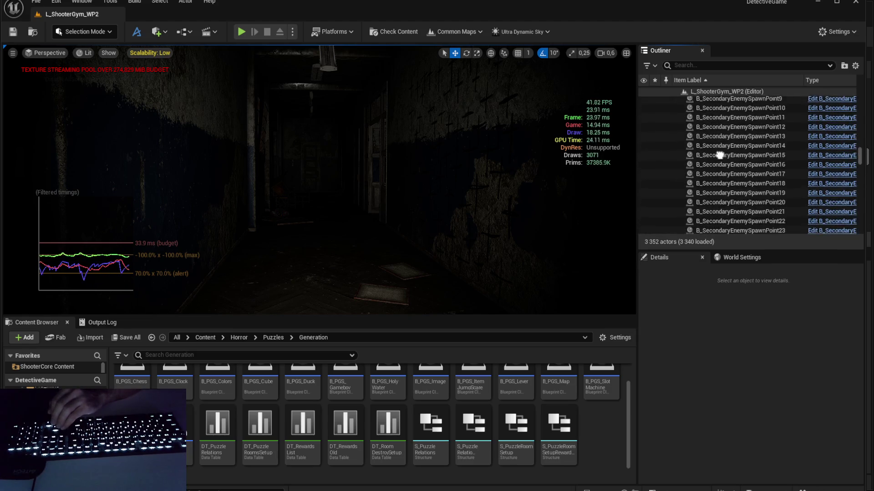
pyautogui.scroll(10, 713, 158)
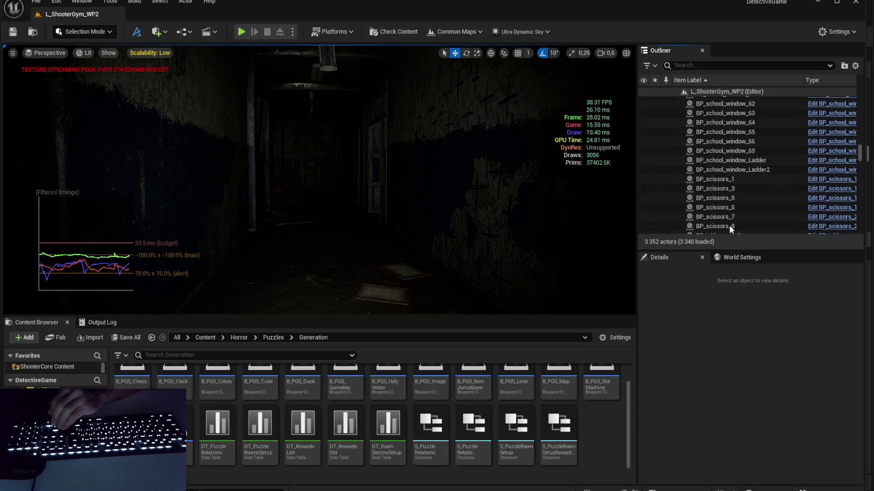
pyautogui.scroll(-10, 726, 137)
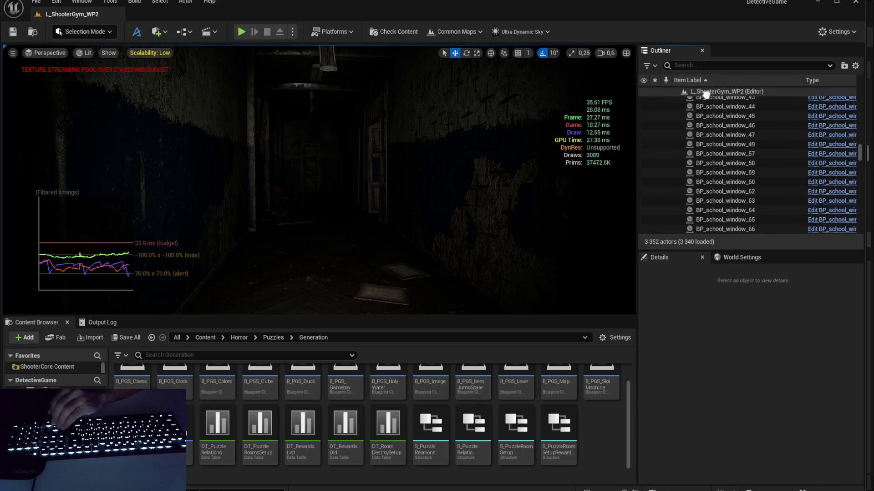
pyautogui.click(728, 144)
pyautogui.scroll(2, 733, 201)
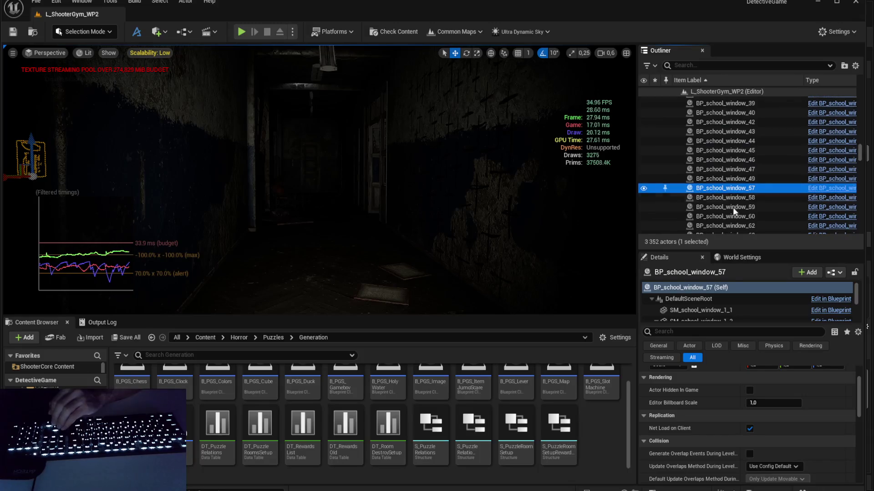
pyautogui.scroll(-5, 728, 291)
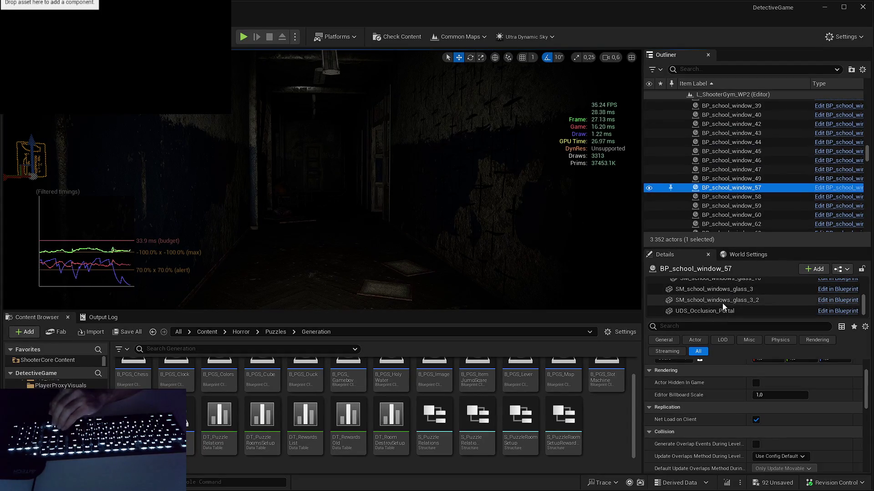
pyautogui.scroll(5, 725, 301)
pyautogui.scroll(1, 734, 157)
pyautogui.scroll(10, 734, 157)
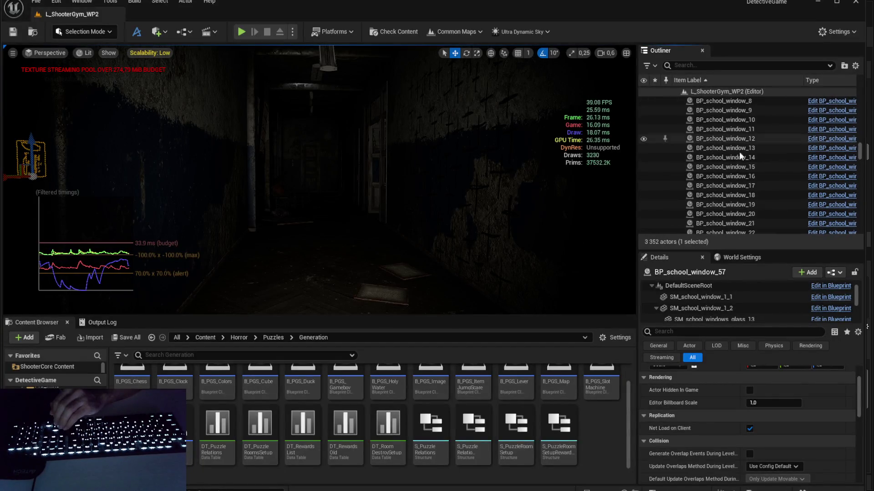
pyautogui.scroll(3, 739, 192)
pyautogui.click(736, 141)
pyautogui.scroll(-12, 739, 150)
pyautogui.scroll(-5, 742, 182)
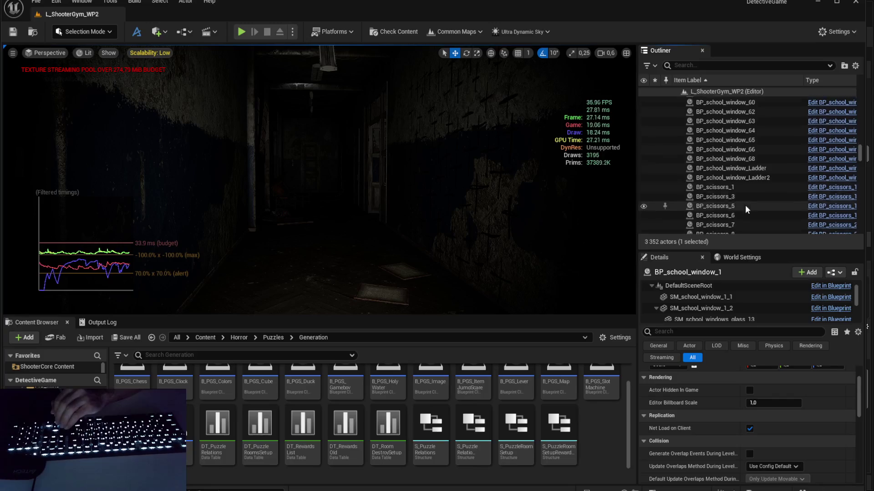
pyautogui.keyDown('shift'); pyautogui.click(740, 173); pyautogui.keyUp('shift')
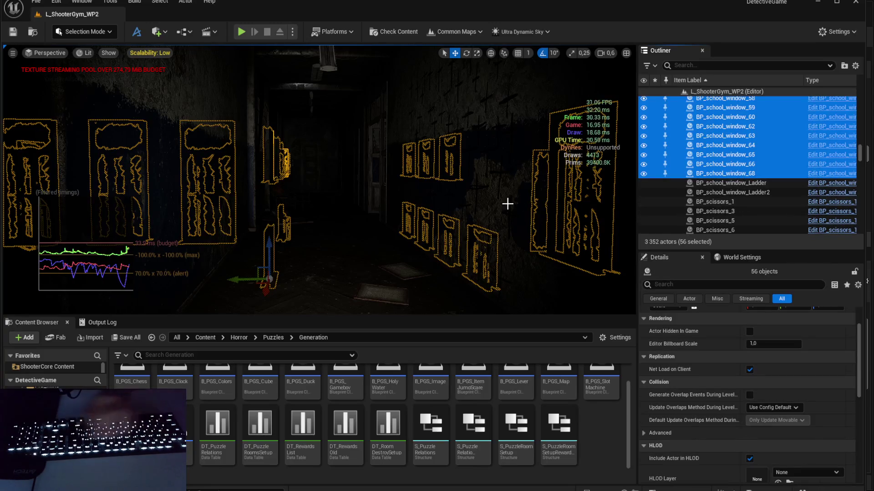
# Step: Delete the 56 windows, undo it, then show BP_school_window_26's SM_school_window_1_1 frame material
pyautogui.press('Delete')
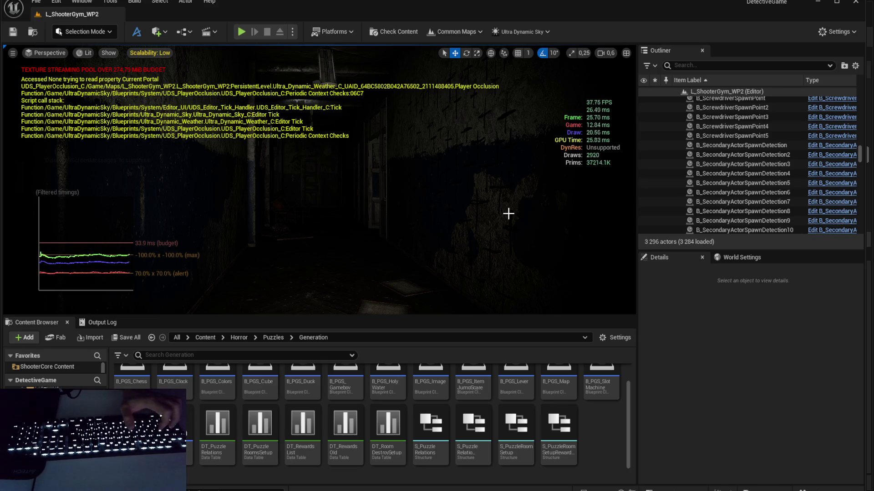
pyautogui.hotkey('ctrl', 'z')
pyautogui.click(715, 224)
pyautogui.click(716, 292)
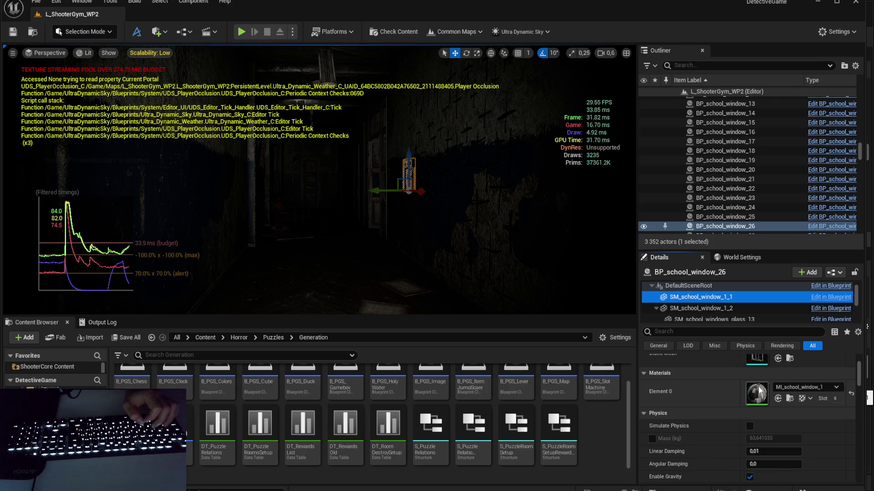
# Step: Check the window glass material MI_broken_glass_2 and the Ladder and Ladder2 window materials
pyautogui.scroll(-1, 733, 308)
pyautogui.click(738, 287)
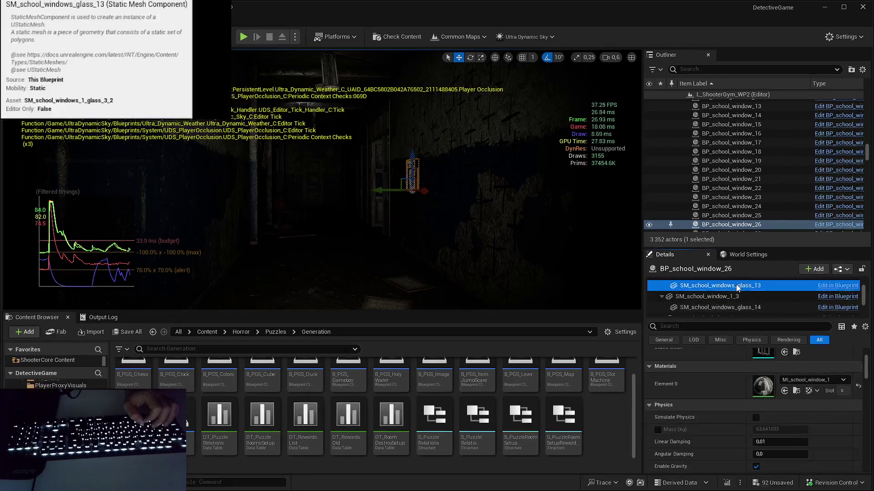
pyautogui.click(749, 283)
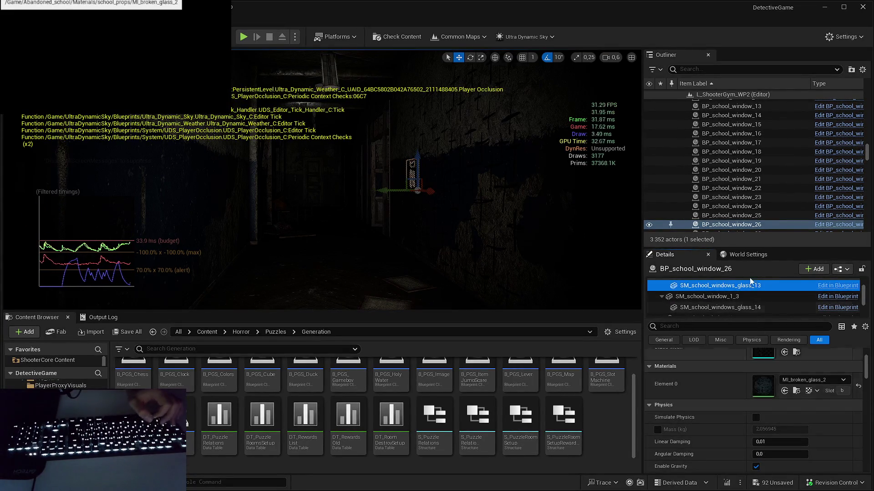
pyautogui.scroll(-12, 720, 164)
pyautogui.scroll(1, 719, 175)
pyautogui.click(732, 142)
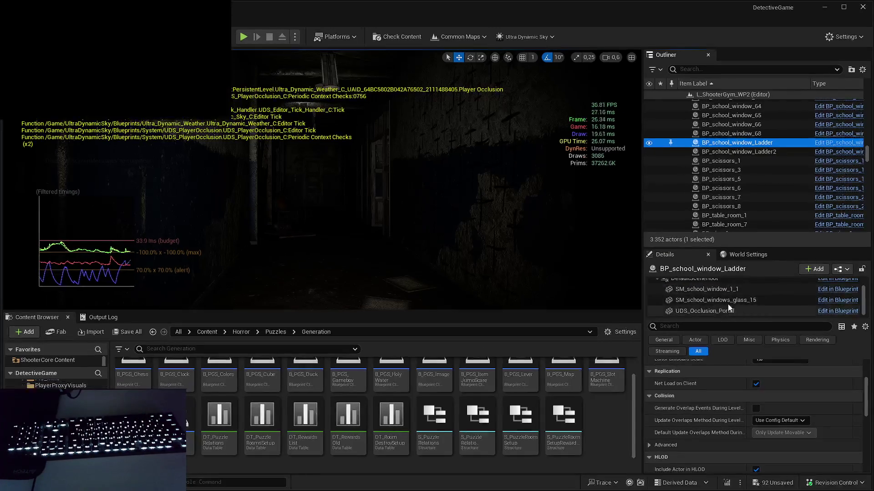
pyautogui.click(714, 299)
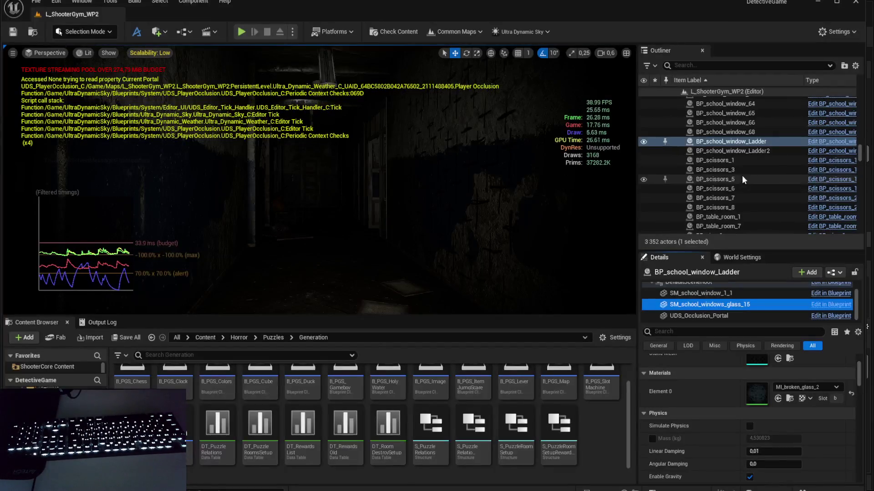
pyautogui.click(742, 152)
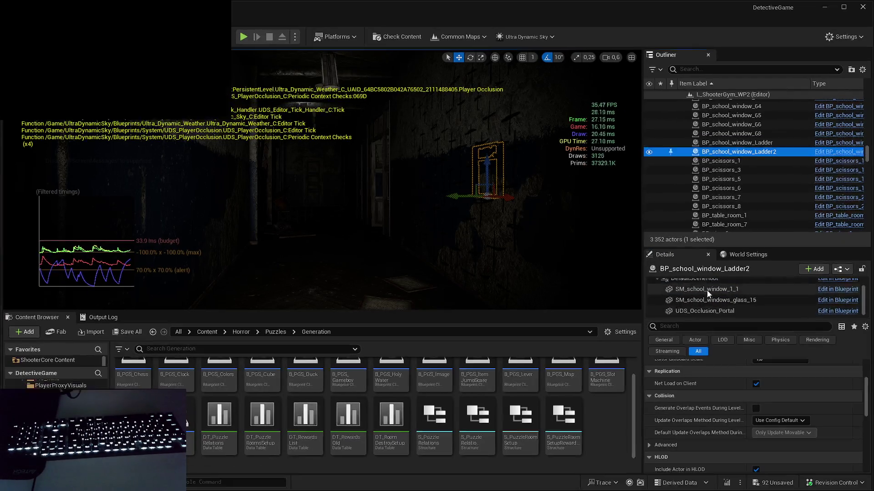
pyautogui.click(707, 291)
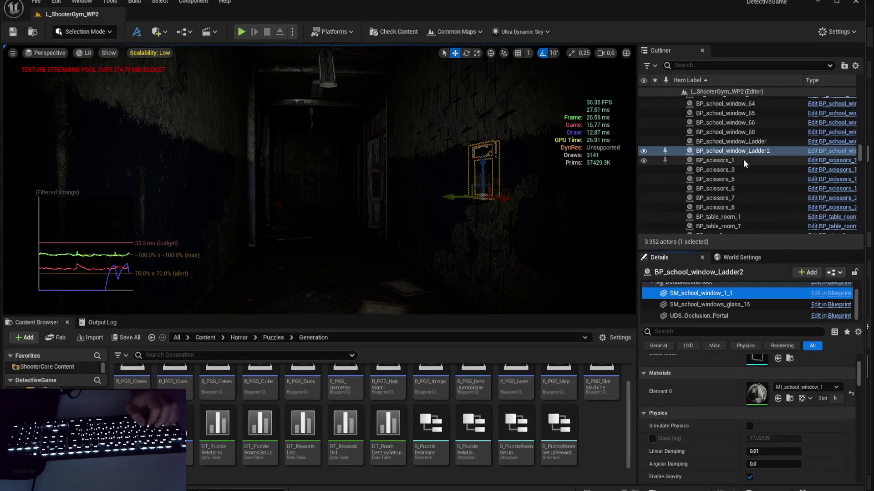
# Step: Inspect the materials on BP_scissors_1 and BP_table_room_1's two mesh components
pyautogui.click(743, 160)
pyautogui.click(728, 305)
pyautogui.click(729, 315)
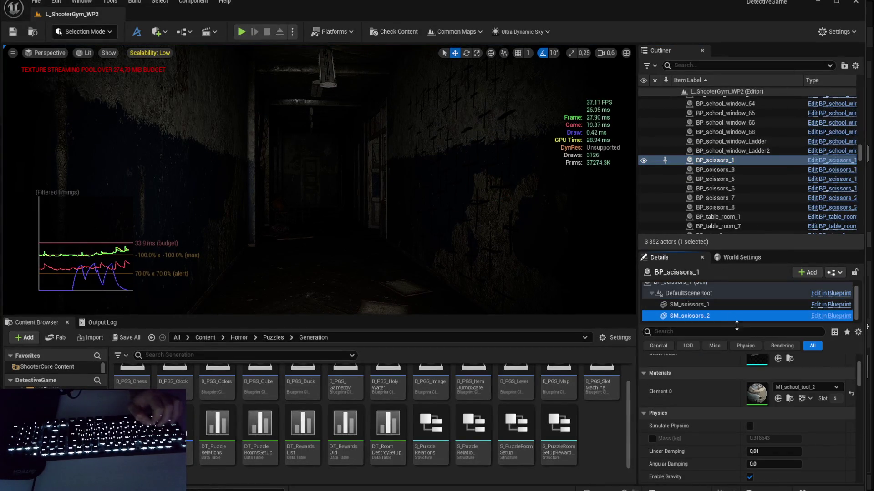
pyautogui.scroll(1, 735, 373)
pyautogui.scroll(-1, 737, 203)
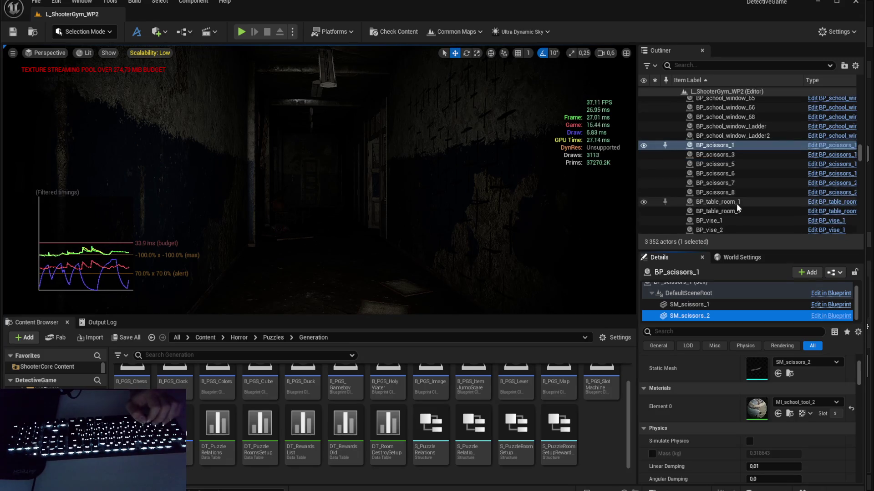
pyautogui.click(737, 204)
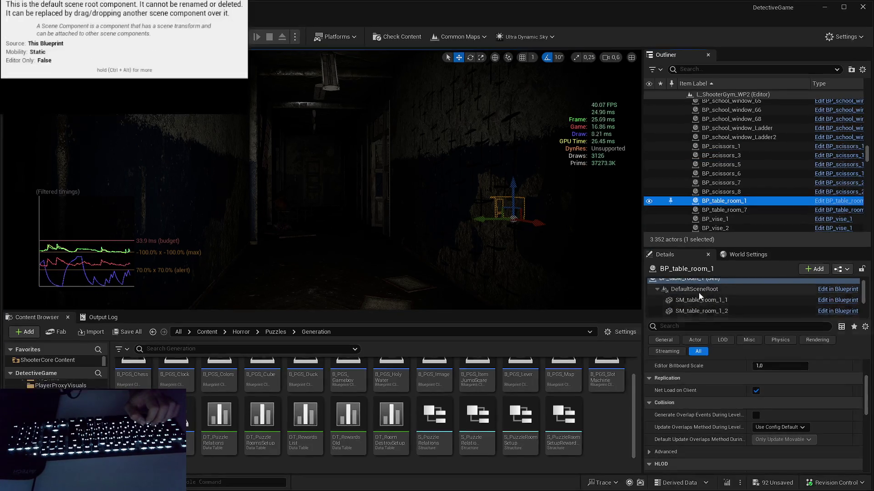
pyautogui.click(710, 305)
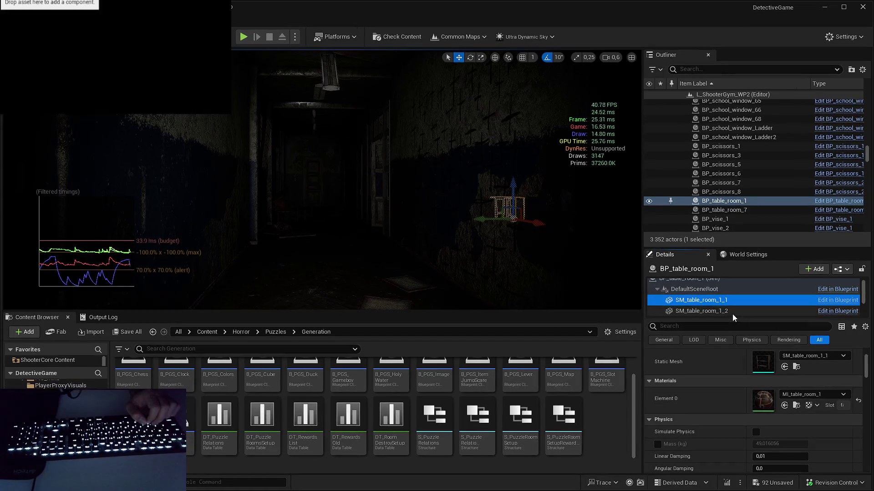
pyautogui.click(734, 311)
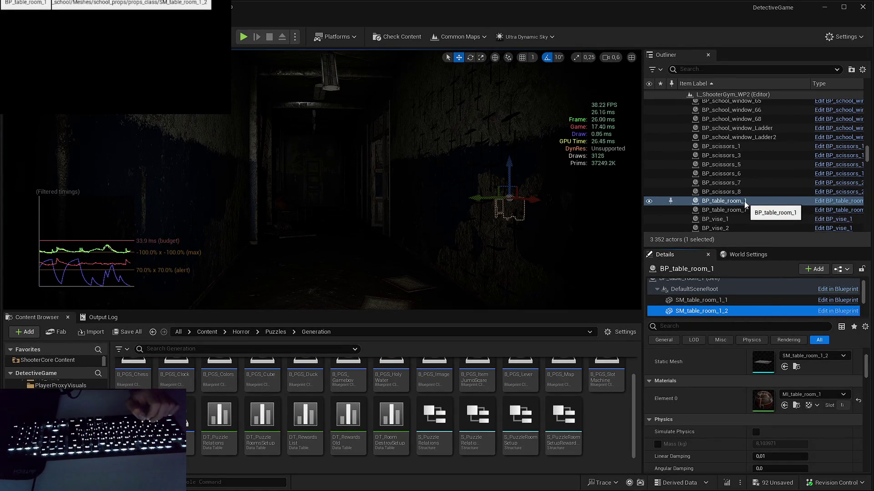
pyautogui.click(746, 301)
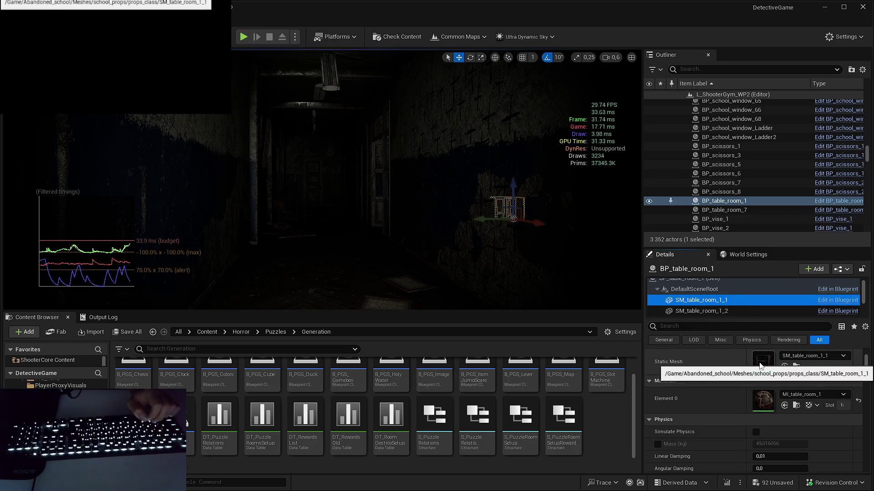
# Step: Inspect the mesh components of BP_vise_1 and BP_watering_can_1, including SM_biology_props_1_11
pyautogui.click(712, 219)
pyautogui.click(708, 305)
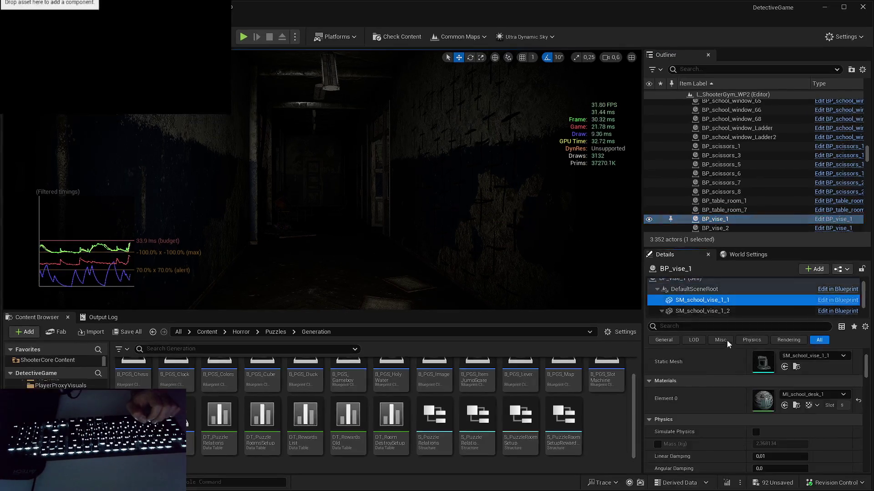
pyautogui.click(708, 316)
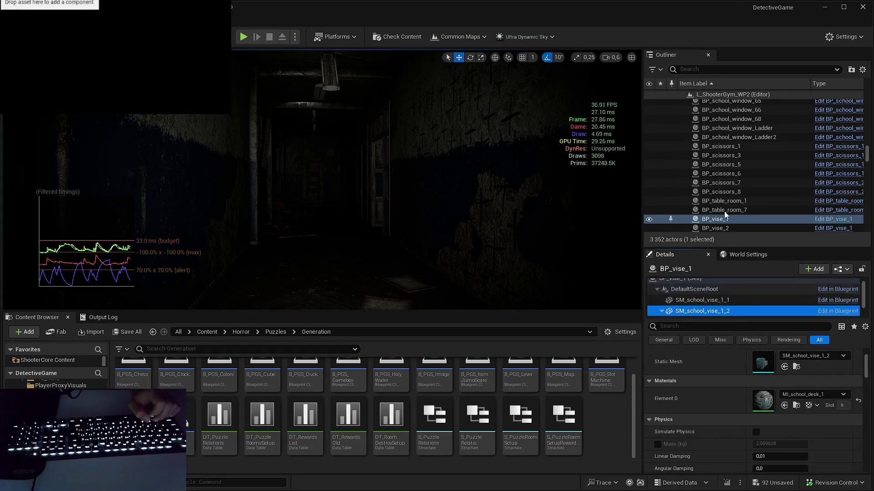
pyautogui.scroll(-5, 726, 198)
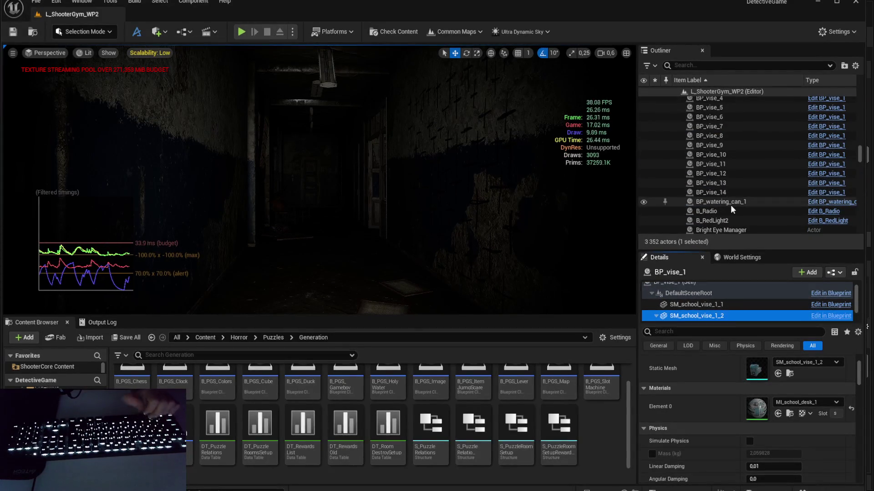
pyautogui.click(728, 203)
pyautogui.click(725, 301)
pyautogui.click(749, 311)
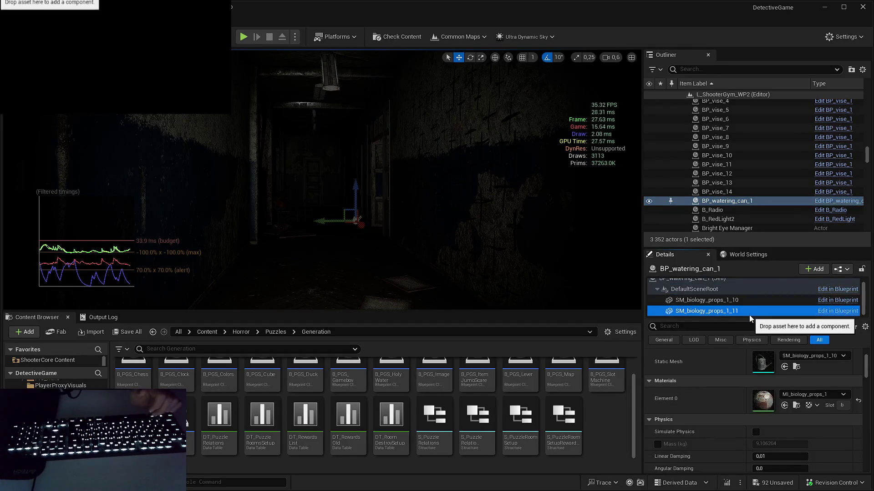
# Step: Open B_Radio's static mesh in the mesh editor to see its MI_DefaultMaterial slot
pyautogui.scroll(-1, 723, 197)
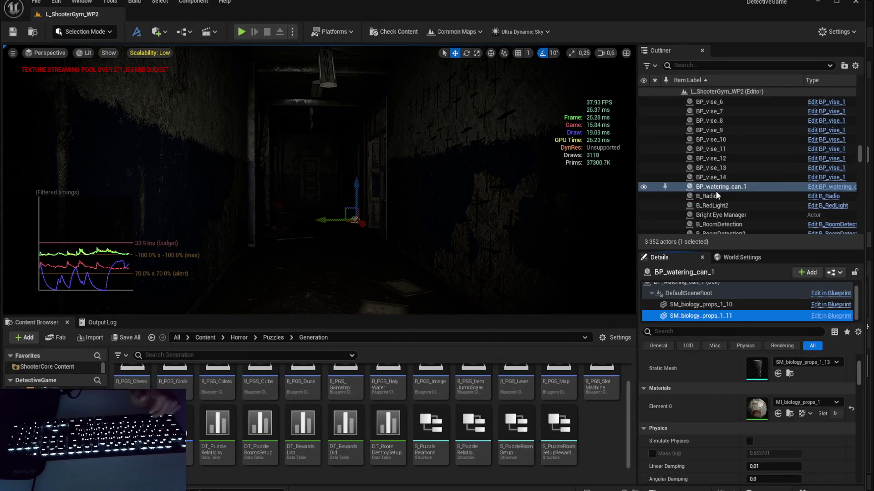
pyautogui.click(715, 195)
pyautogui.click(710, 299)
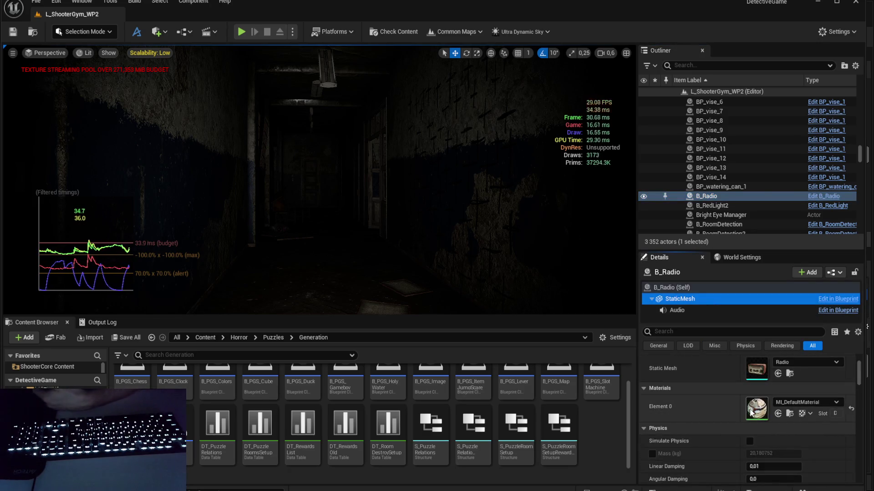
pyautogui.doubleClick(750, 373)
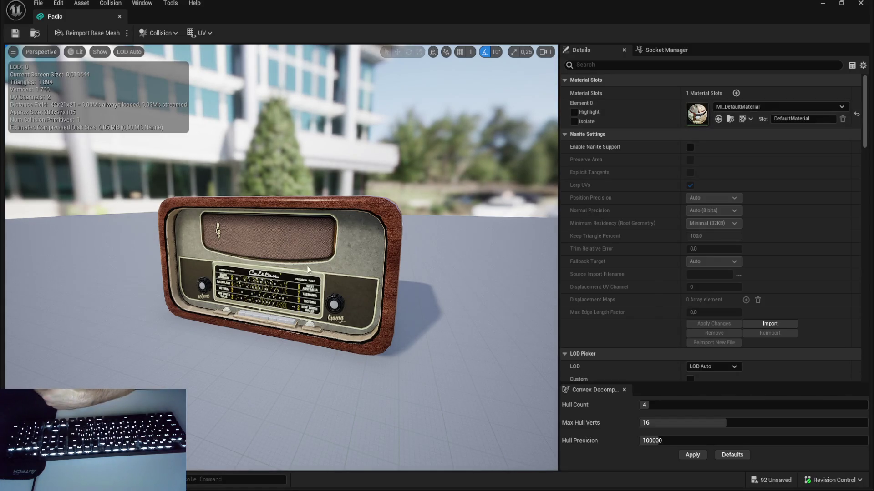
pyautogui.moveTo(335, 237)
pyautogui.mouseDown()
pyautogui.moveTo(264, 246)
pyautogui.moveTo(80, 84)
pyautogui.mouseUp()
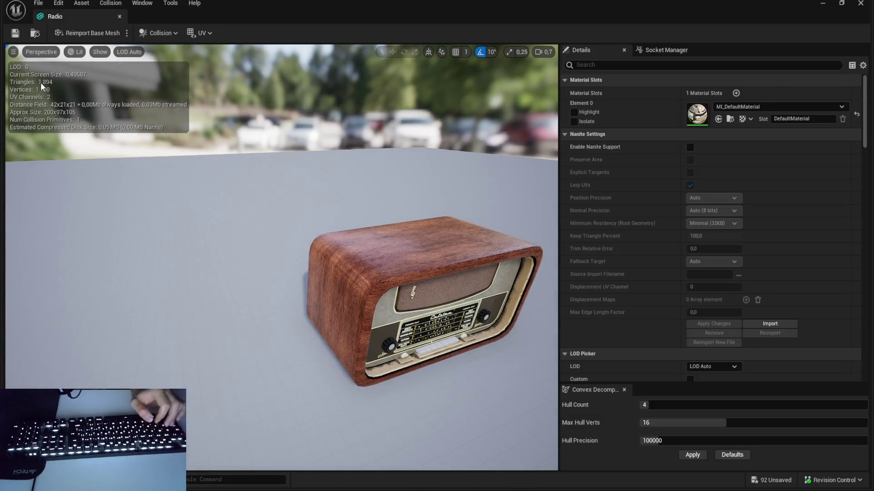
pyautogui.moveTo(41, 81); pyautogui.dragTo(105, 84)
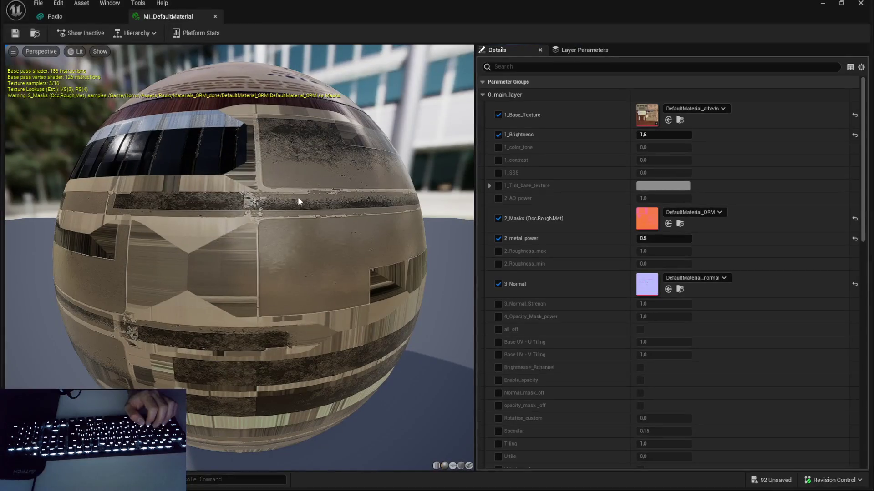
pyautogui.scroll(-10, 634, 200)
pyautogui.scroll(8, 615, 132)
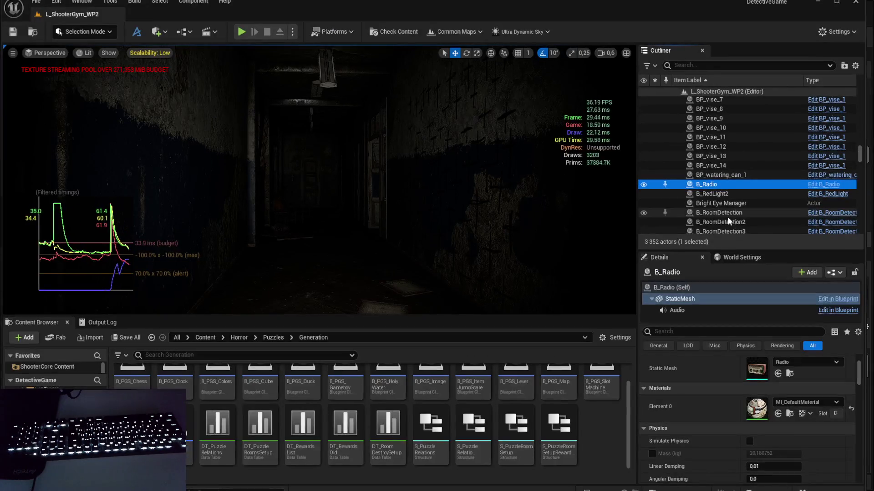
pyautogui.click(731, 193)
pyautogui.scroll(-5, 705, 390)
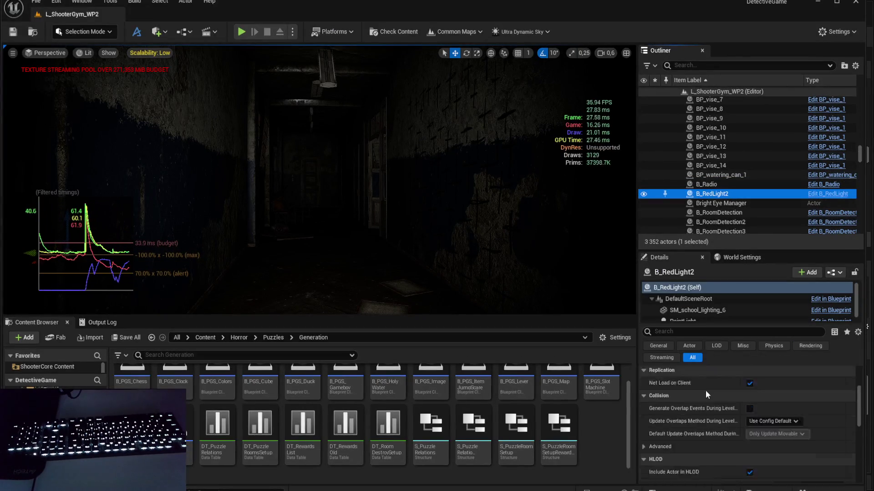
pyautogui.scroll(3, 709, 386)
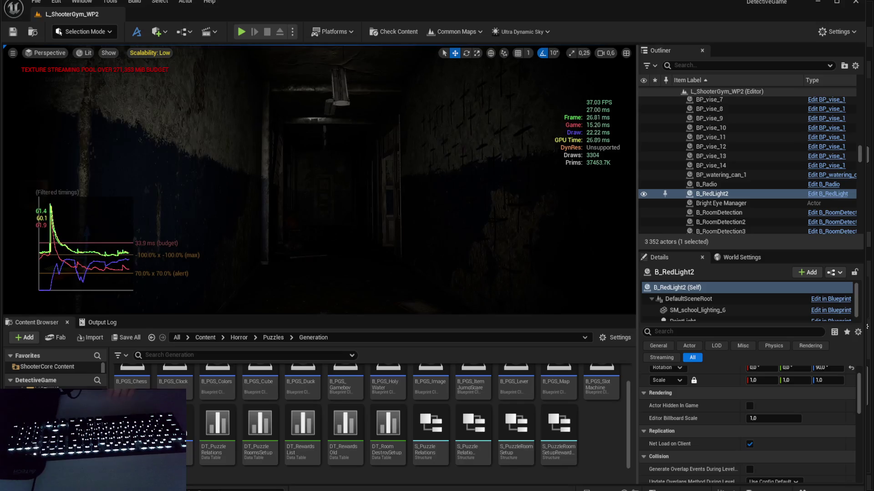
pyautogui.press('Delete')
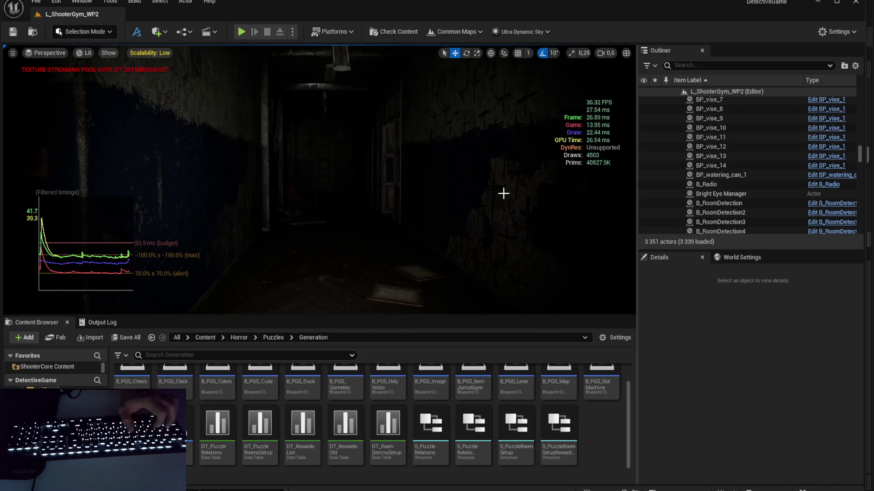
pyautogui.hotkey('ctrl', 'z')
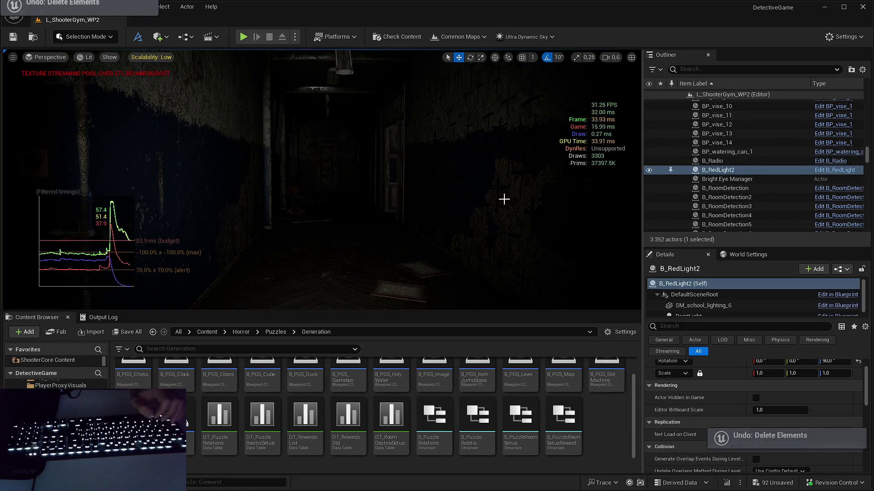
pyautogui.moveTo(728, 170); pyautogui.dragTo(717, 307)
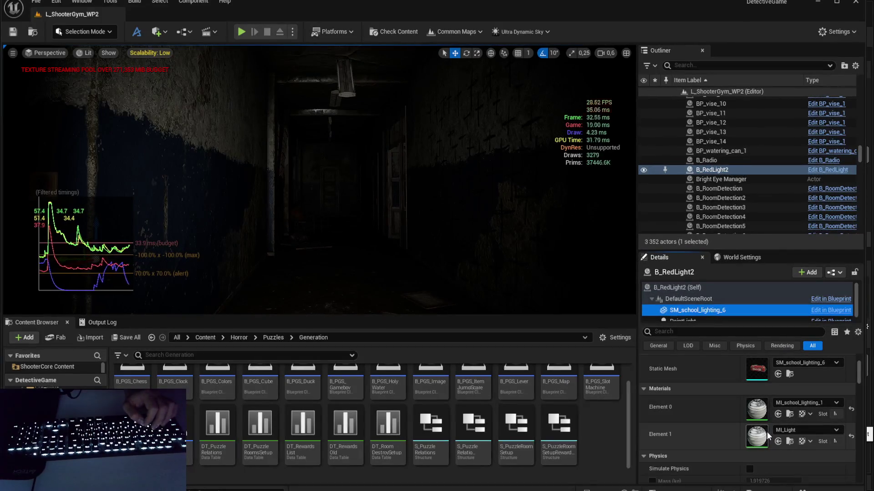
pyautogui.doubleClick(766, 436)
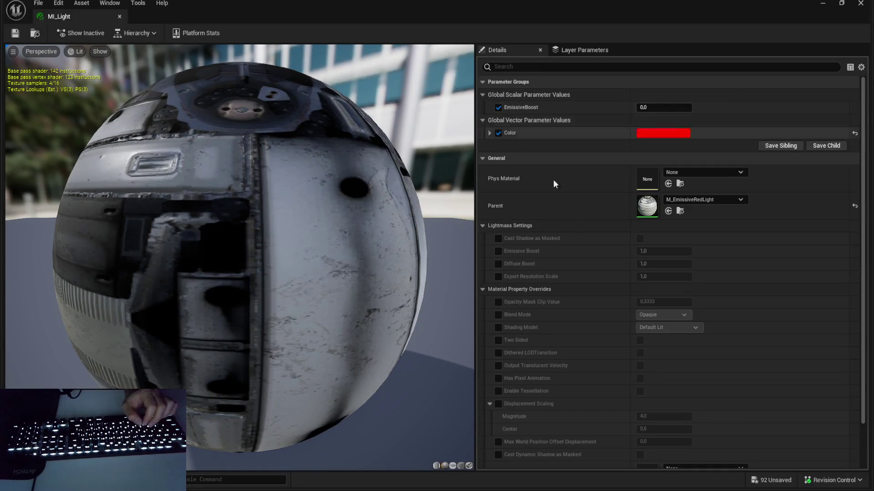
pyautogui.click(870, 3)
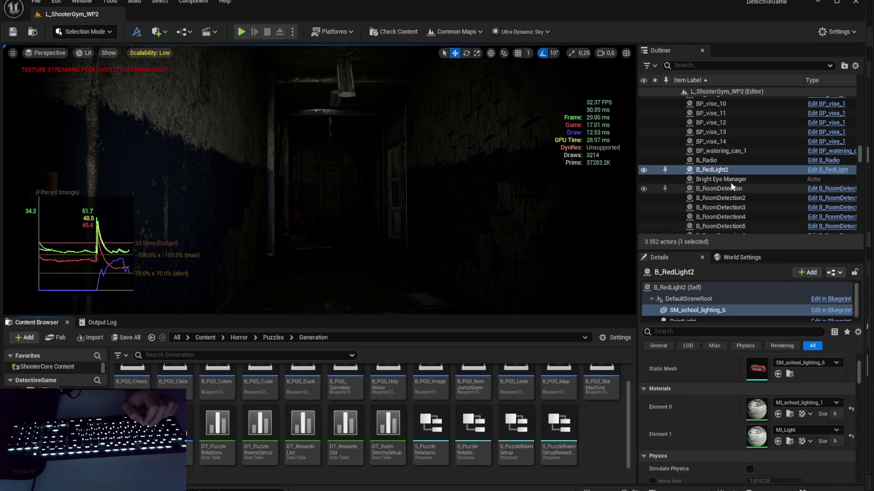
pyautogui.click(731, 178)
pyautogui.click(738, 186)
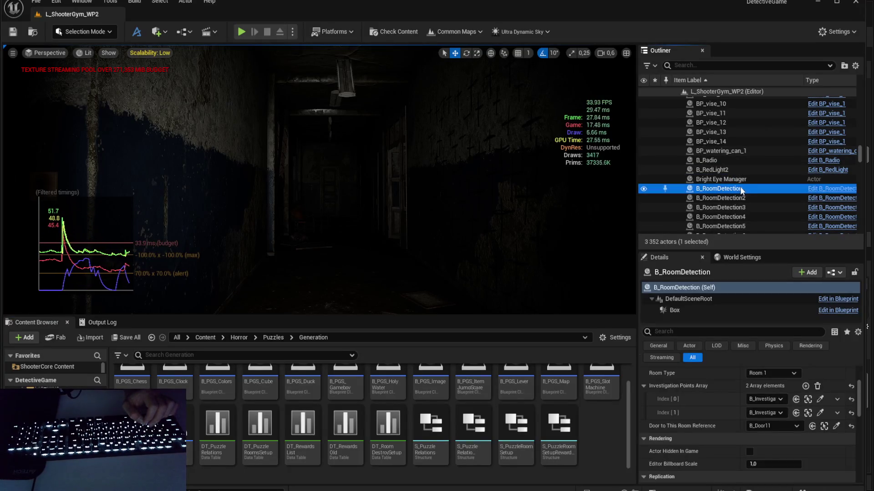
pyautogui.scroll(-1, 733, 176)
pyautogui.scroll(-6, 731, 163)
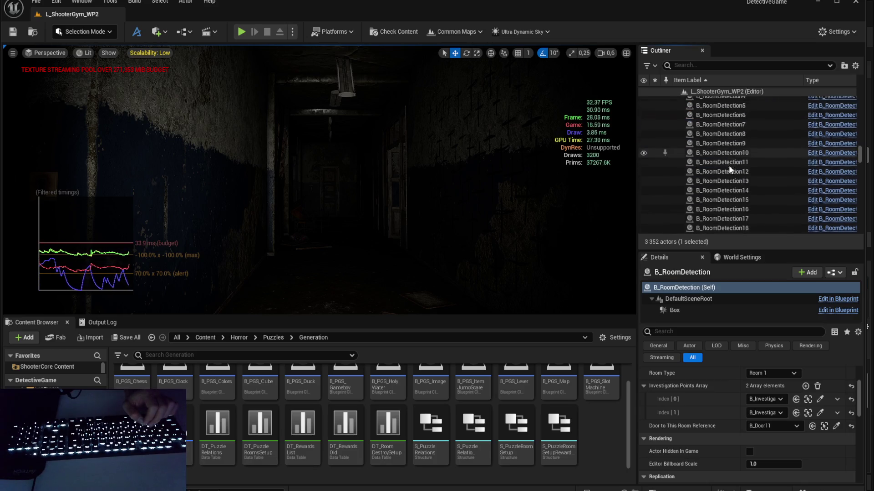
pyautogui.click(736, 147)
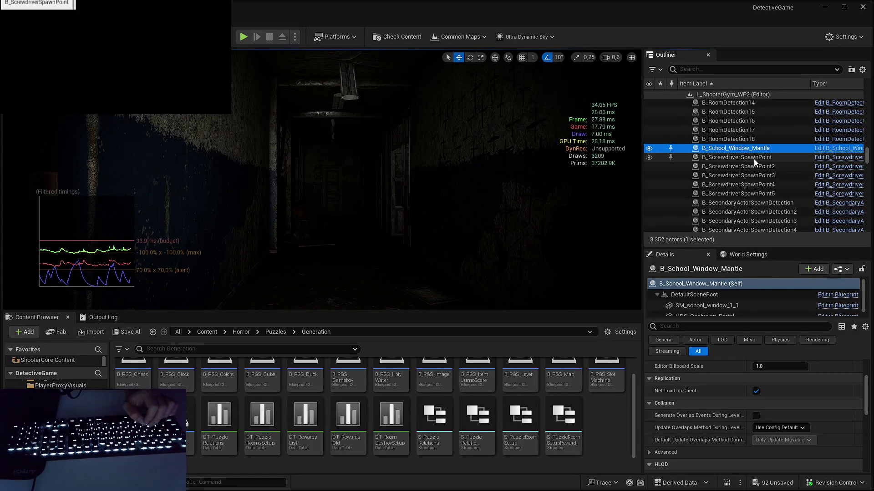
pyautogui.click(742, 157)
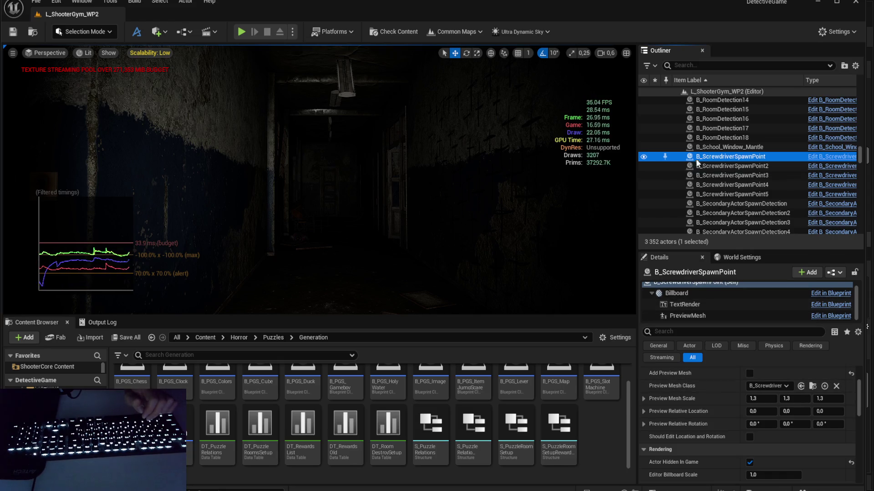
pyautogui.scroll(-2, 710, 173)
pyautogui.click(728, 177)
pyautogui.scroll(-4, 743, 153)
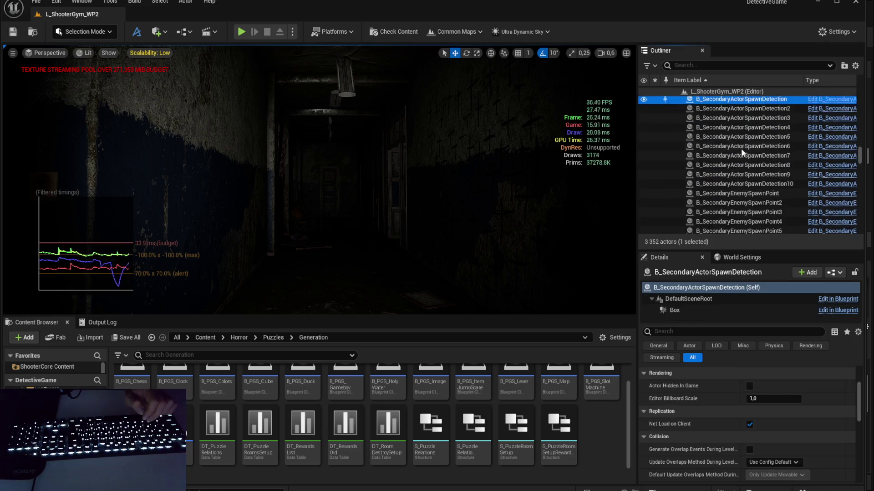
pyautogui.scroll(3, 723, 171)
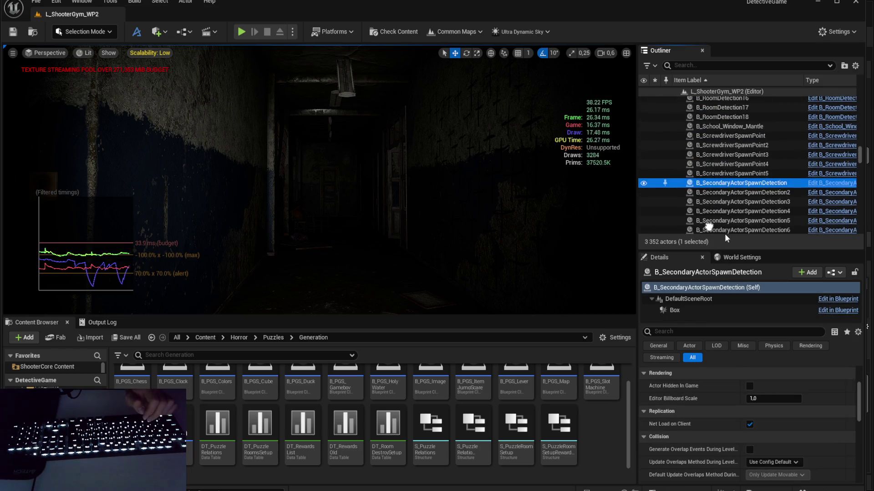
pyautogui.click(738, 155)
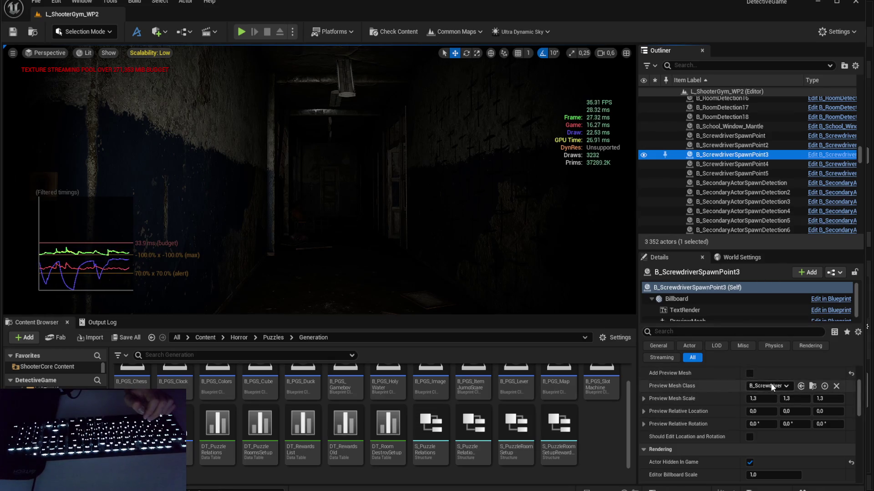
pyautogui.scroll(-1, 737, 150)
pyautogui.click(747, 156)
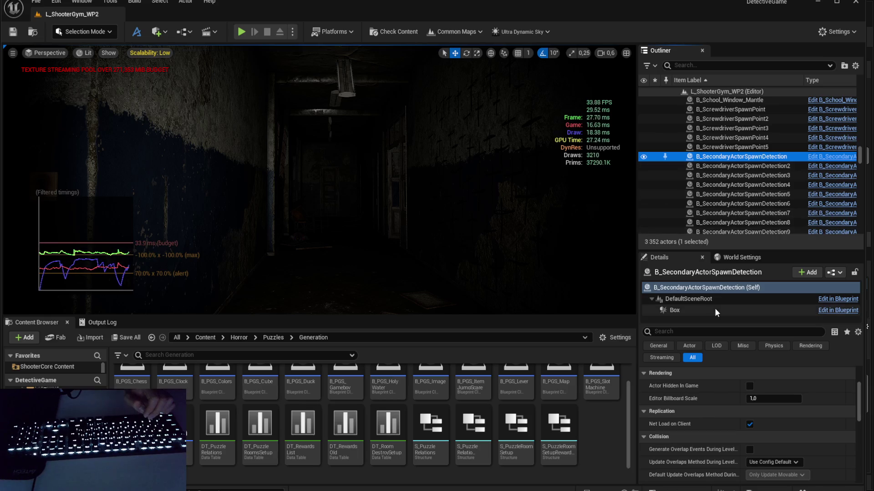
pyautogui.scroll(-1, 725, 137)
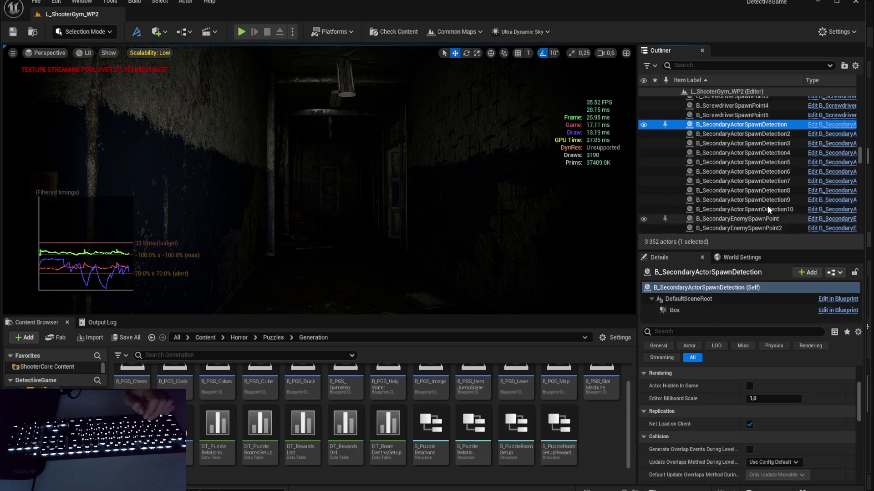
pyautogui.click(747, 211)
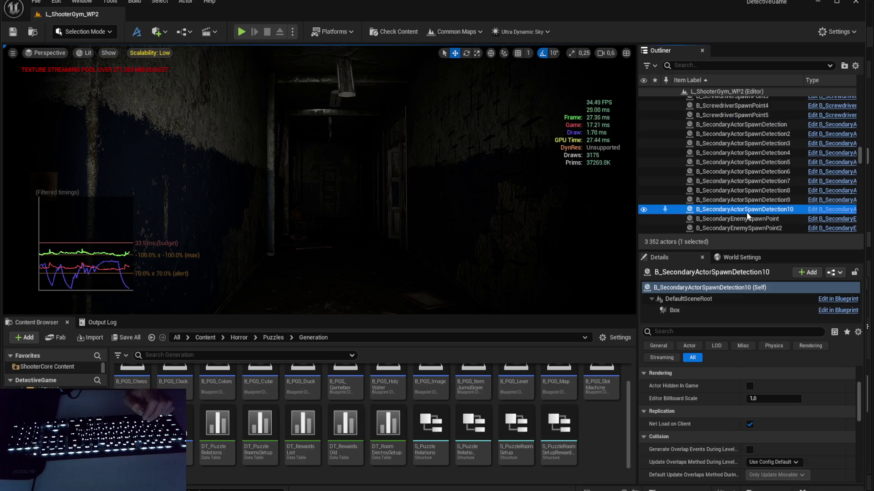
pyautogui.click(712, 310)
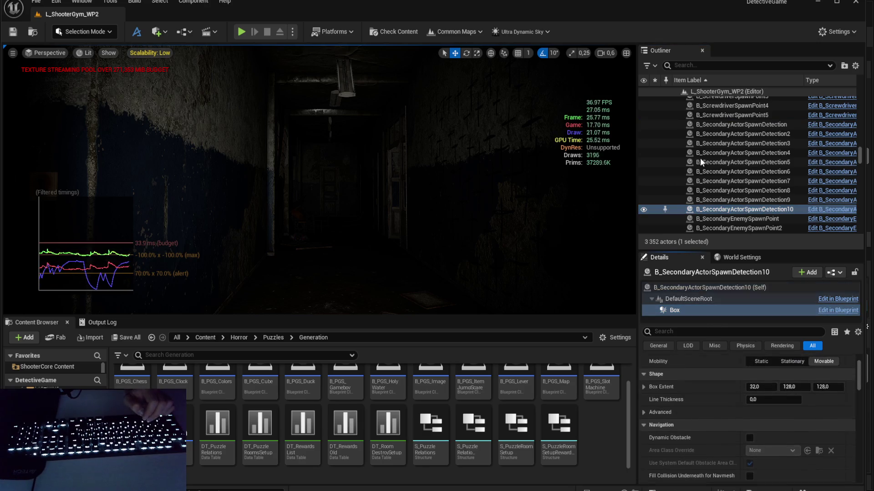
pyautogui.scroll(-1, 711, 145)
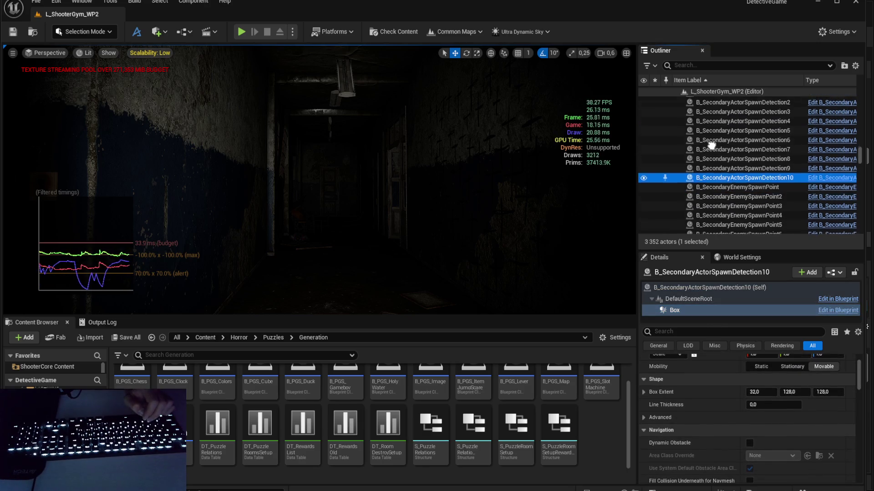
# Step: Inspect B_SecondaryEnemySpawnPoint, B_ShadowCloneFinderPoint and B_SecondaryEnemySpawnPoint20 in the Outliner
pyautogui.click(741, 185)
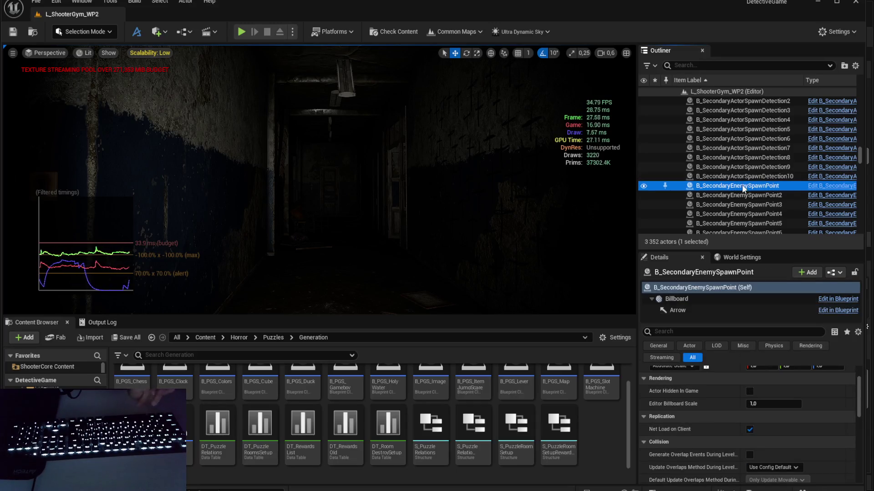
pyautogui.scroll(-10, 746, 193)
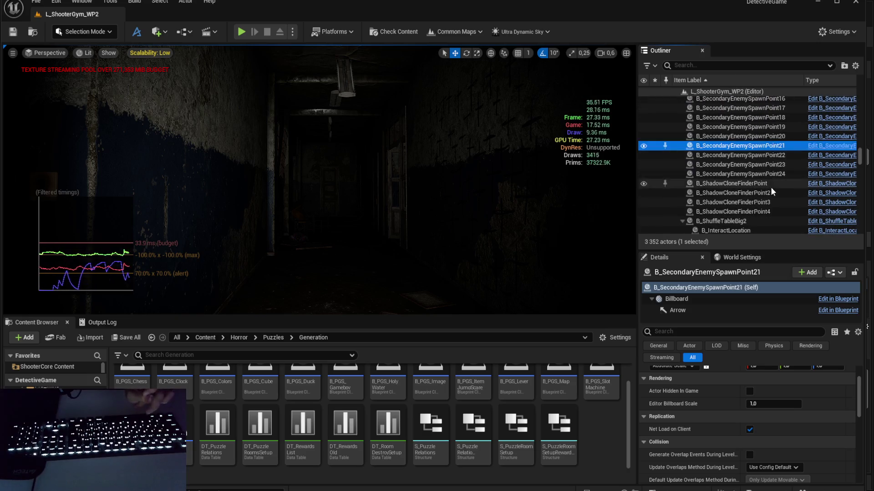
pyautogui.scroll(-2, 771, 187)
pyautogui.click(768, 162)
pyautogui.scroll(-4, 764, 178)
pyautogui.scroll(5, 760, 164)
pyautogui.click(755, 135)
pyautogui.scroll(-2, 726, 143)
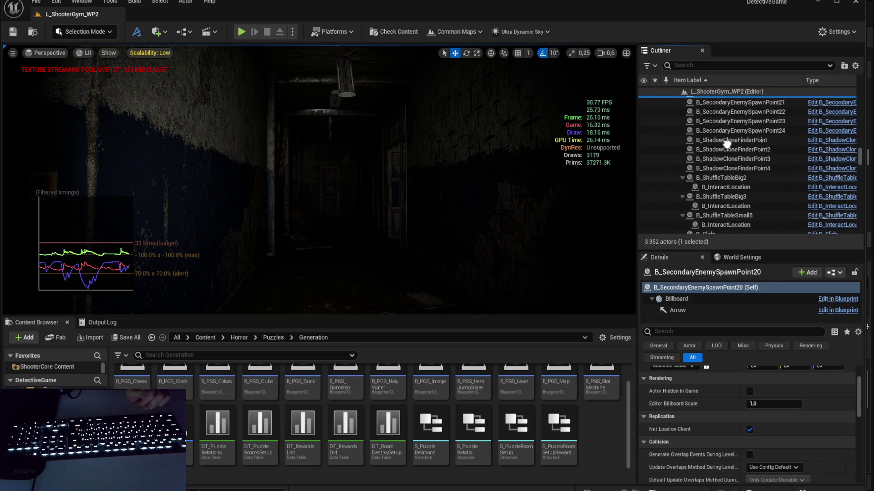
# Step: Check the meshes and materials of B_ShuffleTableBig2 and B_Slide (MI_Slide)
pyautogui.click(743, 178)
pyautogui.scroll(-3, 724, 182)
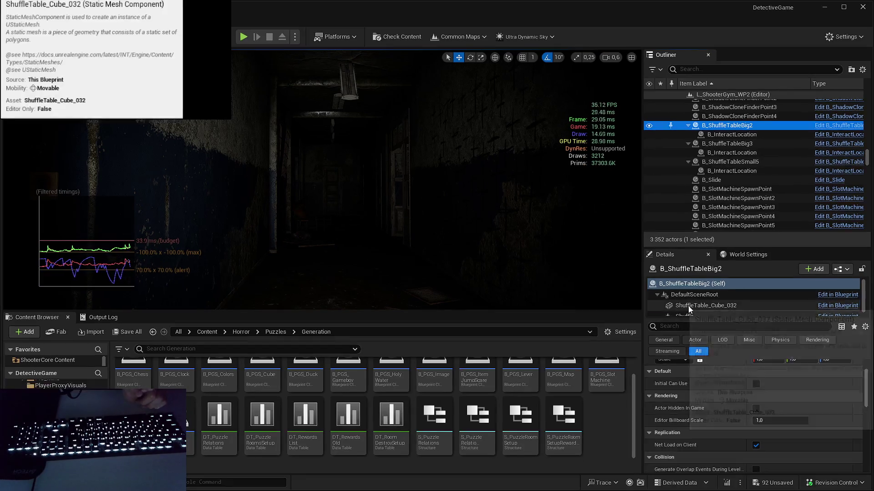
pyautogui.click(689, 306)
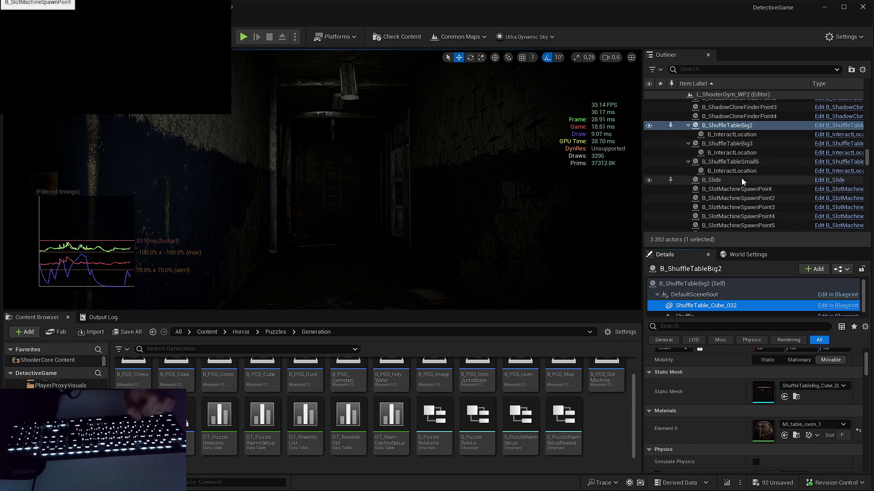
pyautogui.click(741, 180)
pyautogui.click(707, 303)
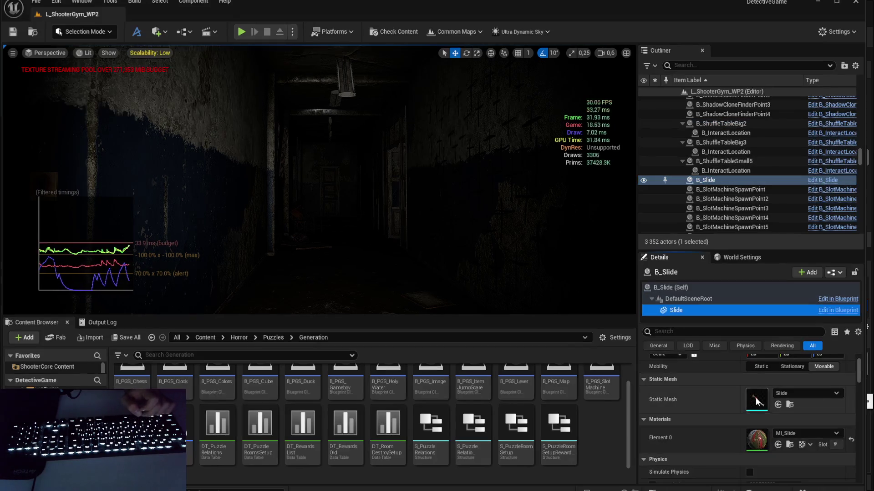
# Step: Uncheck Add Preview Mesh on B_SlotMachineSpawnPoint15, then deselect it
pyautogui.click(717, 189)
pyautogui.scroll(-3, 722, 155)
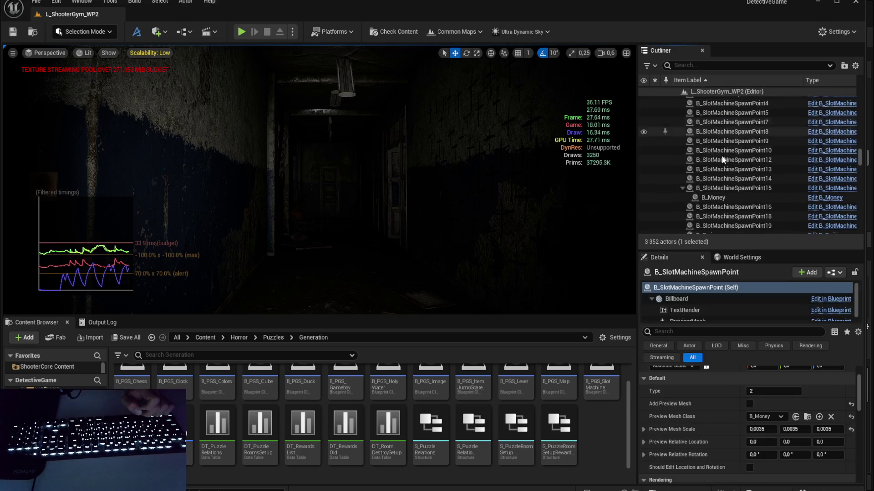
pyautogui.click(717, 161)
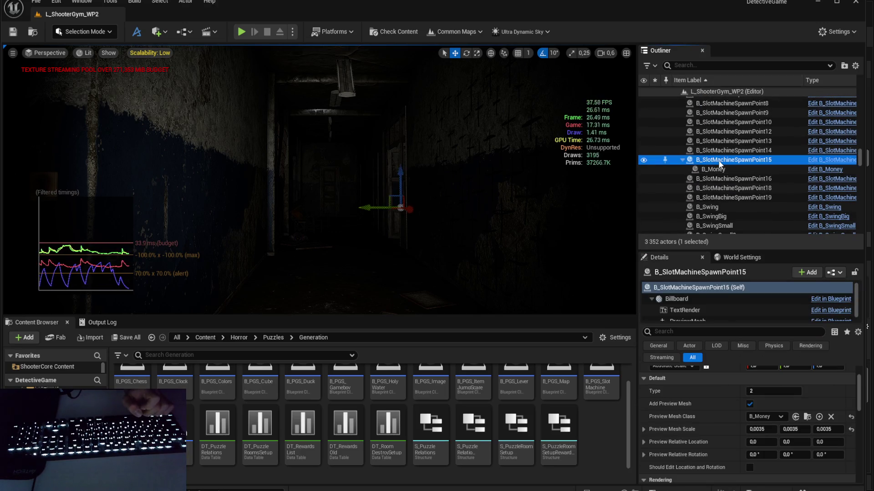
pyautogui.click(749, 404)
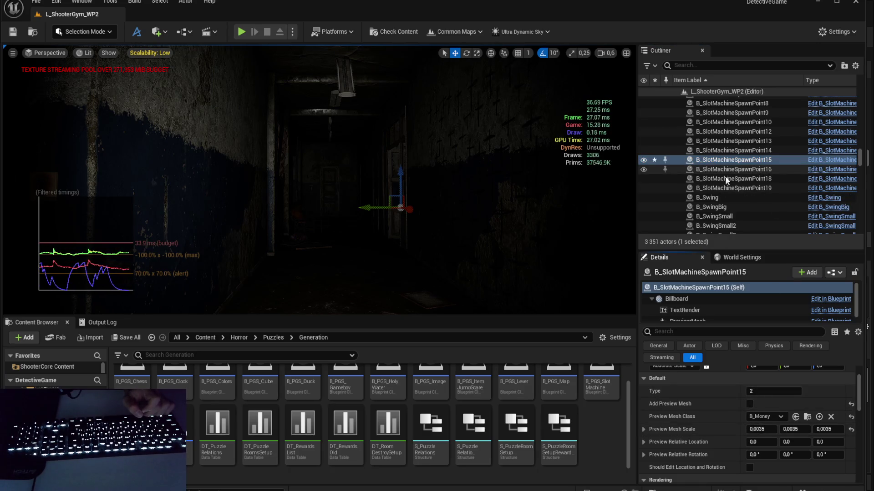
pyautogui.press('Escape')
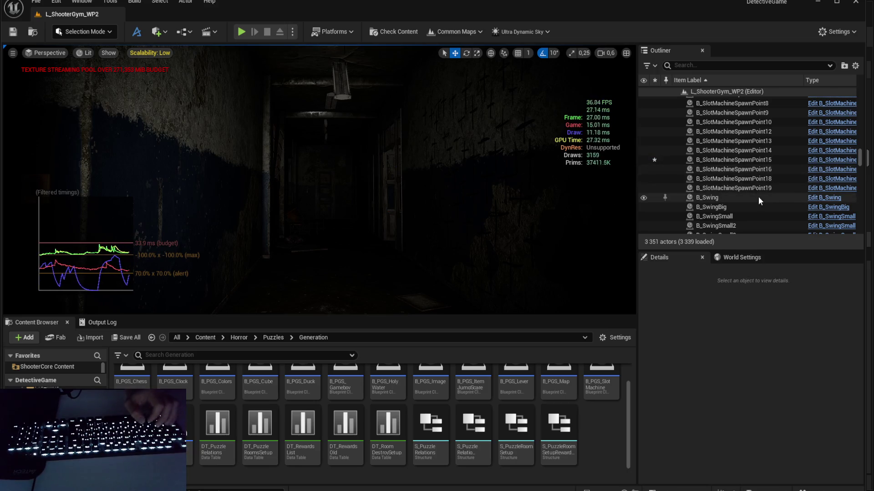
# Step: Inspect the B_Swing actor's base mesh and material, then select B_TeleportPoint
pyautogui.click(758, 197)
pyautogui.click(722, 313)
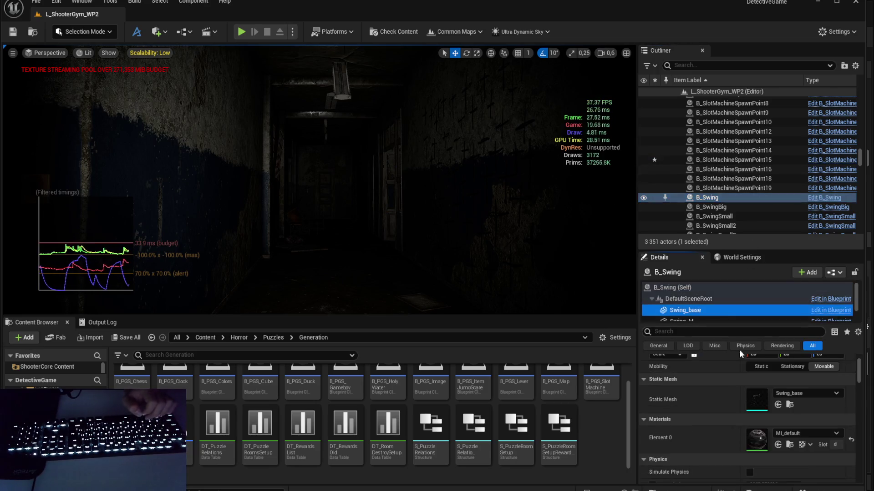
pyautogui.scroll(-3, 733, 184)
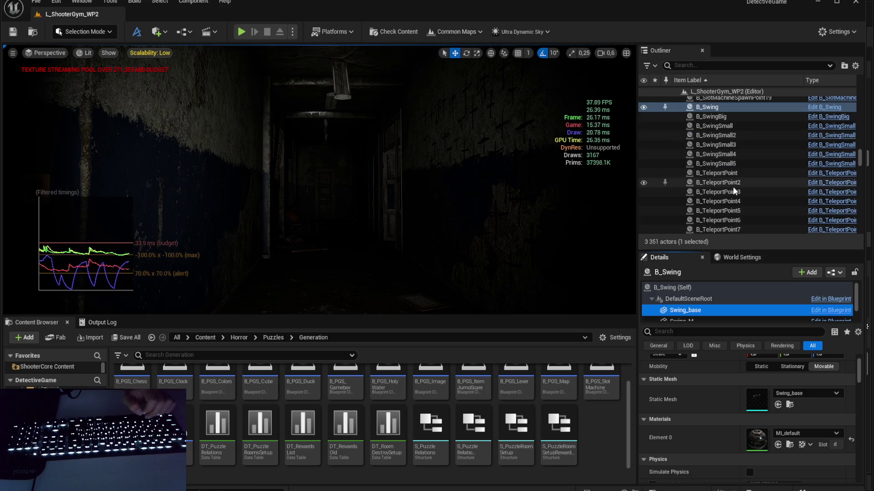
pyautogui.scroll(-1, 732, 187)
pyautogui.scroll(1, 730, 132)
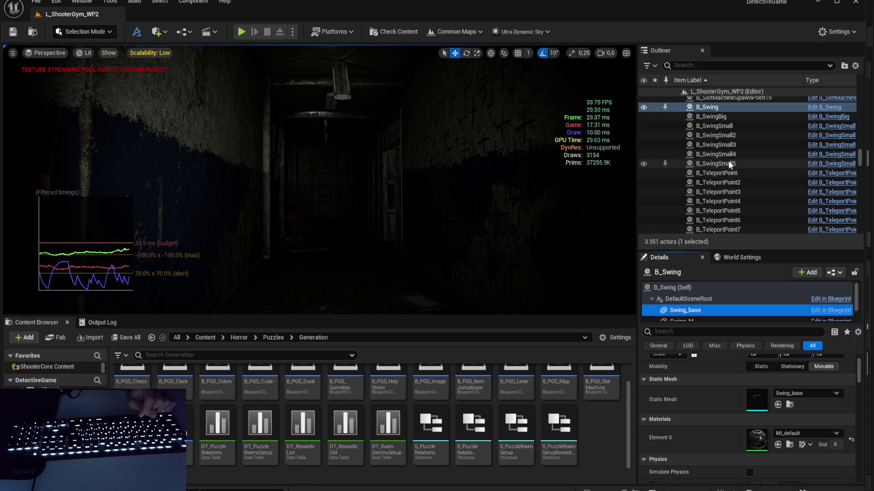
pyautogui.click(737, 175)
pyautogui.scroll(-6, 738, 191)
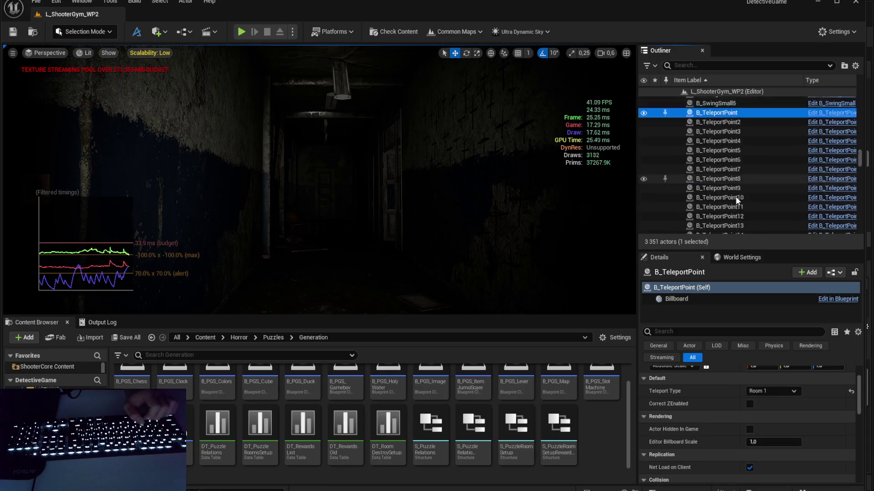
pyautogui.scroll(-2, 734, 192)
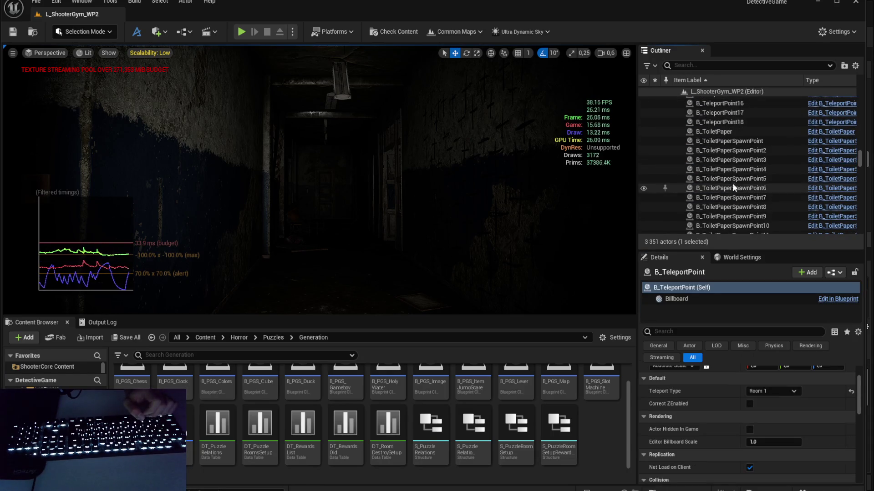
# Step: Frame the stray B_ToiletPaper actor by the tree base and delete it from the level
pyautogui.click(729, 132)
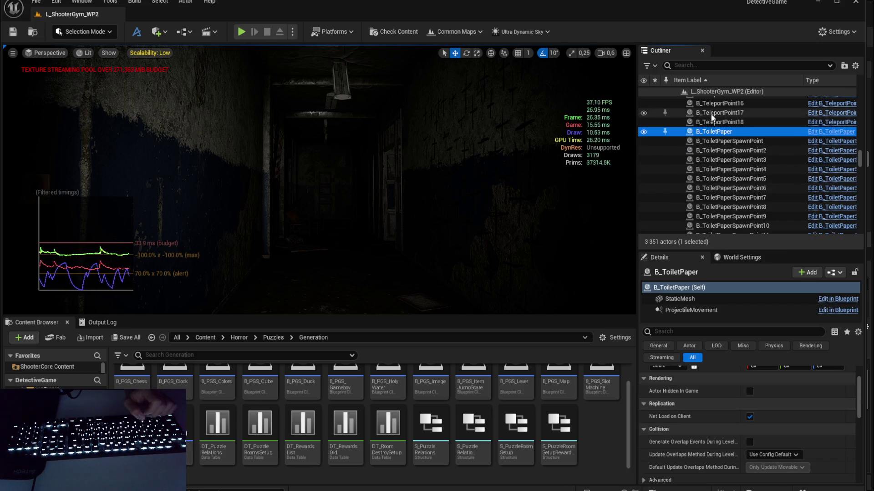
pyautogui.press('f')
pyautogui.scroll(1, 318, 182)
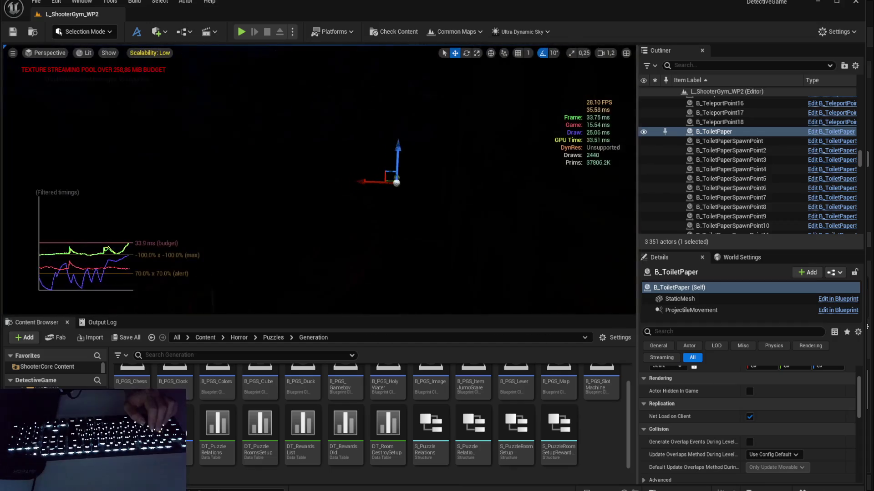
pyautogui.press('w')
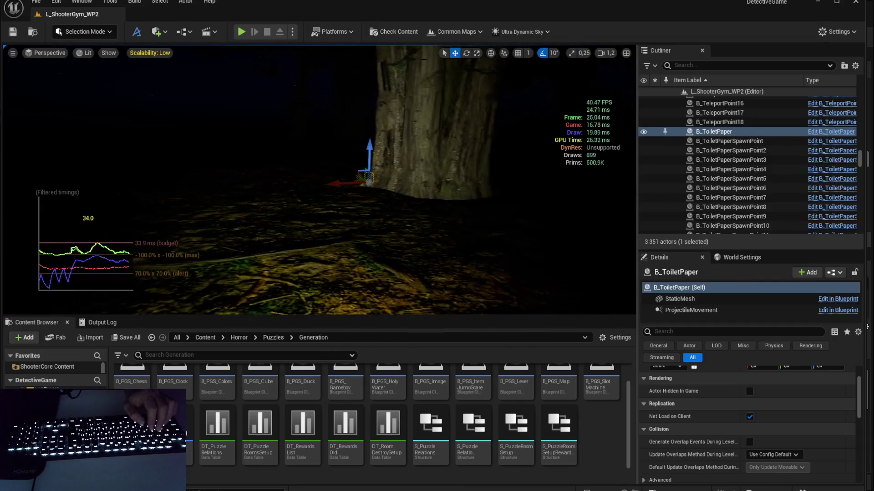
pyautogui.press('s')
pyautogui.scroll(-1, 420, 192)
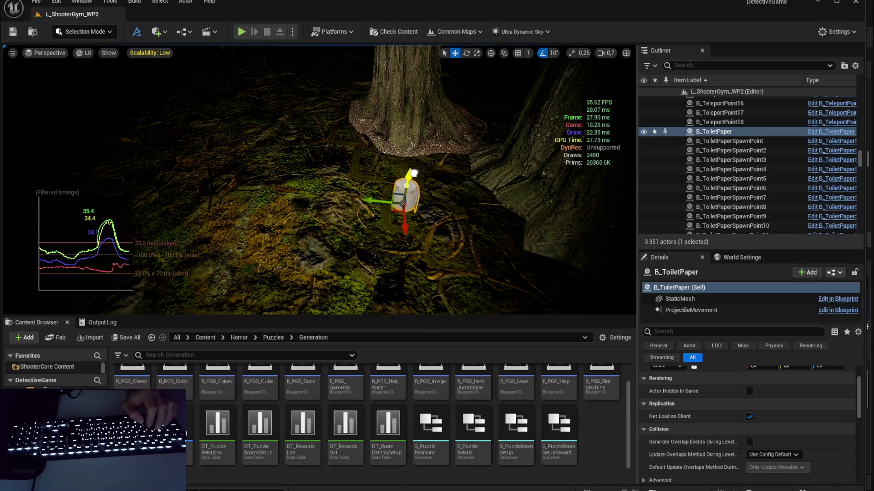
pyautogui.scroll(-2, 420, 174)
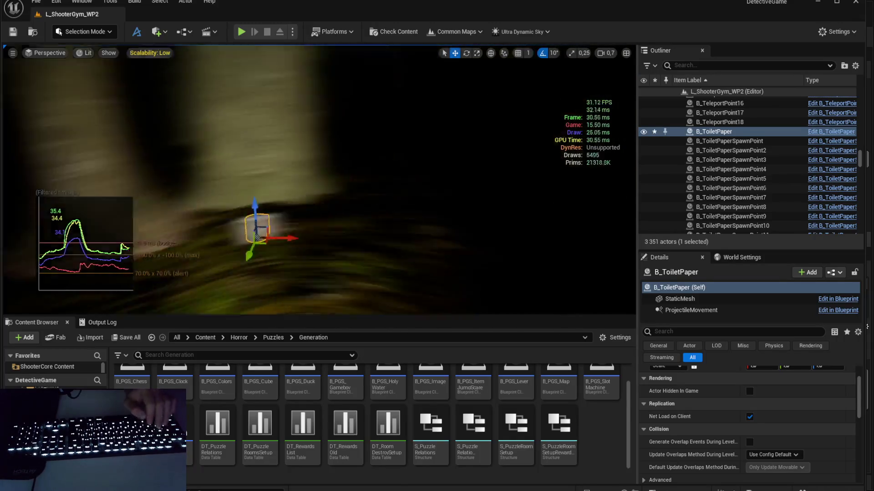
pyautogui.press('Delete')
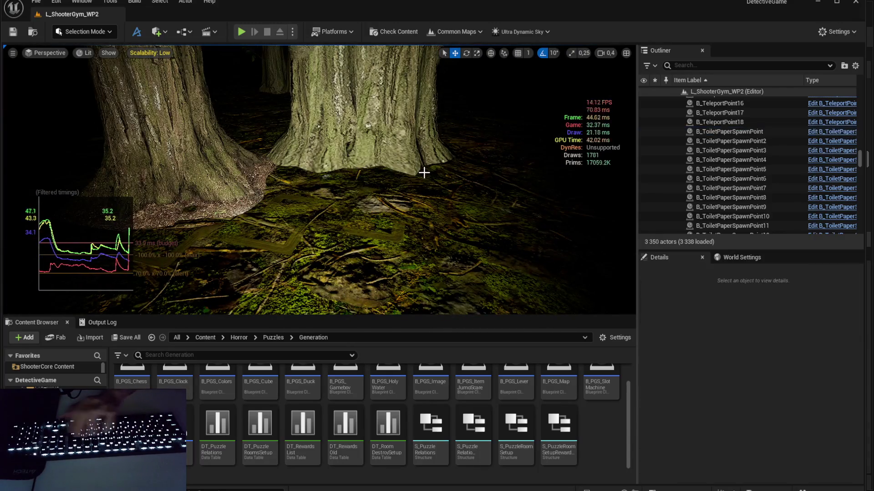
# Step: Fly the camera over the lit ground and through the classroom into the dark school corridor
pyautogui.press('w')
pyautogui.scroll(3, 319, 180)
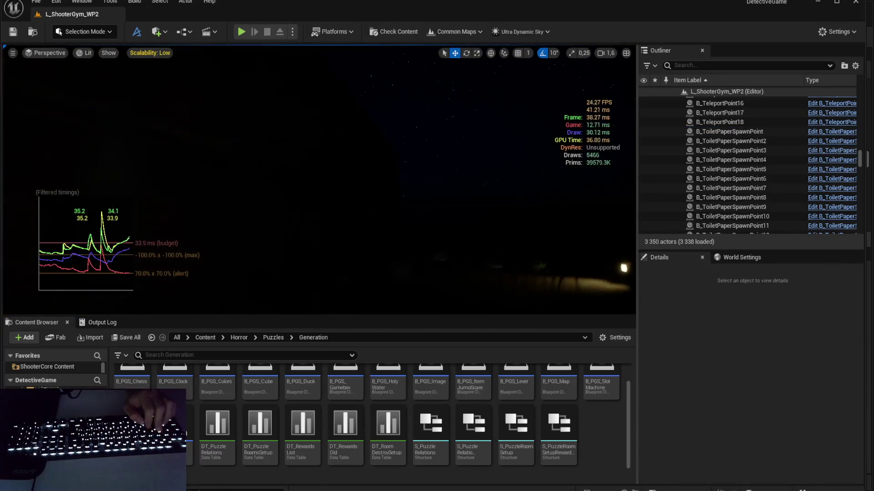
pyautogui.press('w')
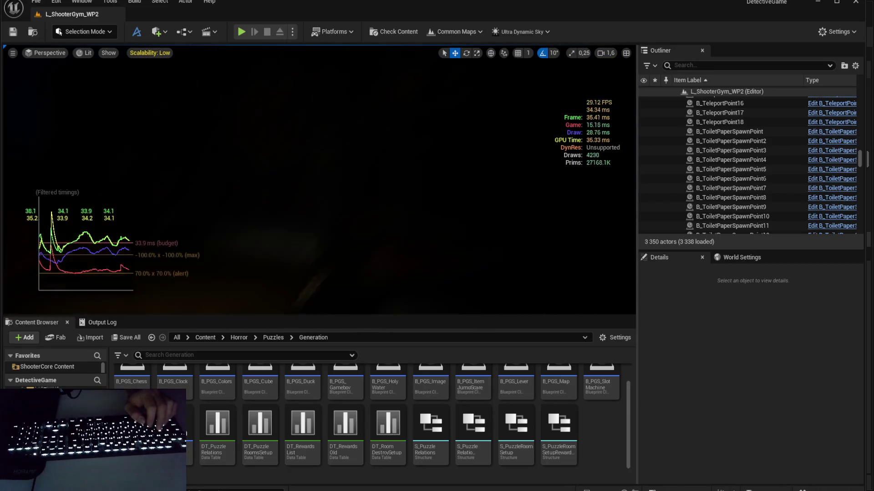
pyautogui.scroll(-2, 319, 180)
pyautogui.press('w')
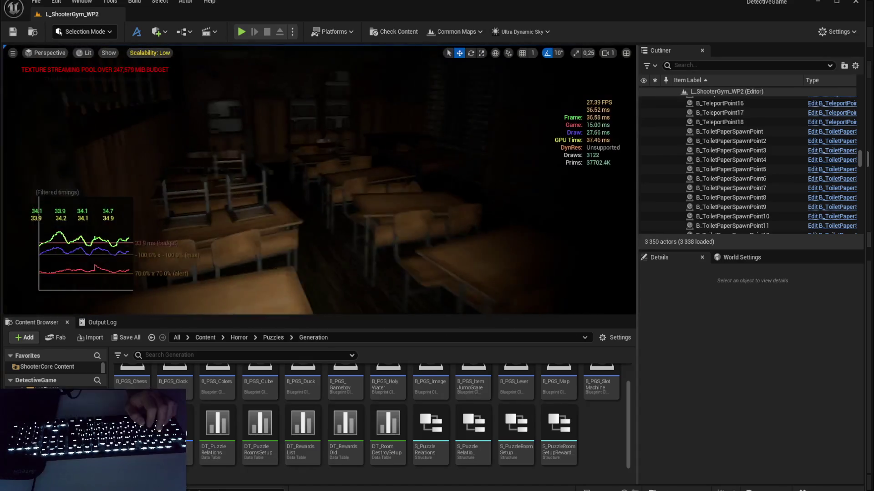
pyautogui.scroll(-2, 318, 179)
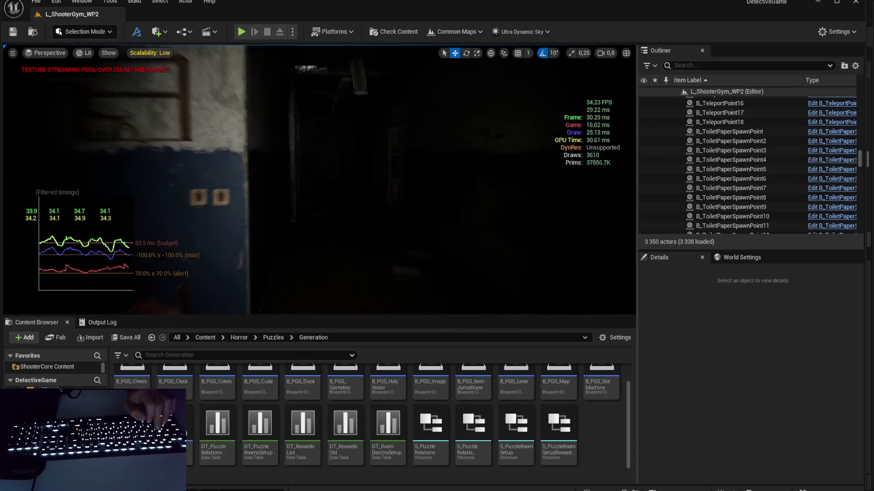
pyautogui.press('w')
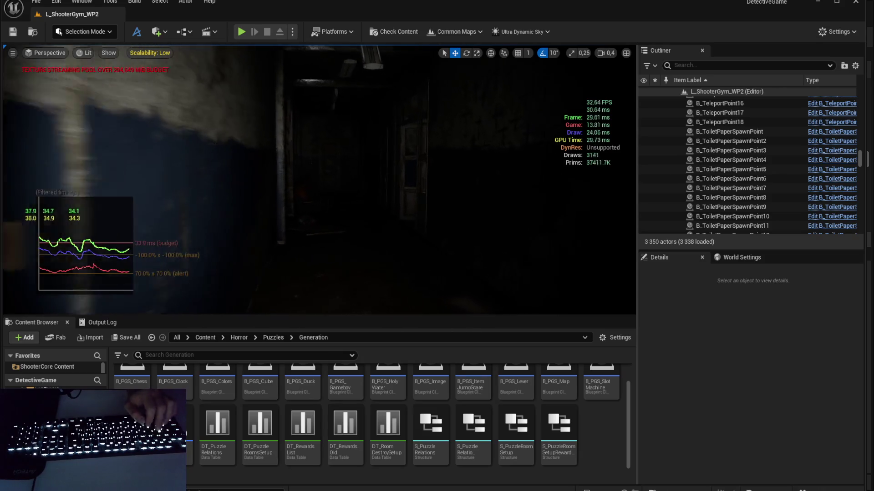
pyautogui.scroll(-5, 740, 132)
pyautogui.scroll(-3, 742, 134)
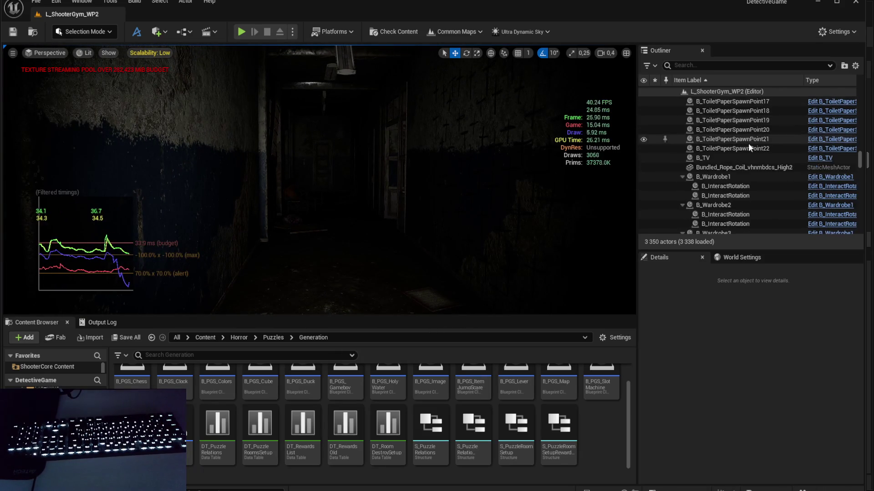
# Step: Select B_TV and show its StaticMesh component with the M_BlackColorTV and Tv1 materials
pyautogui.click(744, 158)
pyautogui.scroll(-1, 708, 302)
pyautogui.click(697, 296)
pyautogui.scroll(3, 700, 411)
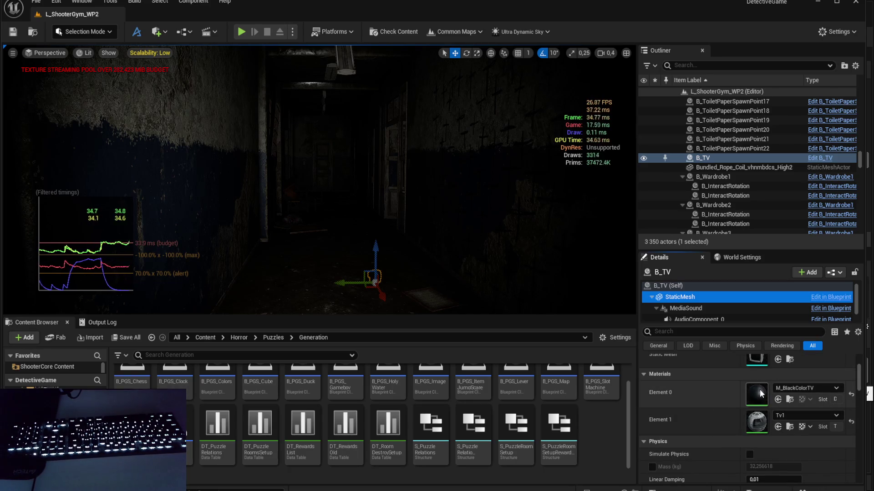
# Step: Open the Tv1 material and inspect its Tv_Roughness and normal map texture nodes
pyautogui.doubleClick(757, 423)
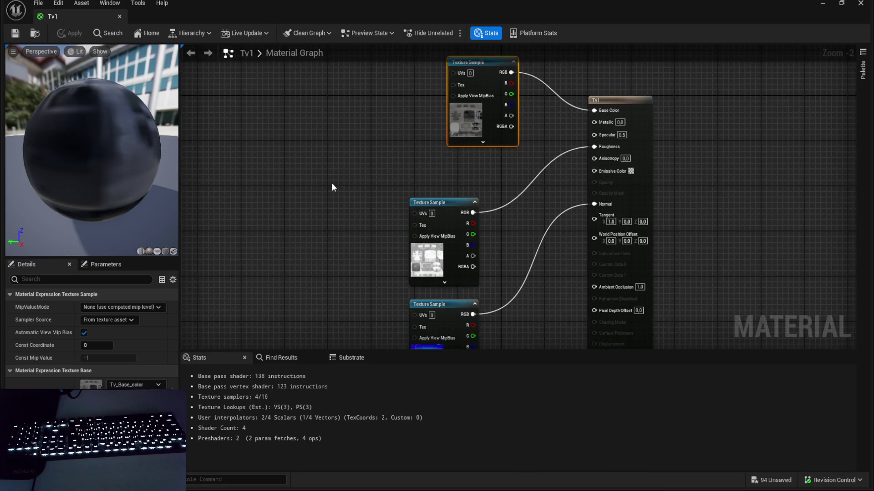
pyautogui.click(334, 182)
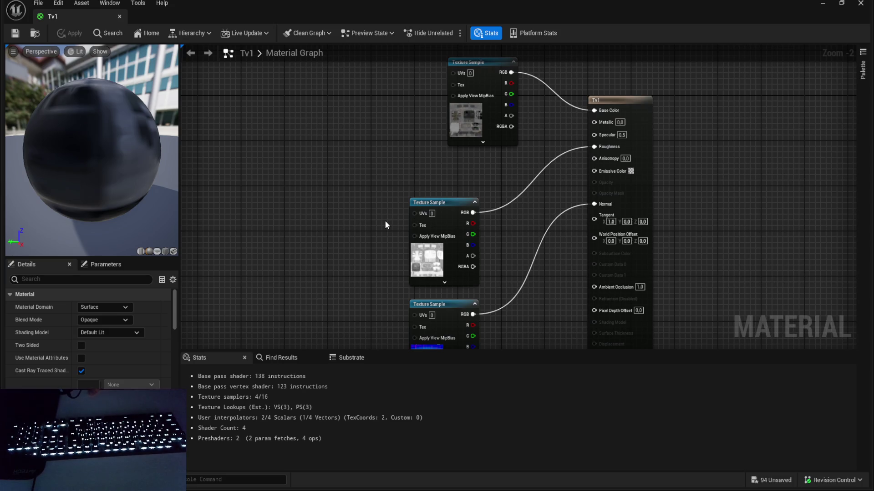
pyautogui.click(458, 245)
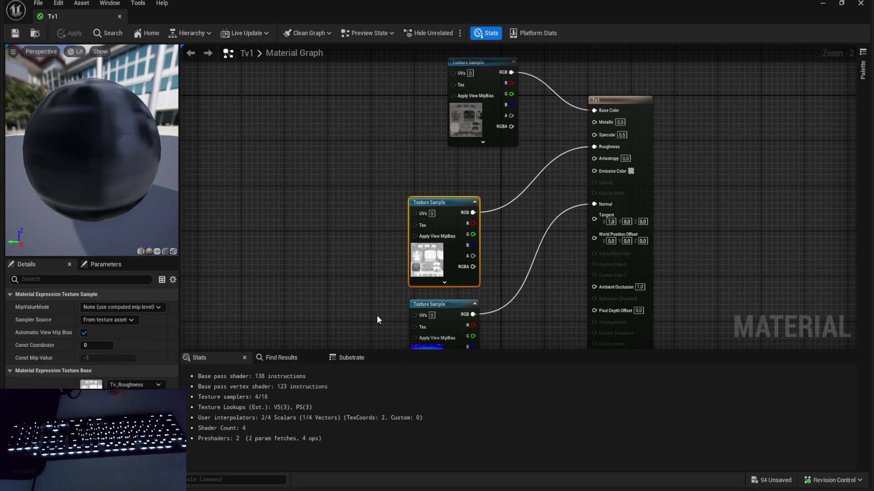
pyautogui.moveTo(374, 223); pyautogui.dragTo(412, 189)
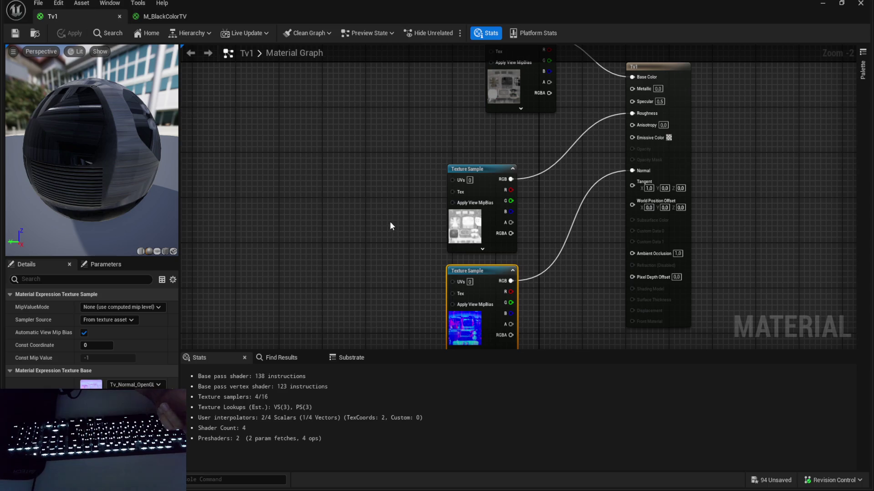
pyautogui.click(443, 177)
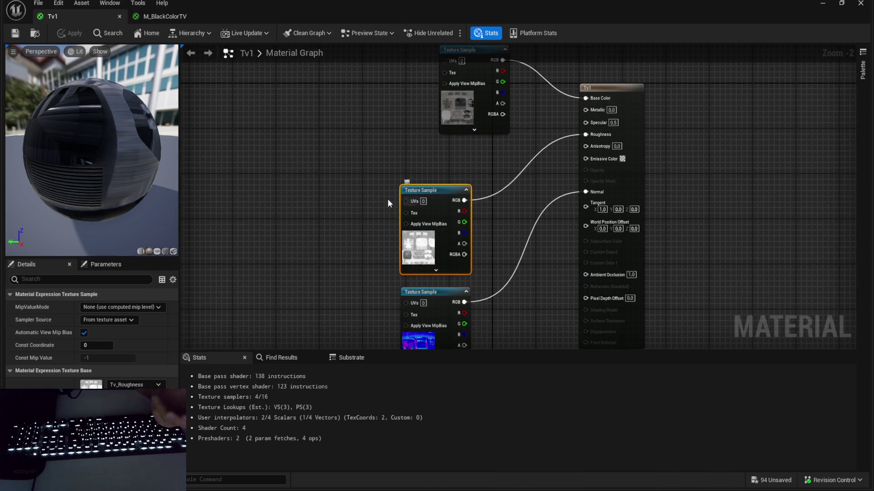
pyautogui.press('super+Down')
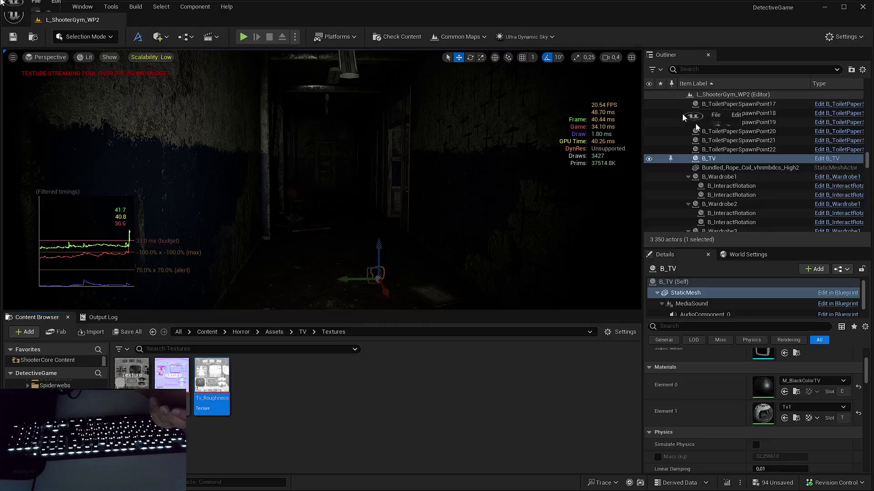
# Step: Bring the Tv1 material graph back to the front and clear its node selection
pyautogui.hotkey('alt', 'Tab')
pyautogui.hotkey('alt', 'Tab')
pyautogui.hotkey('alt', 'Tab')
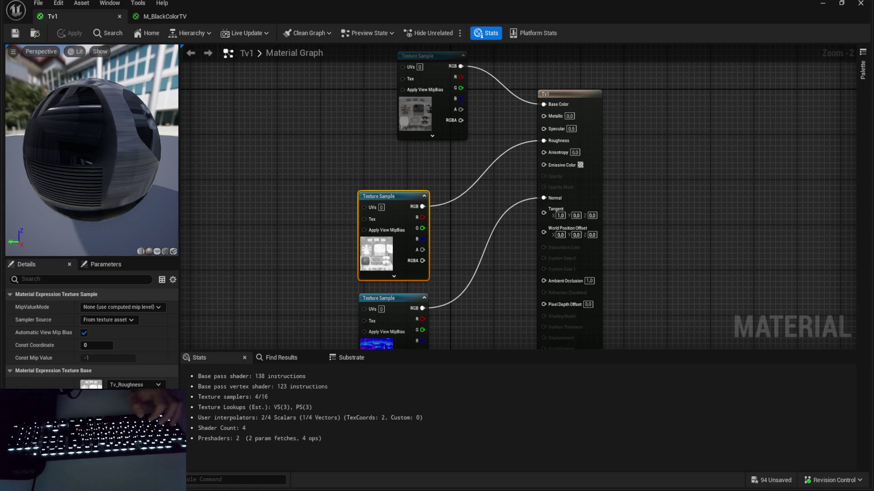
pyautogui.click(454, 141)
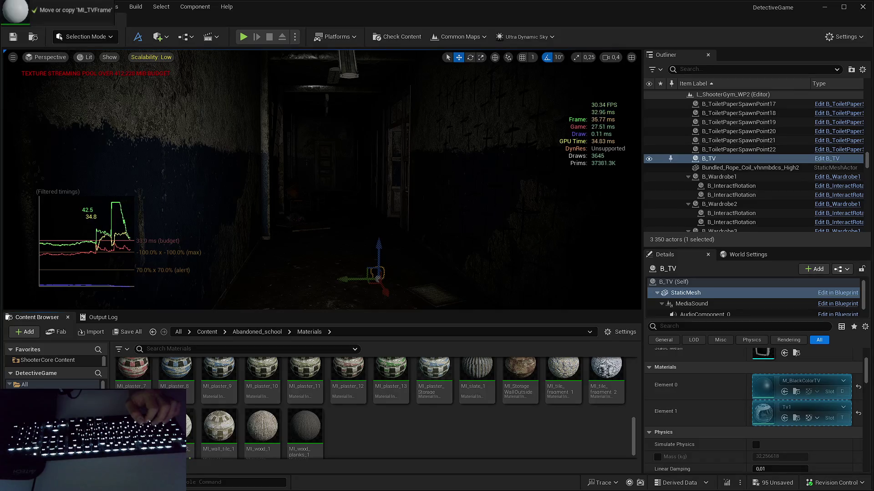
# Step: Save all modified assets, then open the MI_TVFrame material instance from the Materials folder
pyautogui.hotkey('ctrl', 's')
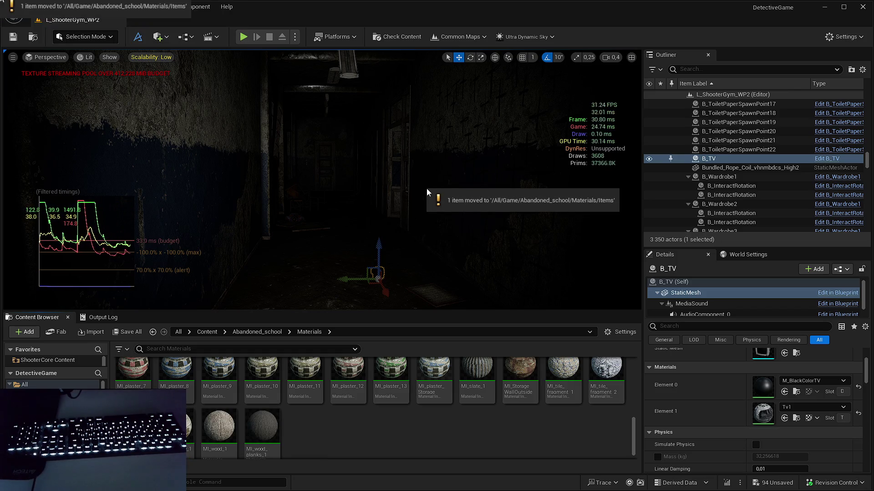
pyautogui.click(435, 378)
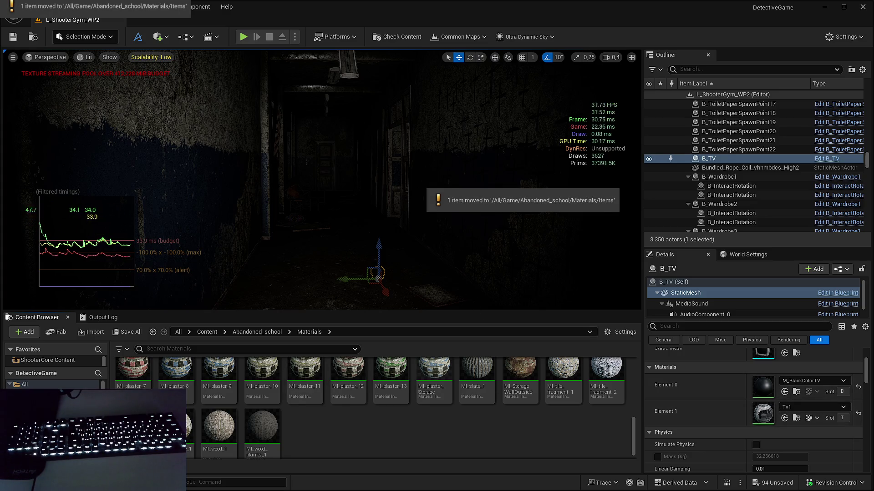
pyautogui.scroll(5, 321, 436)
pyautogui.doubleClick(339, 436)
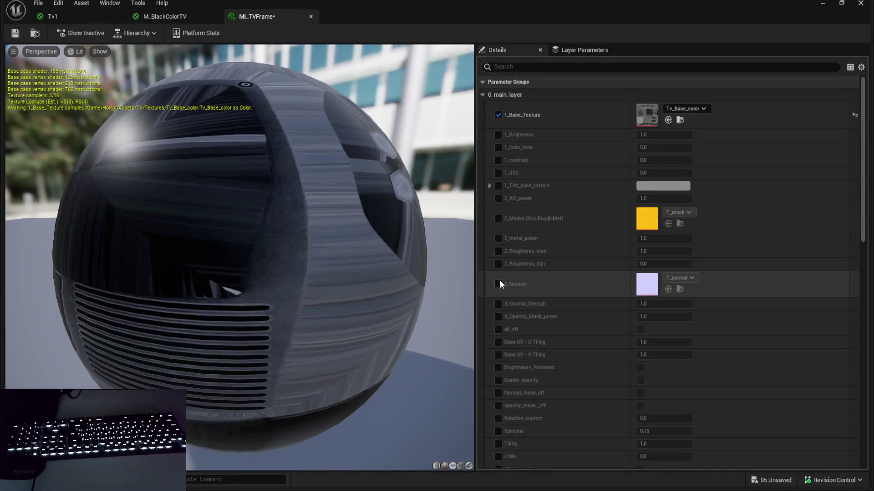
# Step: In MI_TVFrame, enable the 3_Normal override set to Tv_Normal_OpenGL and enable the 2_Masks override
pyautogui.click(498, 284)
pyautogui.click(668, 289)
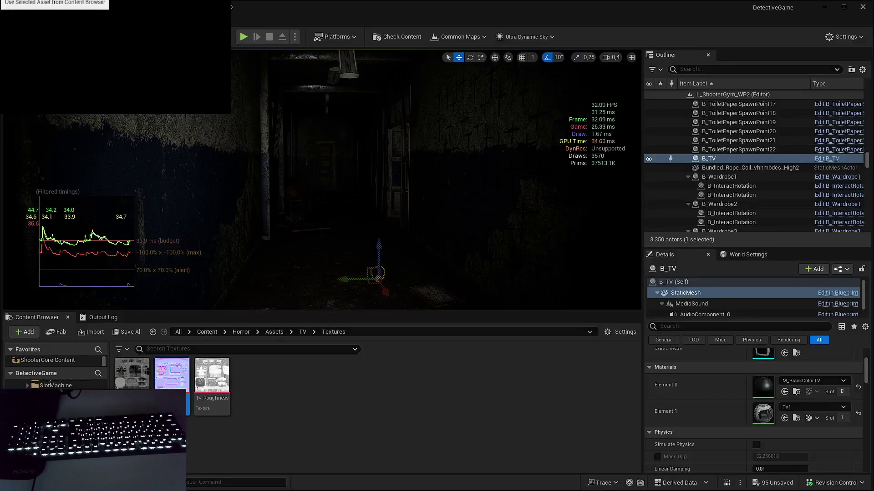
pyautogui.click(498, 219)
pyautogui.scroll(-5, 588, 231)
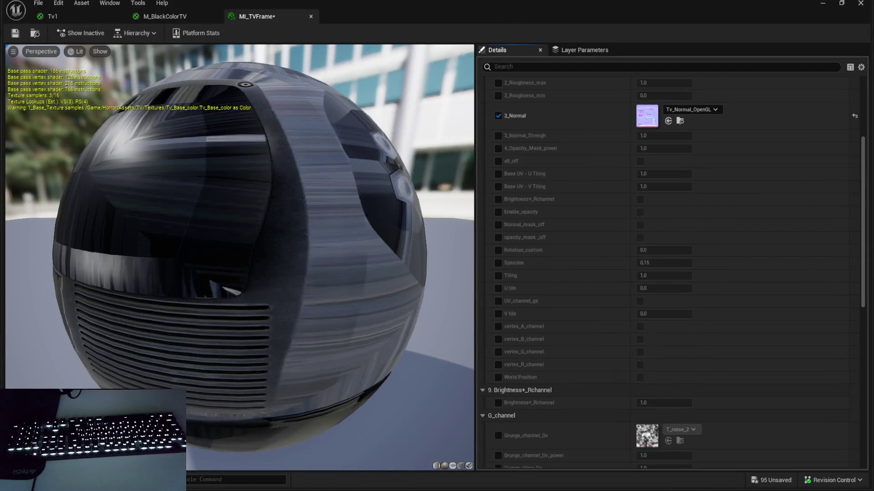
pyautogui.scroll(5, 603, 139)
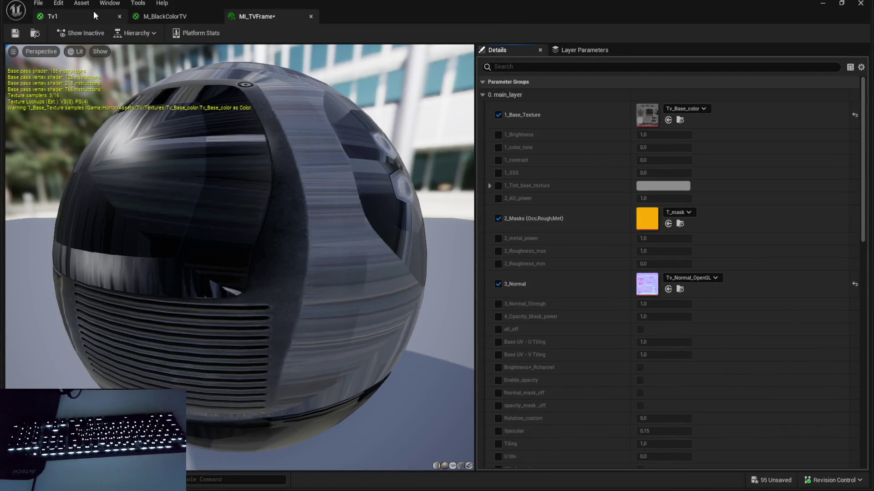
# Step: Glance at the Tv1 graph, come back to MI_TVFrame, then return to the level editor
pyautogui.click(94, 11)
pyautogui.click(270, 22)
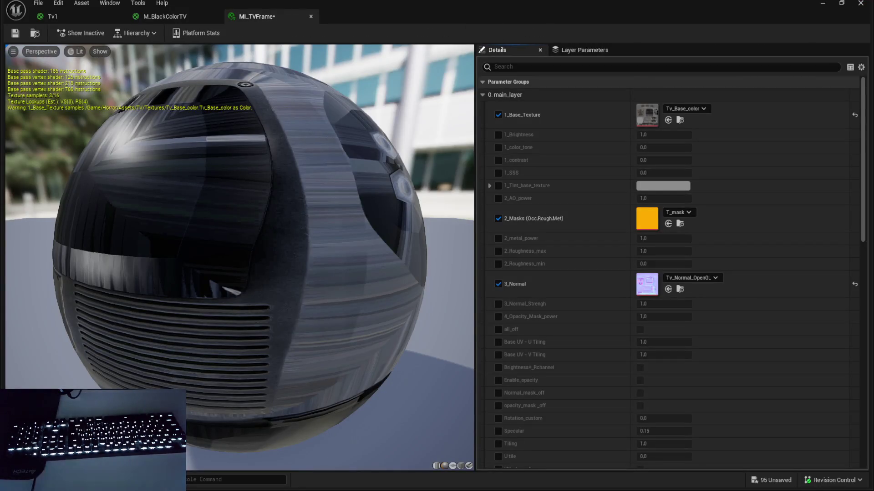
pyautogui.click(823, 3)
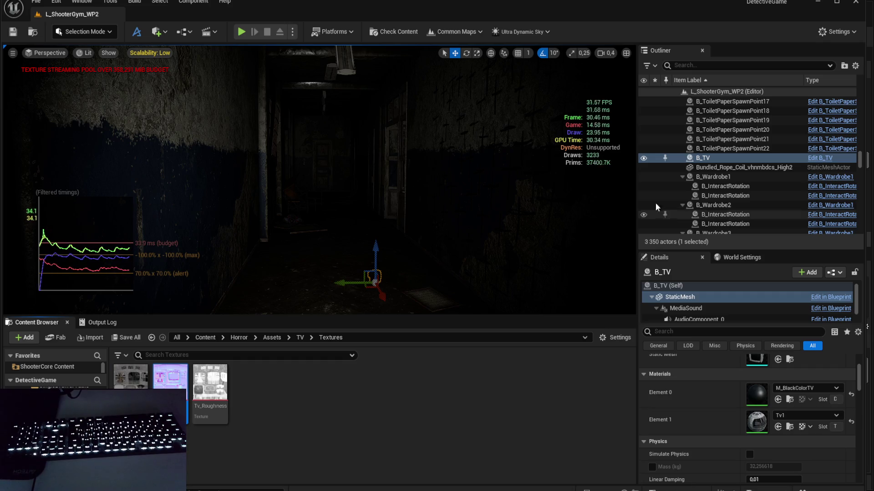
# Step: Fly to the plaster wall, select it, and open its MI_plaster_6 material instance
pyautogui.scroll(5, 429, 232)
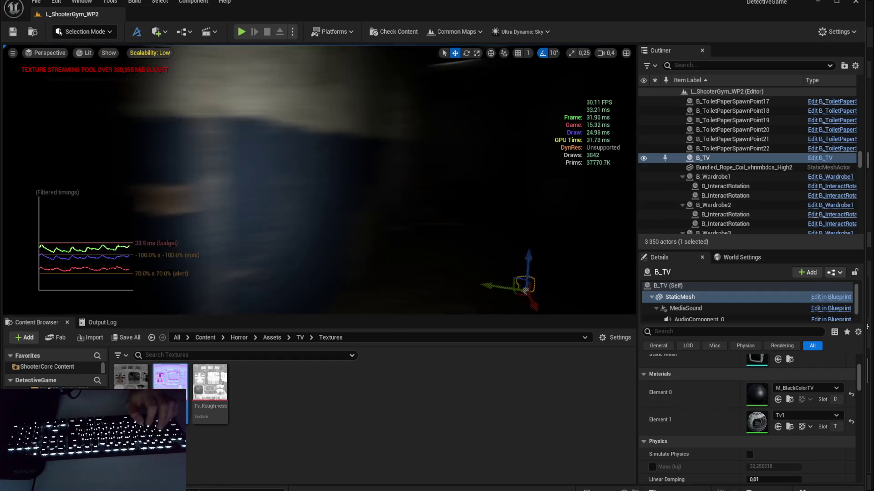
pyautogui.press('w')
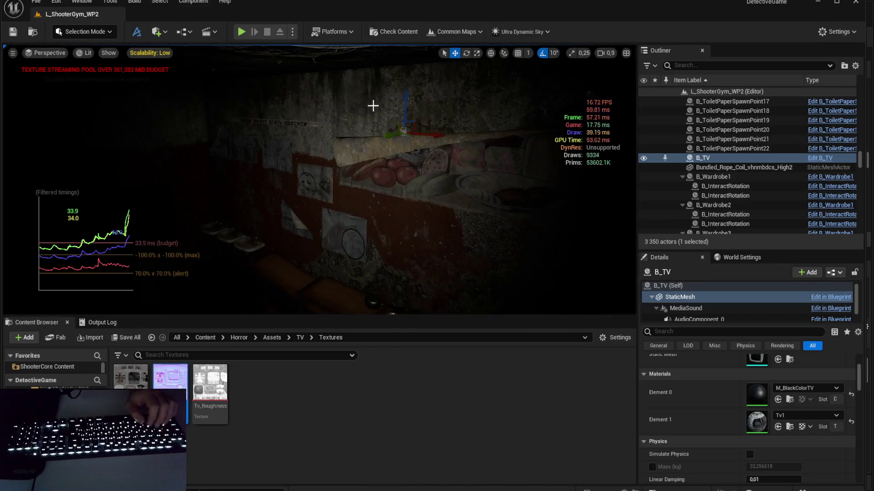
pyautogui.click(373, 106)
pyautogui.scroll(-1, 751, 427)
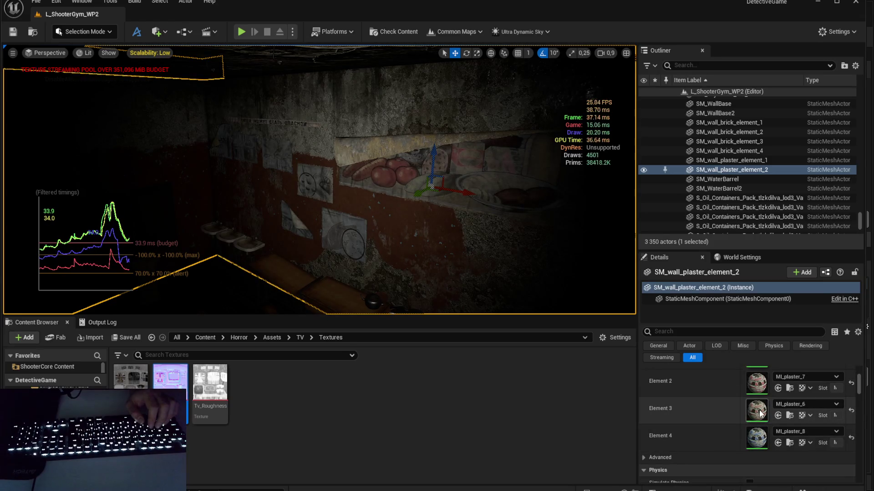
pyautogui.doubleClick(756, 411)
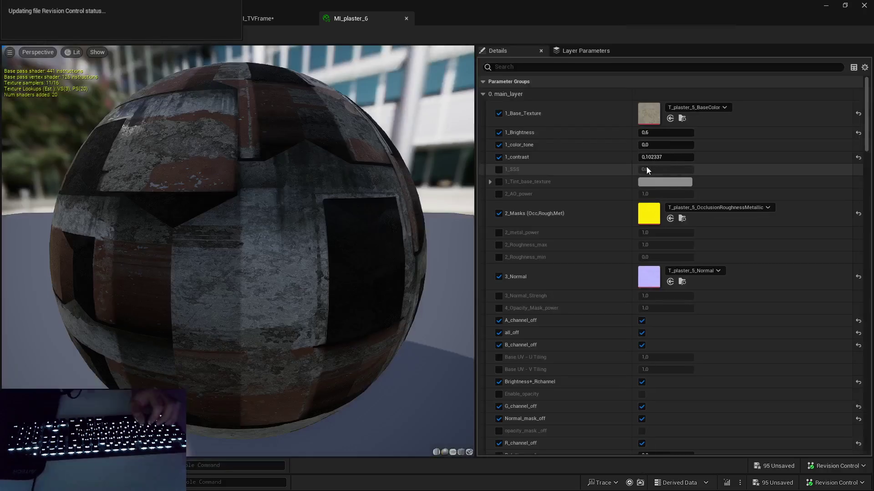
# Step: Widen the panel and review MI_plaster_6's mask_R (T_plaster_4) and mask_G (T_plaster_6) parameters
pyautogui.moveTo(474, 190); pyautogui.dragTo(436, 190)
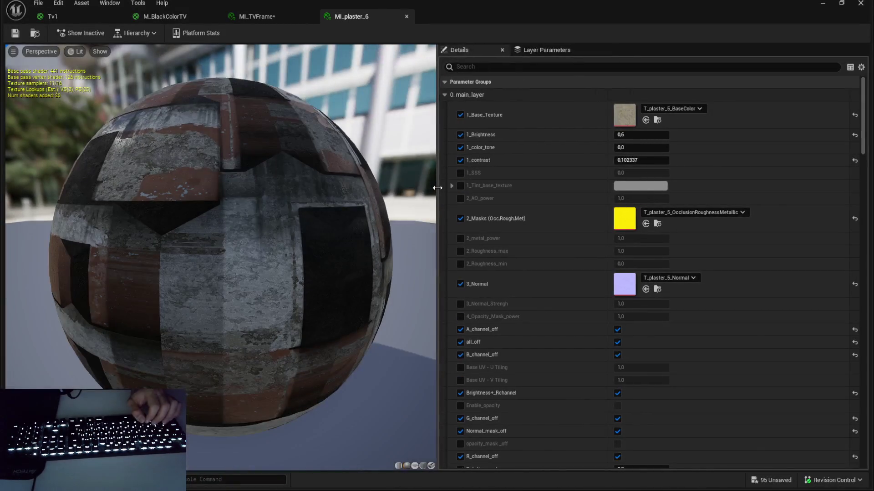
pyautogui.scroll(-1, 519, 184)
pyautogui.scroll(1, 519, 184)
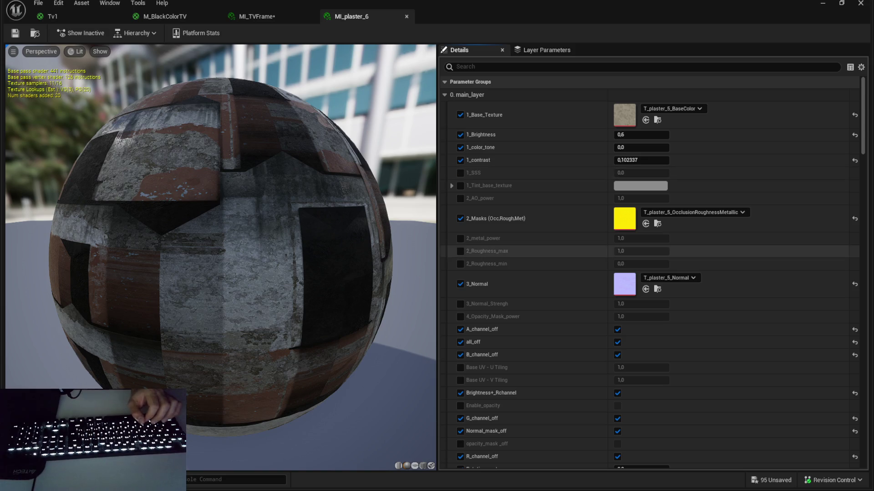
pyautogui.scroll(-3, 621, 164)
pyautogui.scroll(-3, 621, 164)
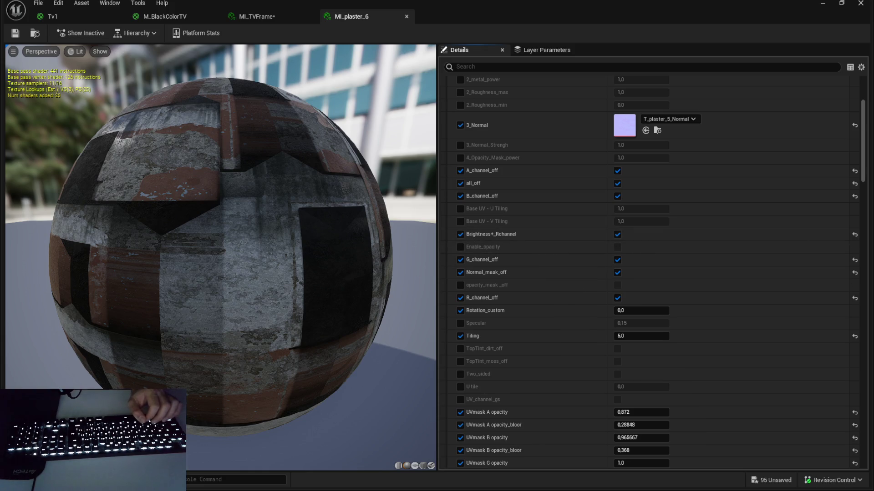
pyautogui.scroll(-8, 514, 227)
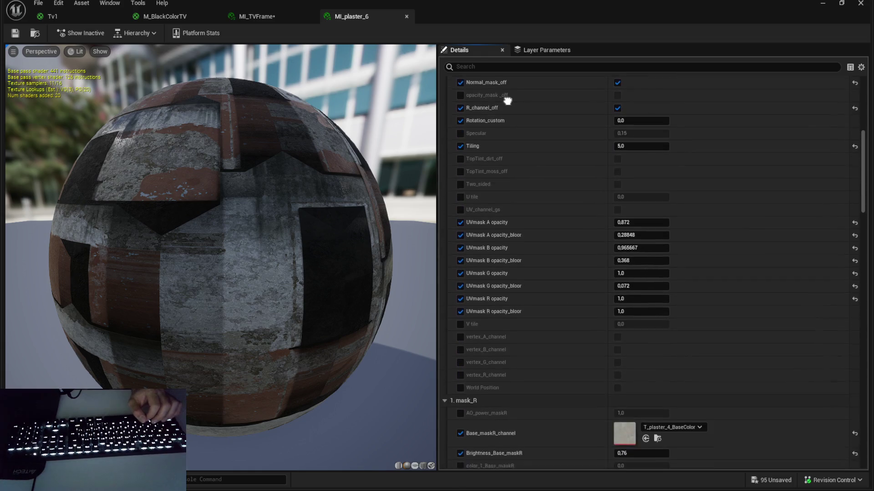
pyautogui.scroll(-1, 507, 100)
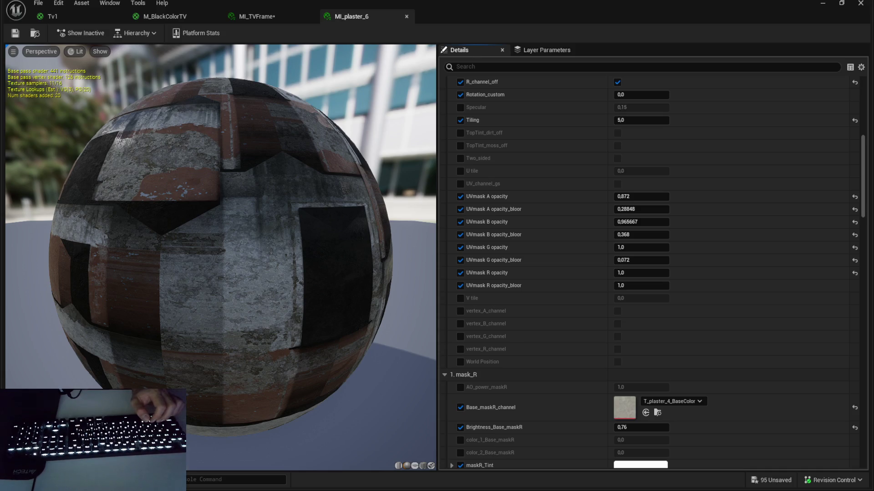
pyautogui.scroll(-10, 552, 306)
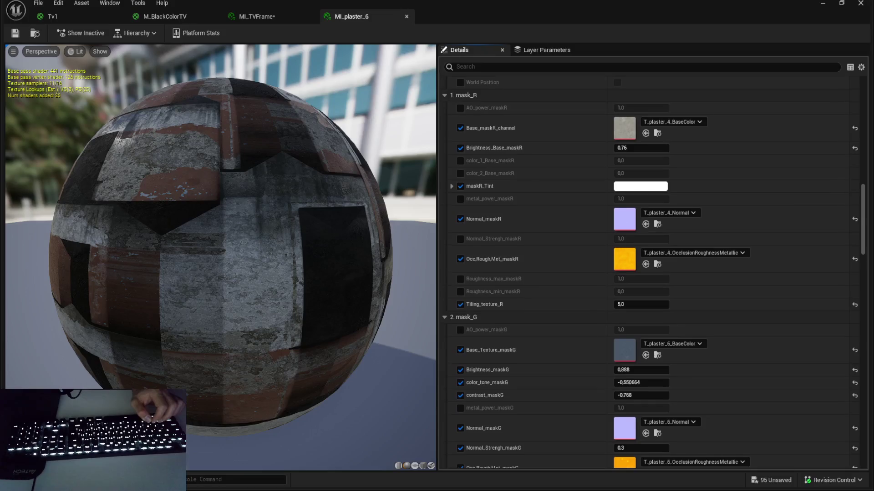
pyautogui.scroll(-1, 657, 273)
pyautogui.scroll(1, 654, 273)
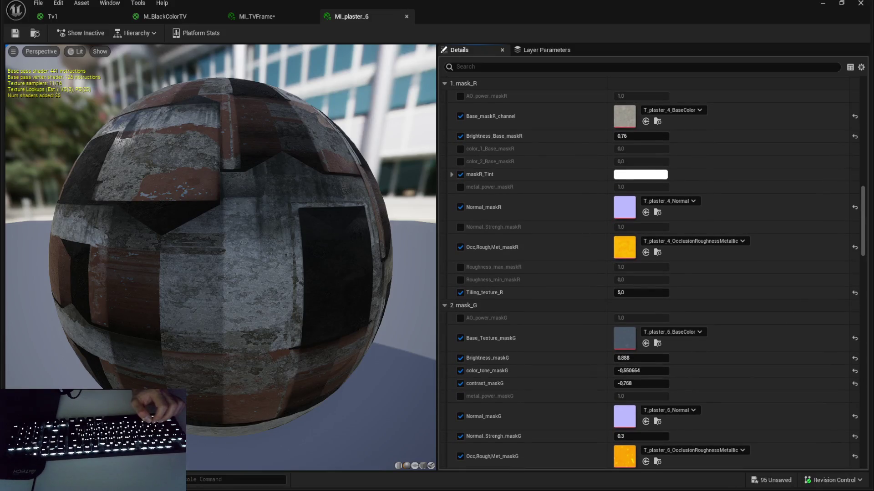
pyautogui.scroll(-5, 572, 117)
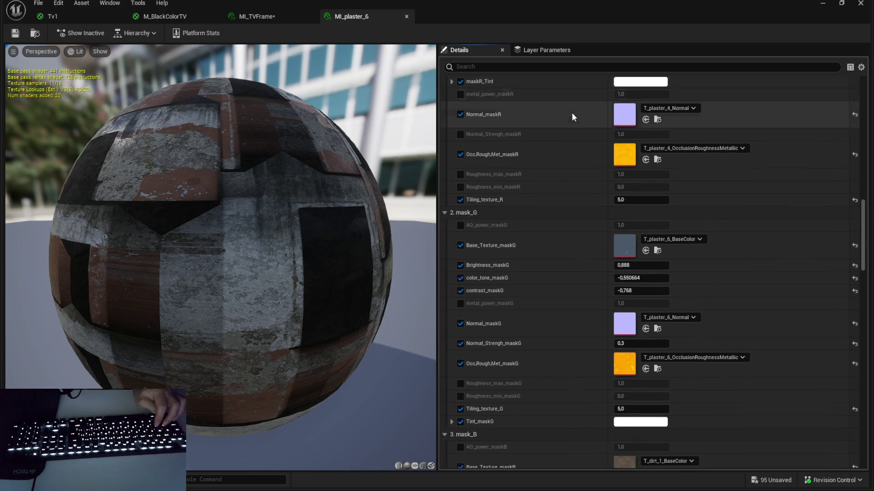
pyautogui.scroll(-1, 556, 82)
pyautogui.scroll(1, 556, 86)
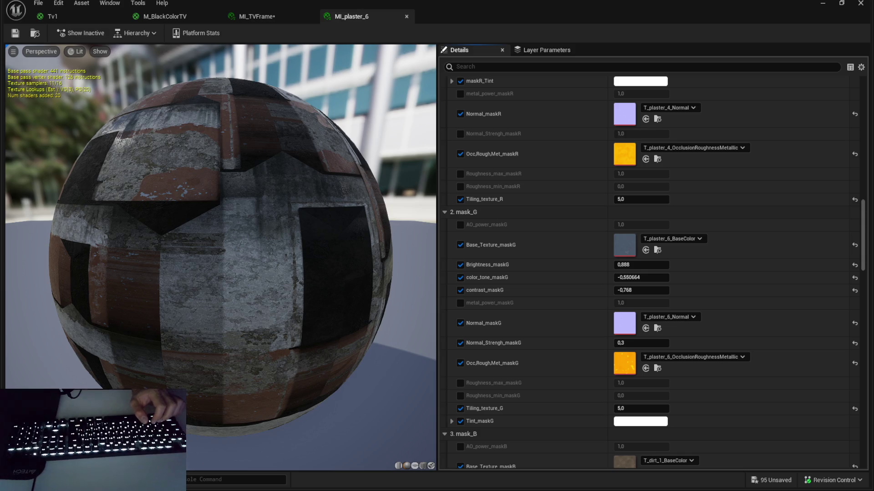
pyautogui.scroll(-10, 646, 382)
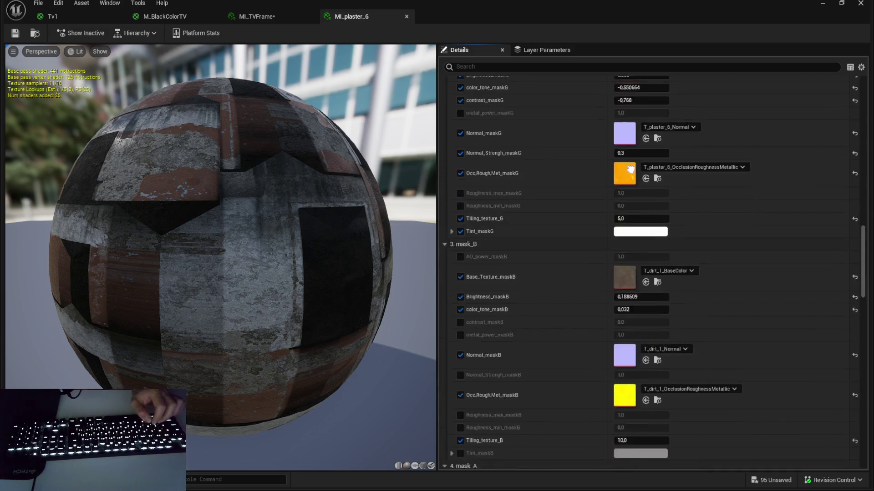
pyautogui.scroll(1, 747, 122)
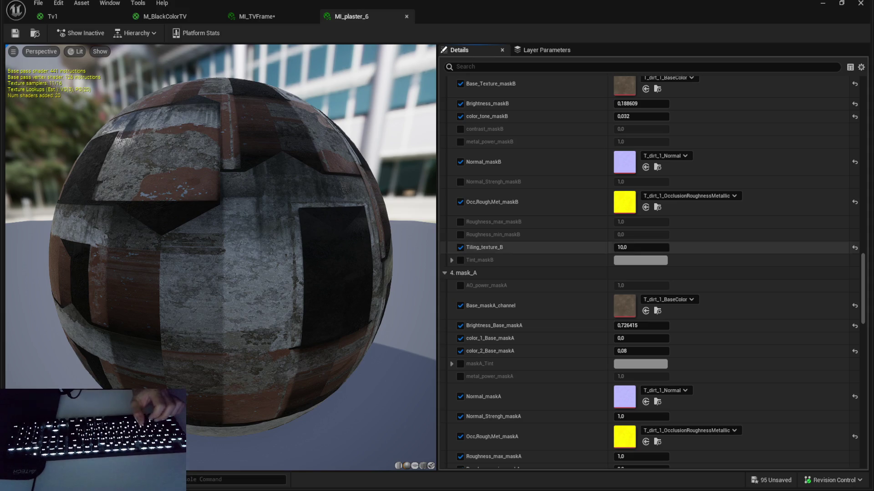
pyautogui.scroll(-15, 596, 133)
pyautogui.scroll(-8, 671, 141)
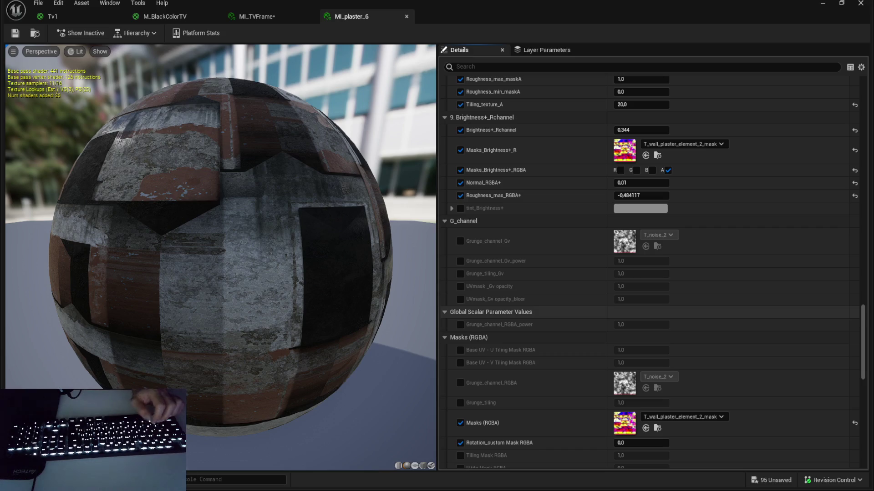
pyautogui.scroll(-10, 556, 156)
pyautogui.scroll(-4, 555, 156)
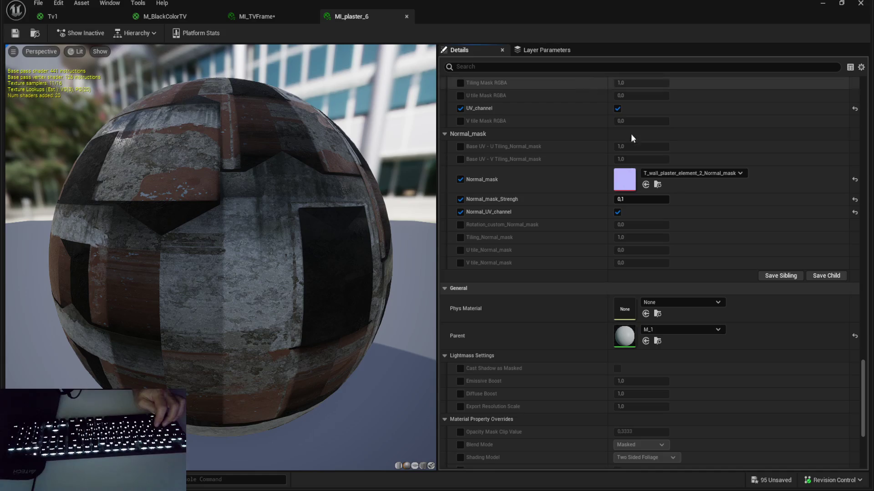
pyautogui.moveTo(683, 172)
pyautogui.press('shift+super+s')
pyautogui.click(716, 234)
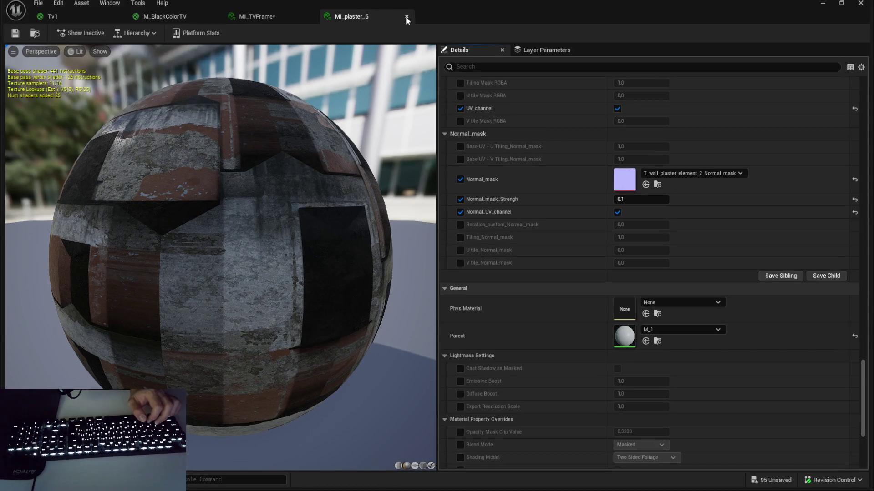
# Step: Close MI_plaster_6, open the Tv_ORM texture, save all unsaved content, and return to MI_TVFrame
pyautogui.click(408, 17)
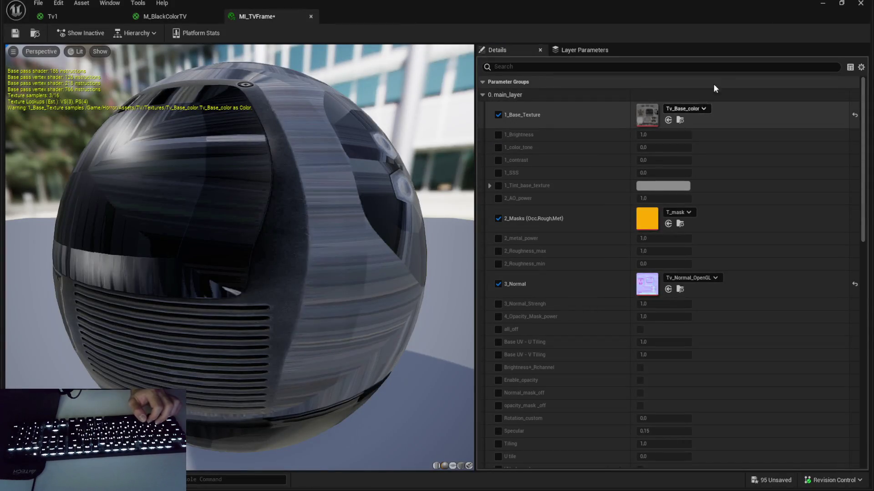
pyautogui.click(823, 3)
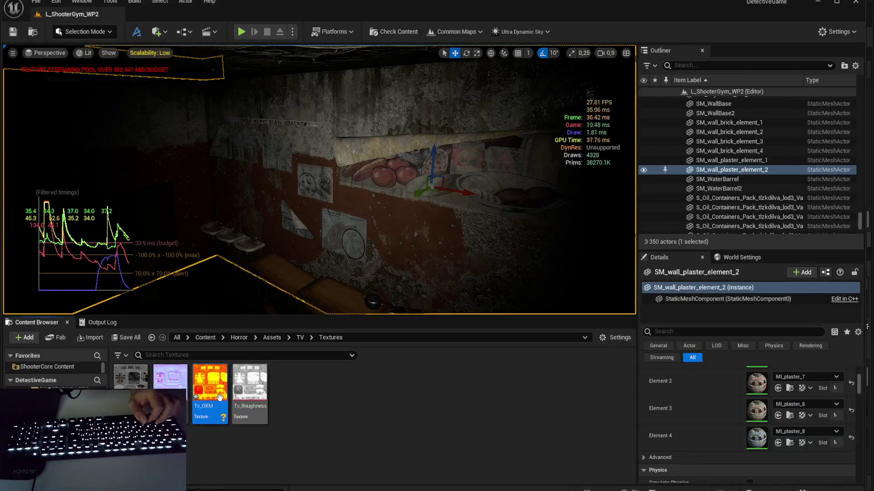
pyautogui.doubleClick(220, 397)
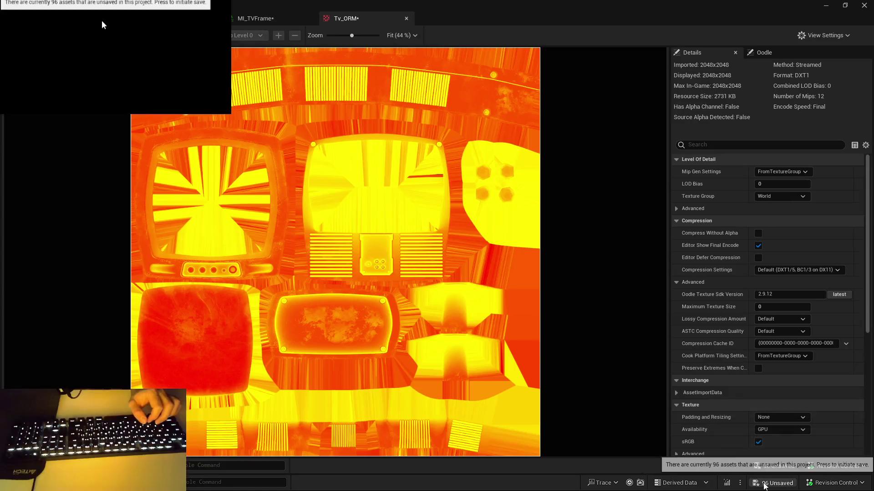
pyautogui.click(774, 483)
pyautogui.click(512, 343)
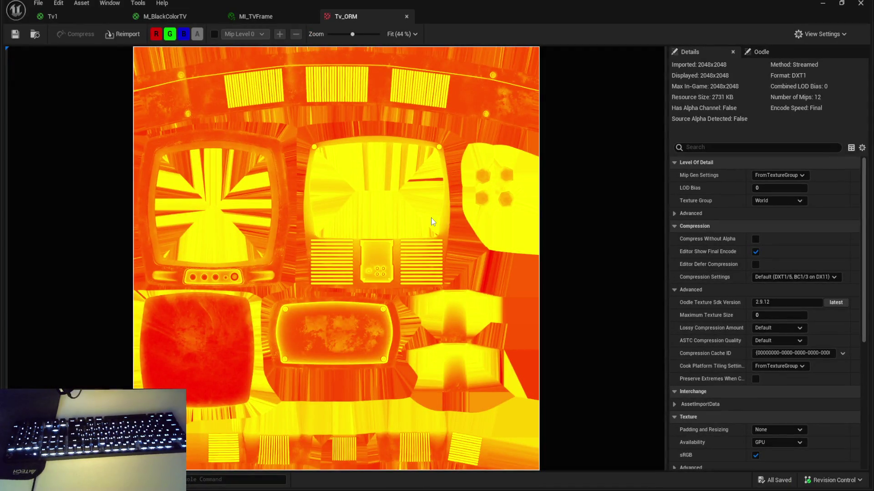
pyautogui.click(237, 15)
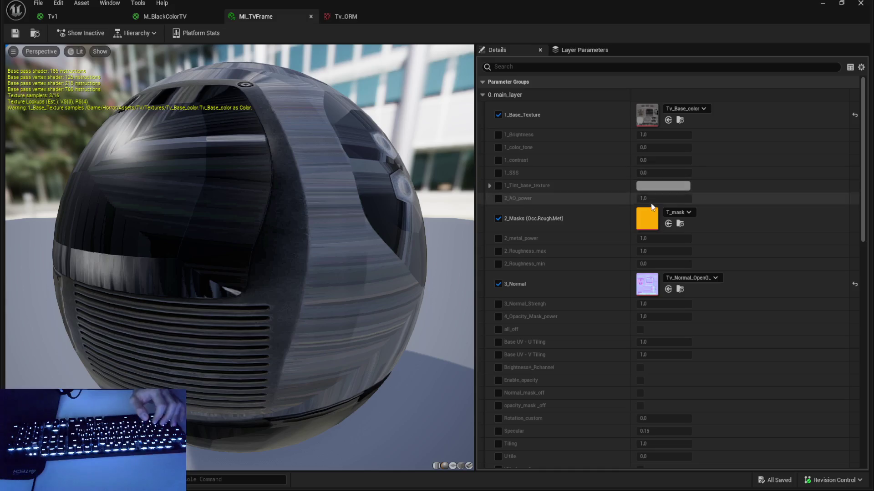
# Step: Set the selected Tv_ORM texture as MI_TVFrame's 2_Masks occlusion-roughness-metallic texture
pyautogui.click(669, 223)
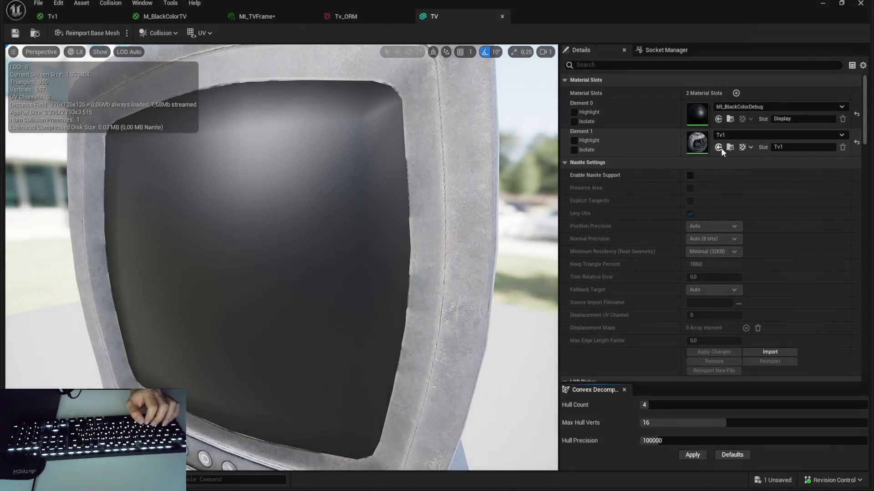
# Step: Assign MI_TVFrame to the TV mesh's Element 1 slot, comparing before and after with undo/redo
pyautogui.click(719, 147)
pyautogui.moveTo(435, 182)
pyautogui.mouseDown()
pyautogui.moveTo(245, 200)
pyautogui.moveTo(407, 213)
pyautogui.moveTo(200, 237)
pyautogui.mouseUp()
pyautogui.hotkey('ctrl', 'z')
pyautogui.hotkey('ctrl', 'y')
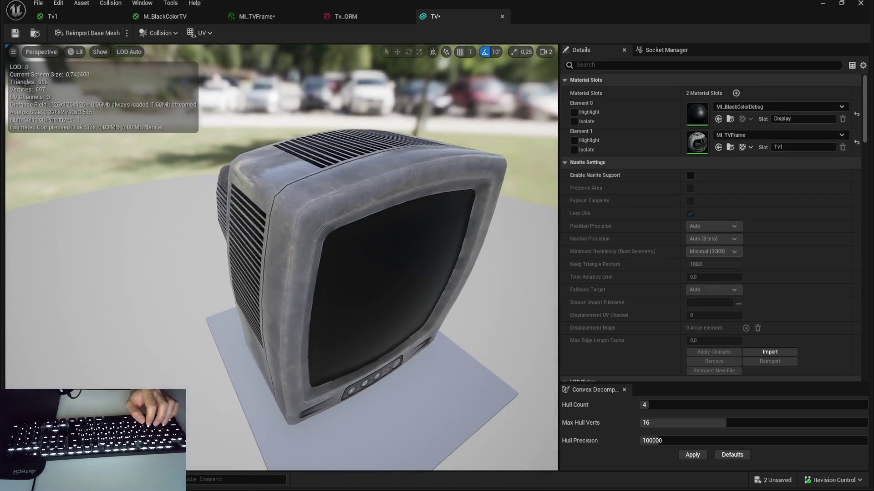
pyautogui.doubleClick(703, 149)
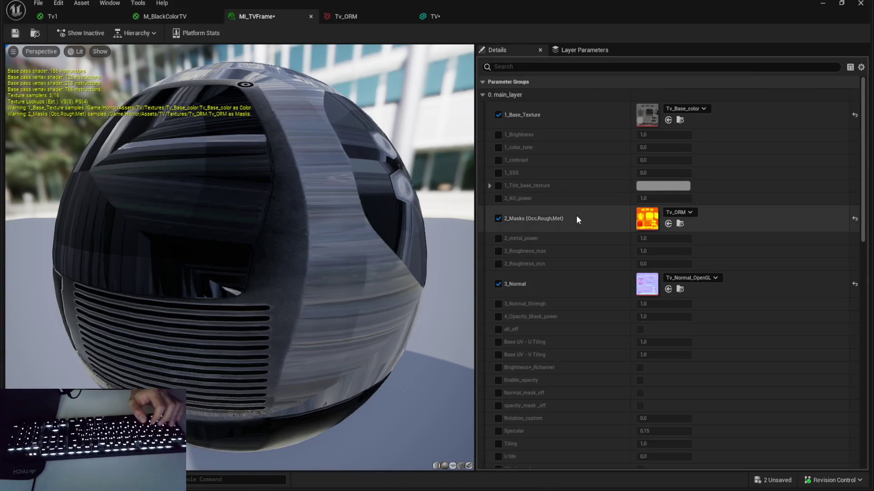
# Step: Enable MI_TVFrame's roughness min/max overrides and set 2_Roughness_min to 0.5
pyautogui.moveTo(258, 18); pyautogui.dragTo(16, 2)
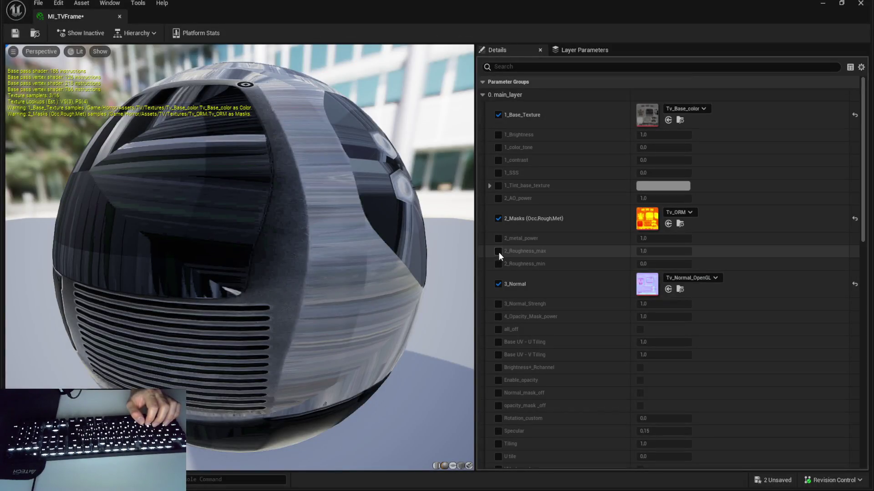
pyautogui.click(498, 251)
pyautogui.click(499, 264)
pyautogui.write('0.5')
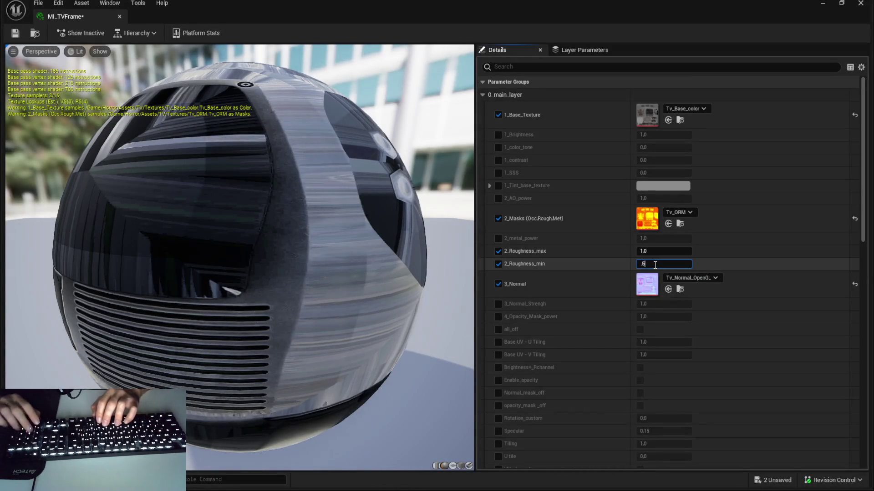
pyautogui.press('Return')
pyautogui.press('Escape')
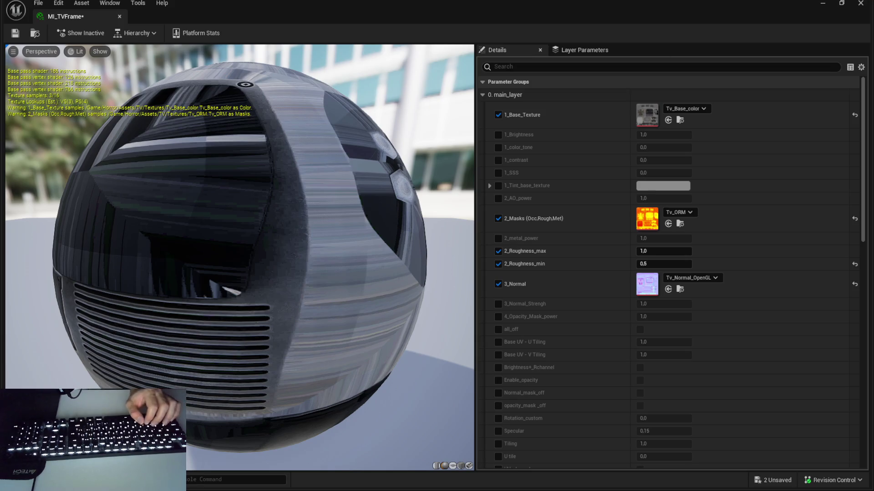
# Step: Close the MI_TVFrame editor, reopen it briefly, then select MI_TVBlackScreen in the Content Browser
pyautogui.hotkey('alt', 'F4')
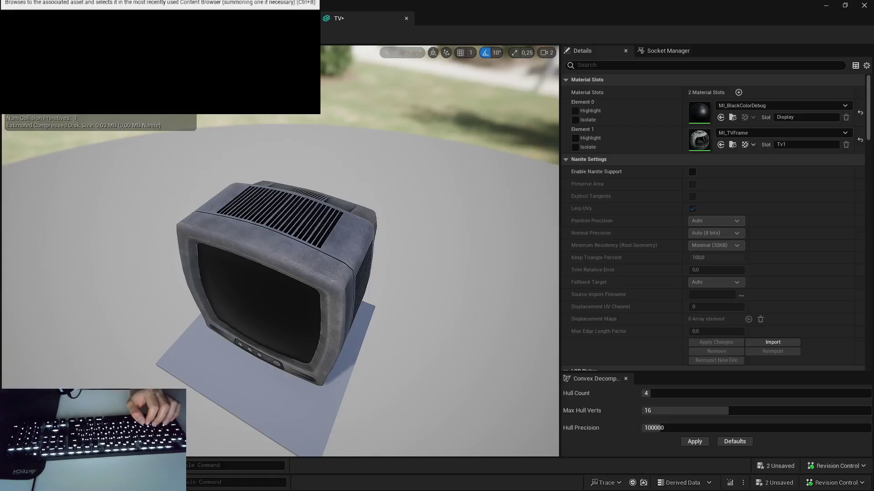
pyautogui.hotkey('alt', 'Tab')
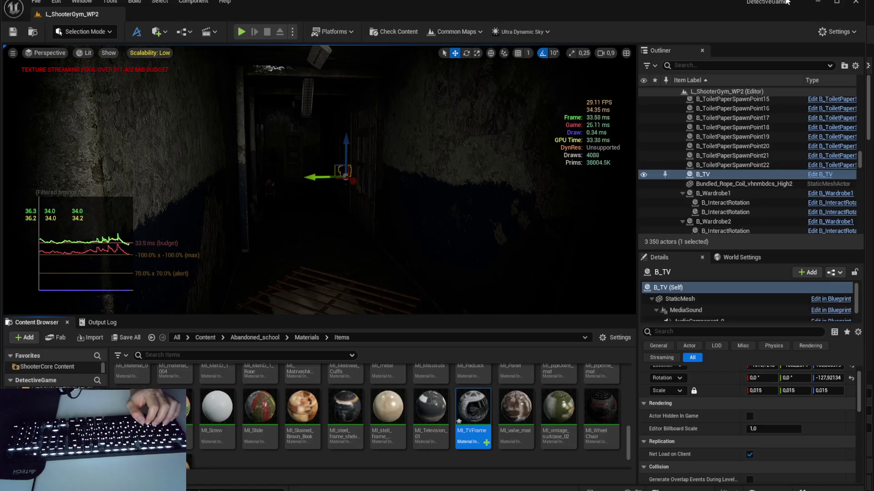
pyautogui.doubleClick(459, 400)
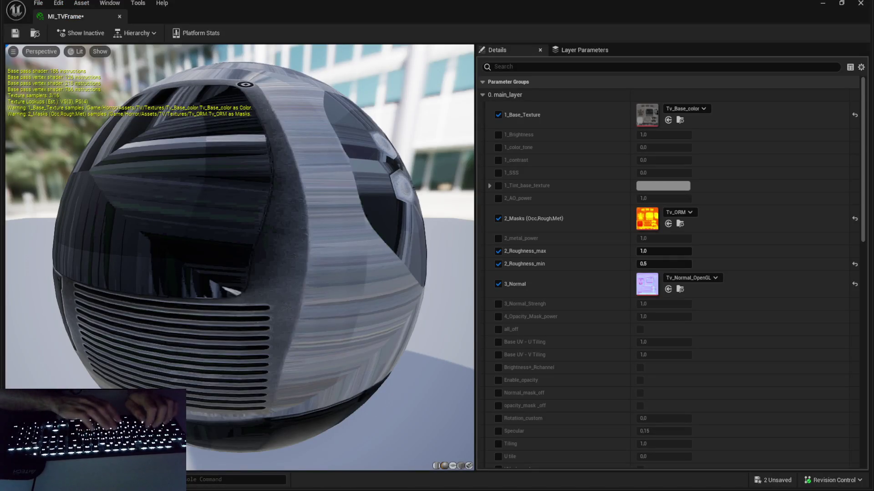
pyautogui.hotkey('alt', 'Tab')
pyautogui.click(480, 398)
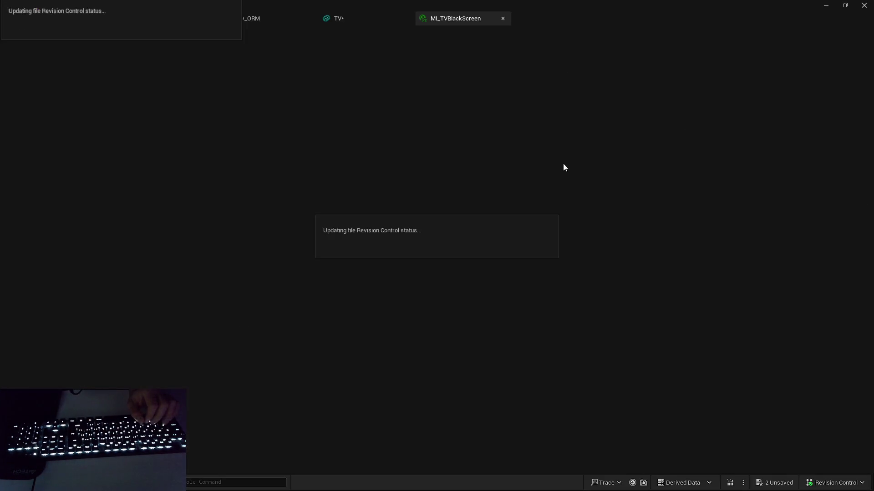
# Step: Set MI_TVBlackScreen's 1_Tint_base_texture colour to black and accept it
pyautogui.hotkey('alt', 'Tab')
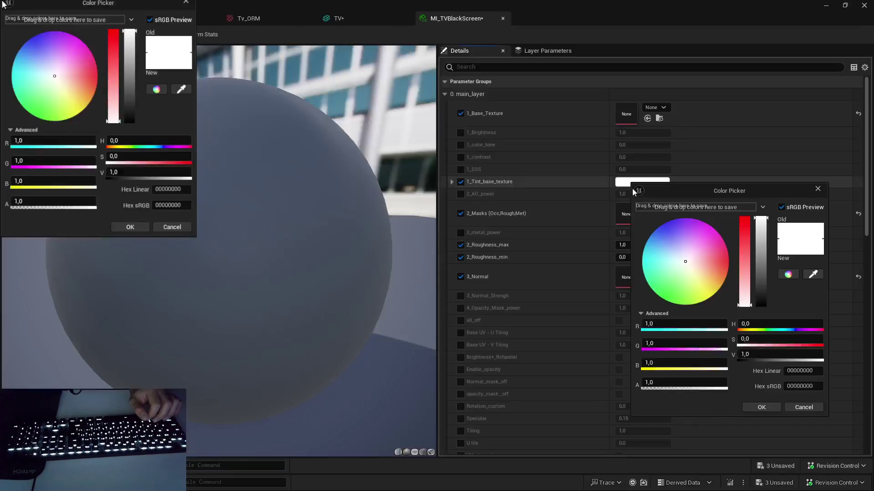
pyautogui.moveTo(691, 240)
pyautogui.mouseDown()
pyautogui.moveTo(621, 244)
pyautogui.moveTo(695, 258)
pyautogui.mouseUp()
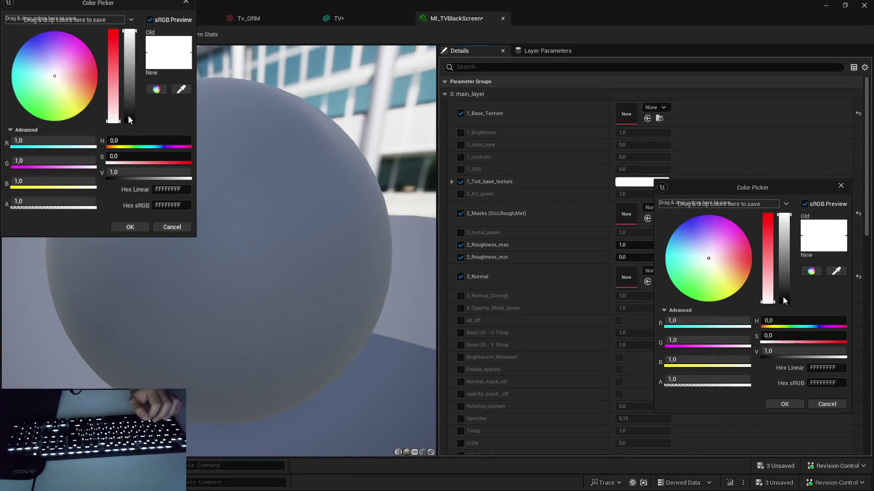
pyautogui.moveTo(783, 297)
pyautogui.mouseDown()
pyautogui.moveTo(784, 309)
pyautogui.moveTo(785, 300)
pyautogui.mouseUp()
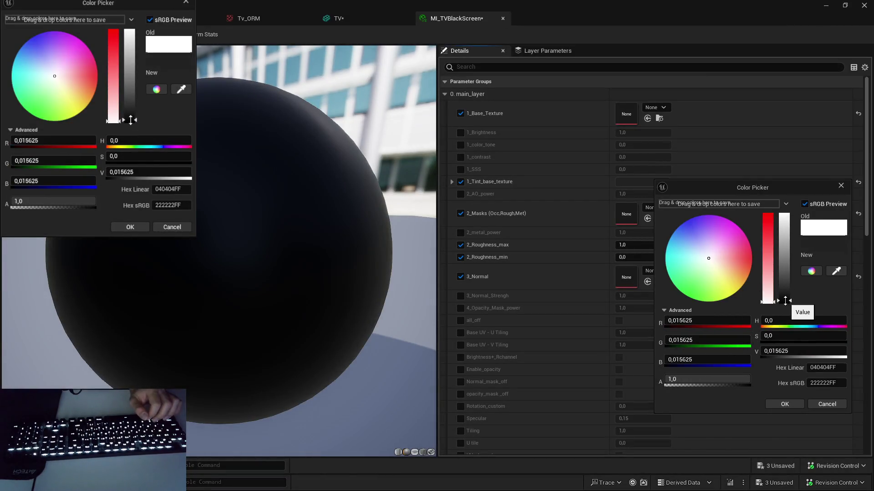
pyautogui.click(779, 405)
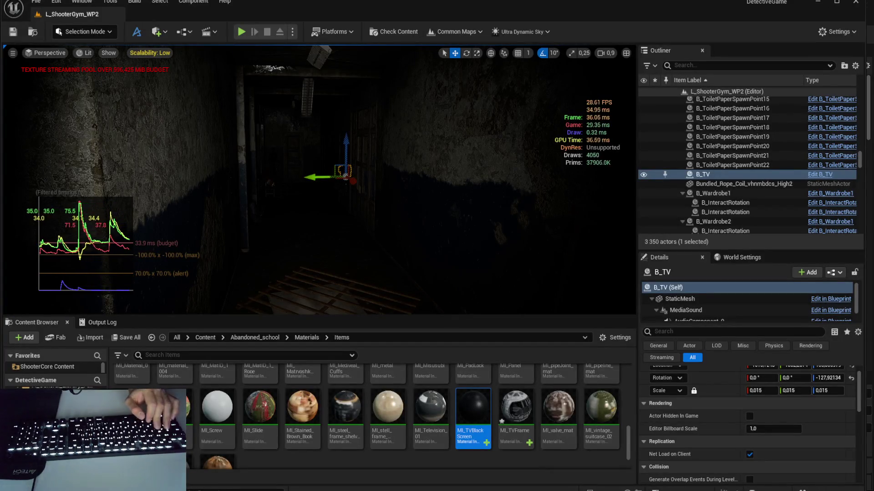
pyautogui.press('Escape')
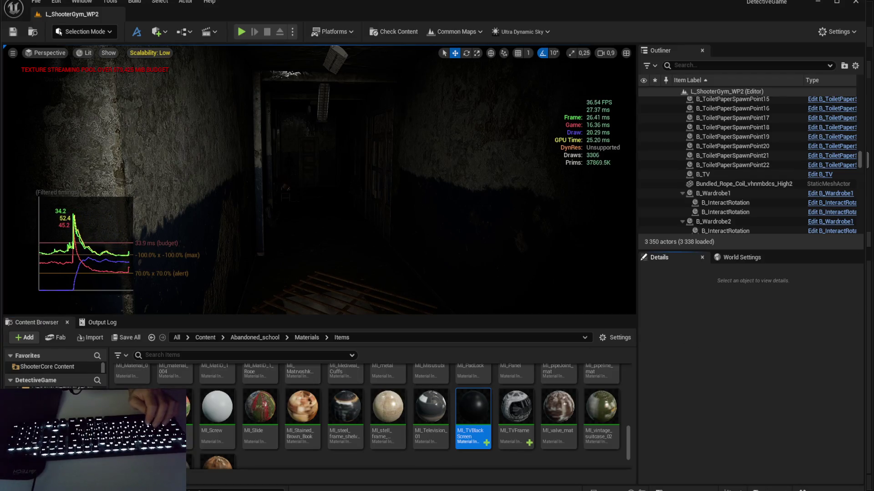
pyautogui.press('s')
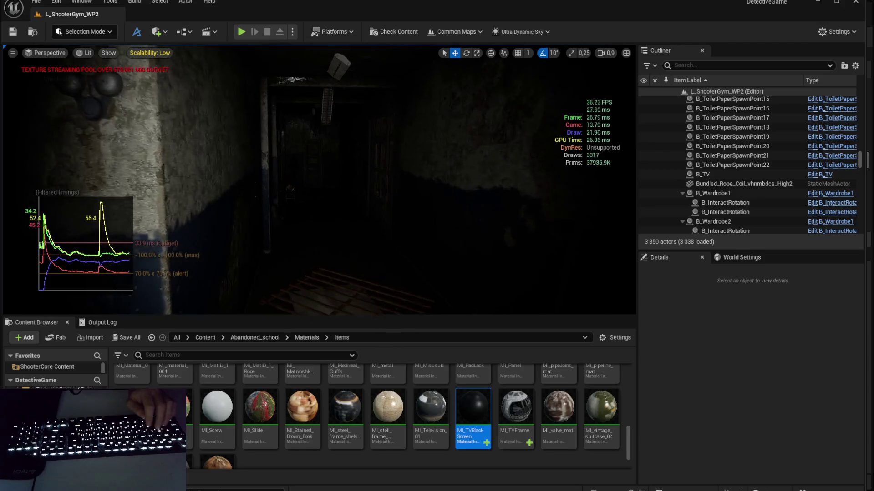
pyautogui.scroll(-2, 318, 180)
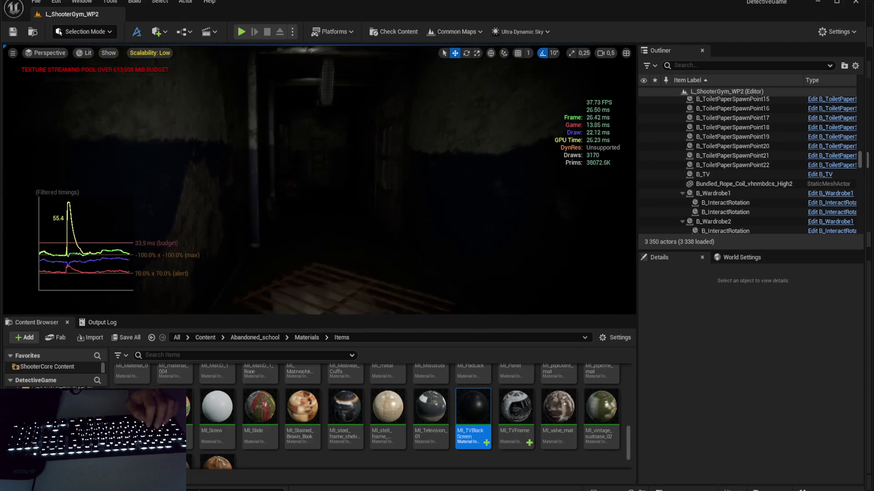
pyautogui.press('Right')
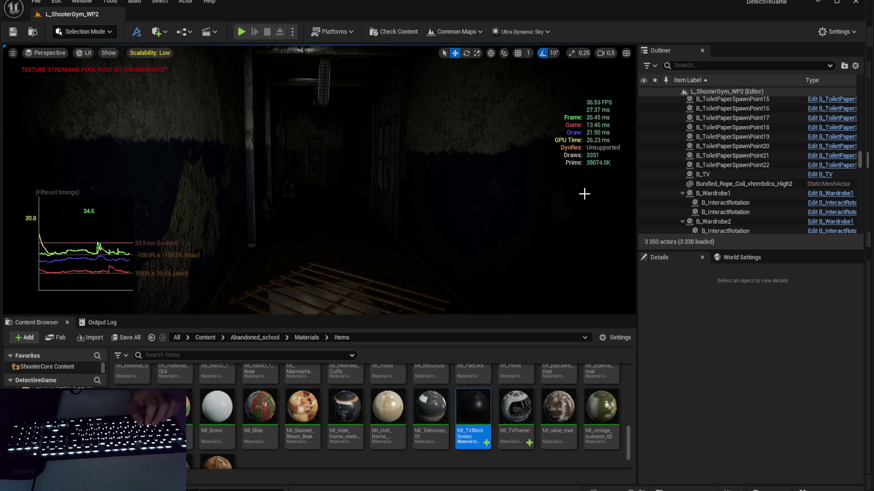
pyautogui.click(730, 184)
pyautogui.scroll(-2, 728, 387)
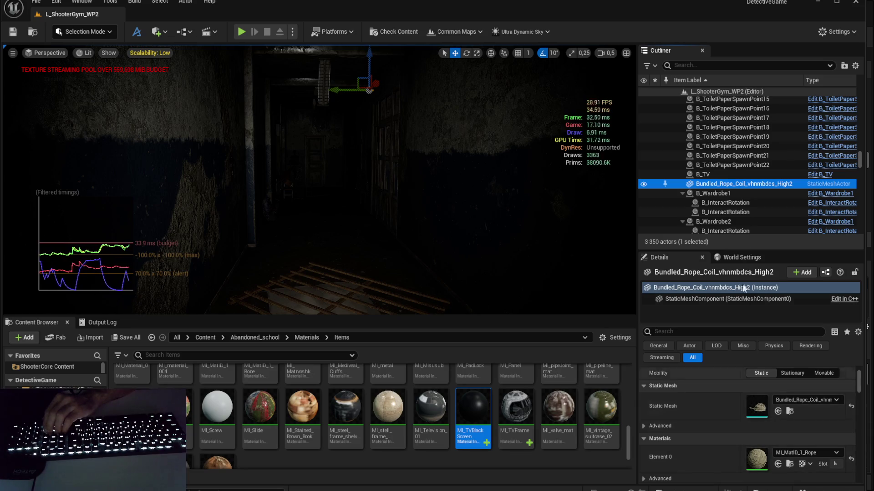
# Step: Collapse all the expanded B_Wardrobe entries in the Outliner
pyautogui.click(735, 194)
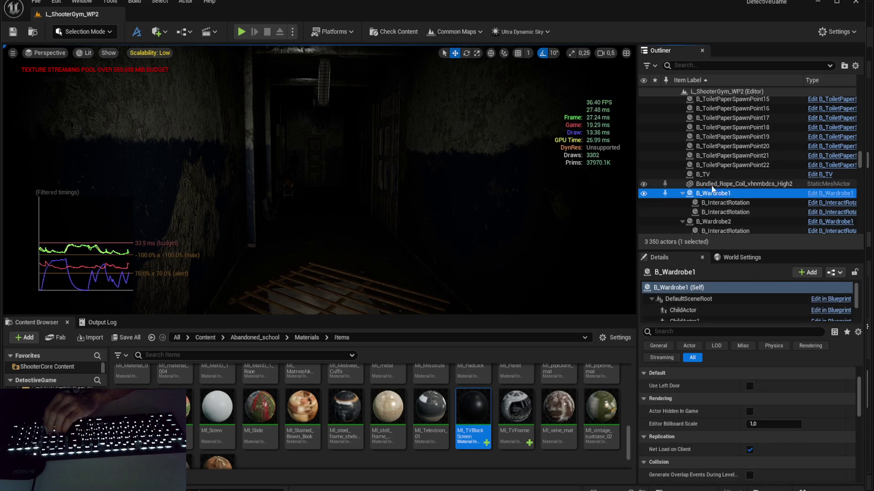
pyautogui.click(682, 193)
pyautogui.click(683, 188)
pyautogui.click(683, 197)
pyautogui.click(683, 206)
pyautogui.click(683, 191)
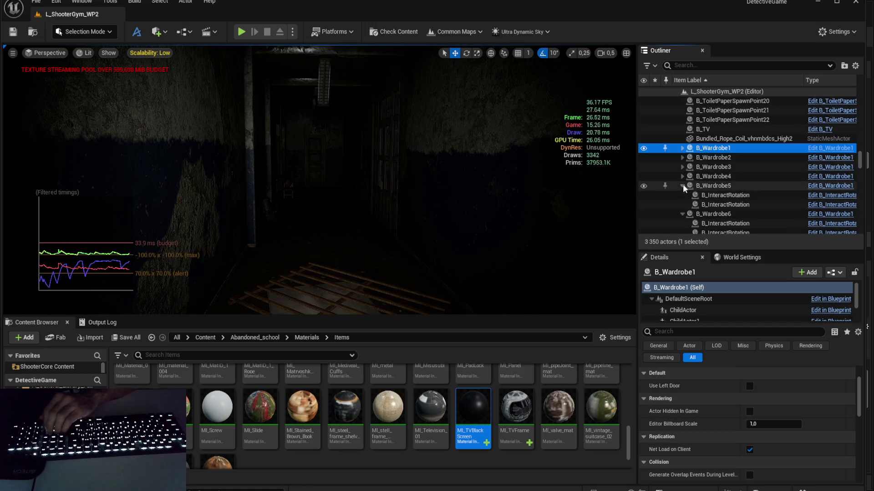
pyautogui.click(682, 200)
pyautogui.click(683, 205)
pyautogui.click(682, 214)
pyautogui.scroll(-2, 682, 195)
pyautogui.click(682, 182)
pyautogui.click(683, 172)
pyautogui.click(683, 182)
pyautogui.click(682, 191)
pyautogui.click(682, 200)
pyautogui.click(683, 210)
pyautogui.click(683, 220)
pyautogui.scroll(-3, 682, 214)
pyautogui.click(682, 168)
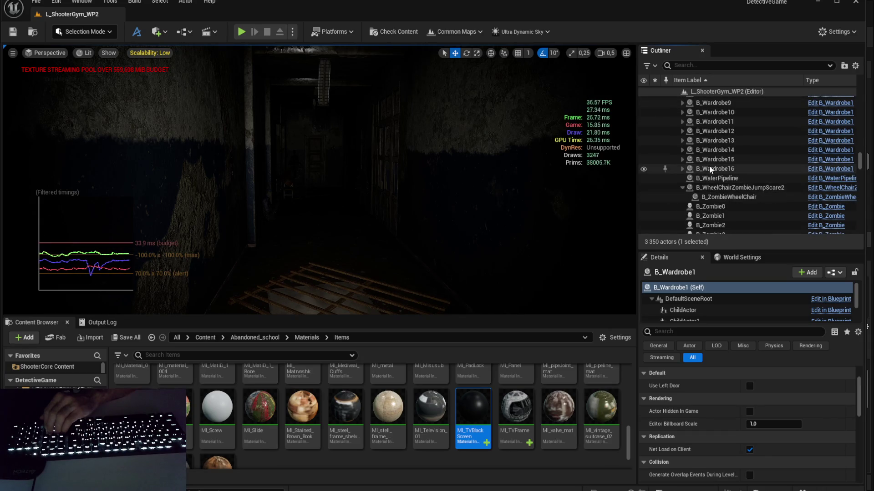
# Step: Select B_WheelChairZombieJumpScare2, frame it with F and move the view closer
pyautogui.click(742, 188)
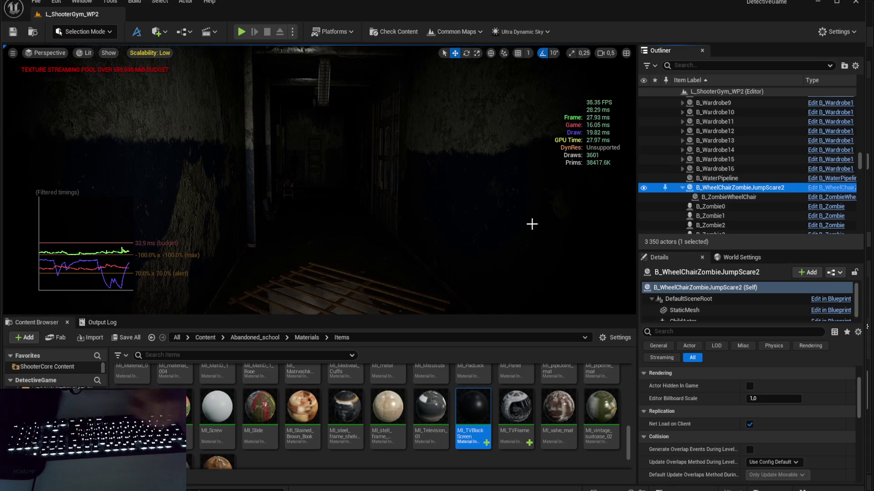
pyautogui.press('f')
pyautogui.scroll(2, 319, 182)
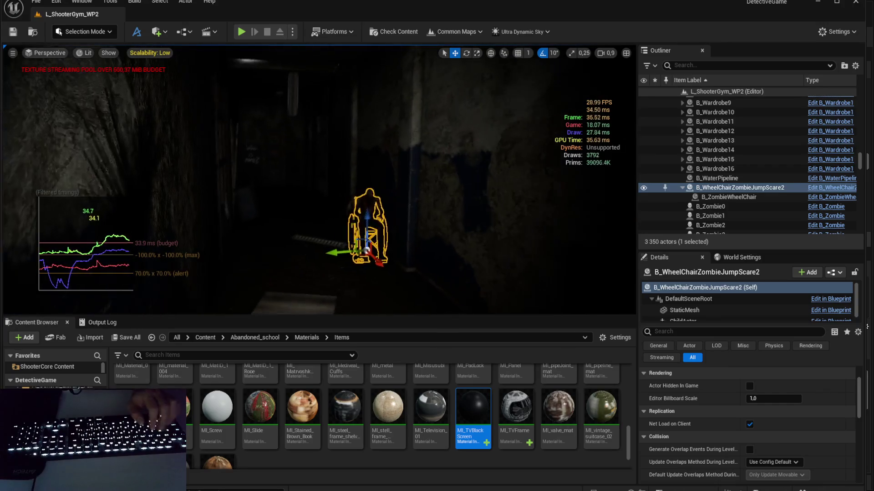
pyautogui.press('Escape')
pyautogui.moveTo(353, 216); pyautogui.dragTo(353, 216)
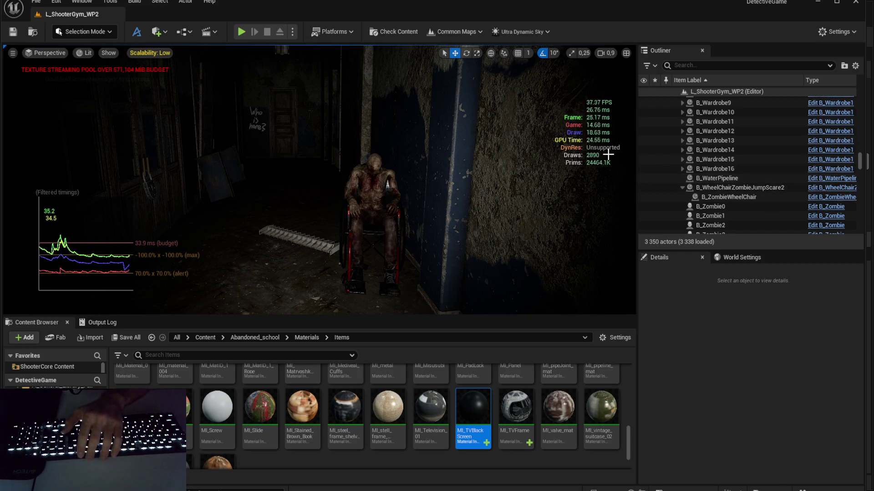
# Step: Select the wheelchair zombie actor, then undo its accidental deletion
pyautogui.click(725, 188)
pyautogui.press('Delete')
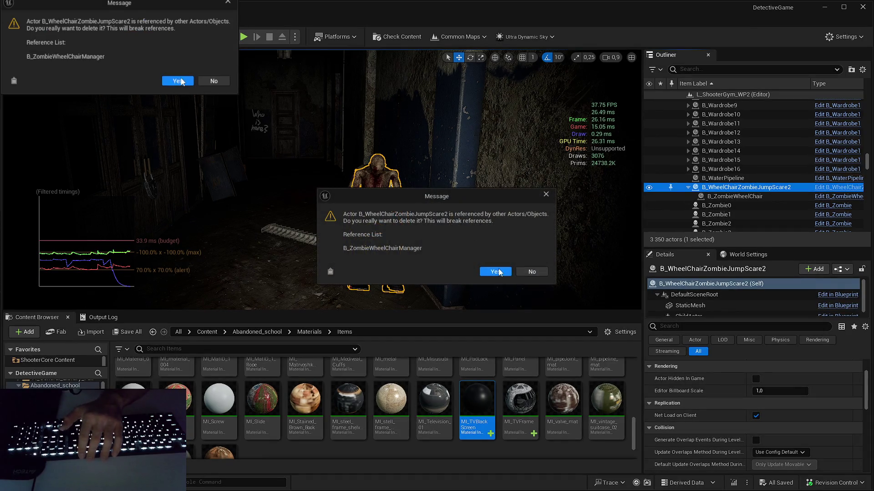
pyautogui.click(502, 270)
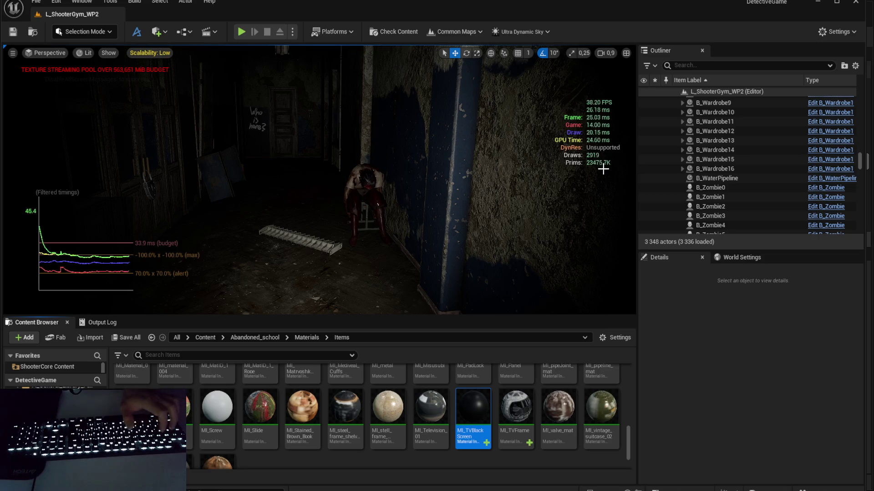
pyautogui.hotkey('ctrl', 'z')
# Step: Select the actor's ChildActor component and browse to the B_ZombieWheelChair blueprint
pyautogui.click(707, 310)
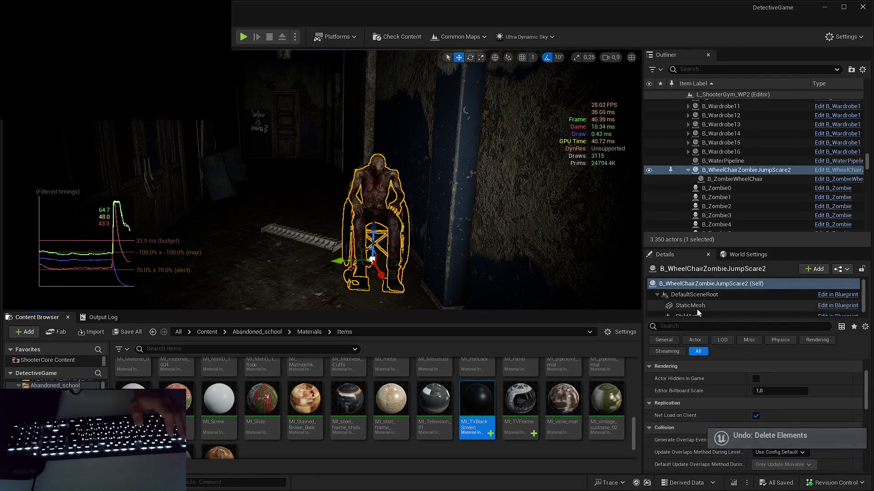
pyautogui.scroll(-1, 713, 305)
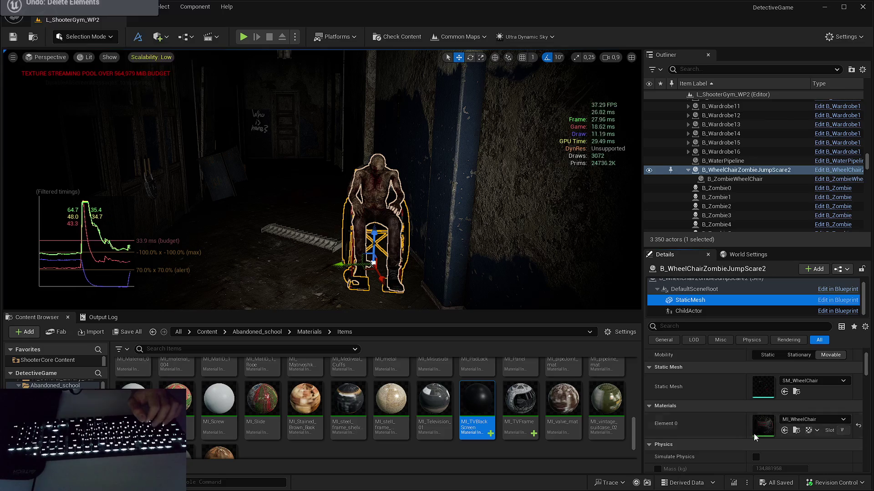
pyautogui.click(692, 311)
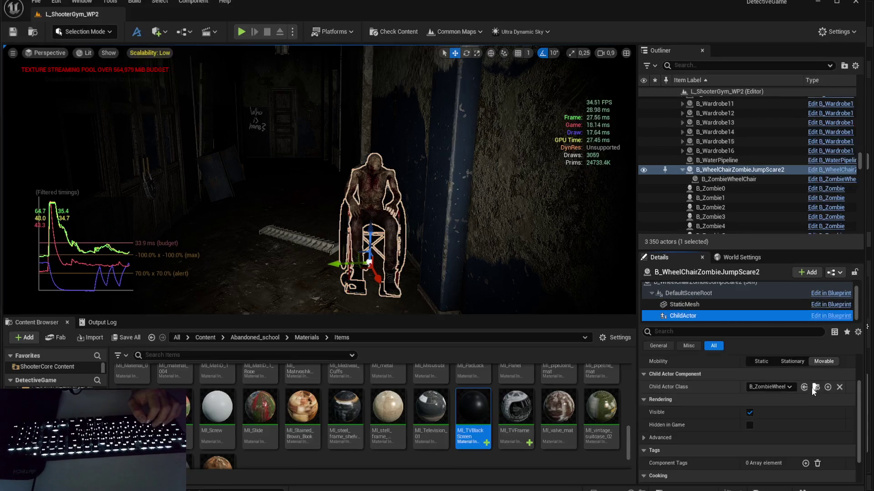
pyautogui.click(815, 388)
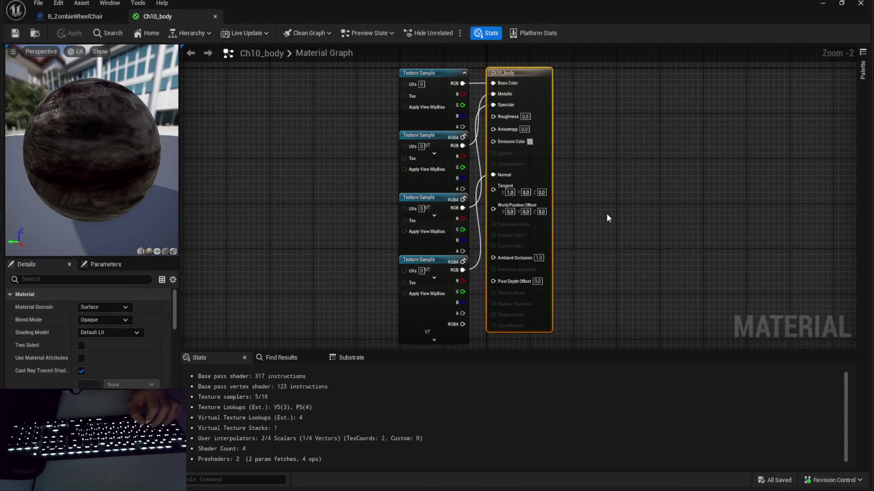
# Step: Inspect Ch10_body's glossiness and specular texture sample nodes and pan the graph
pyautogui.click(444, 155)
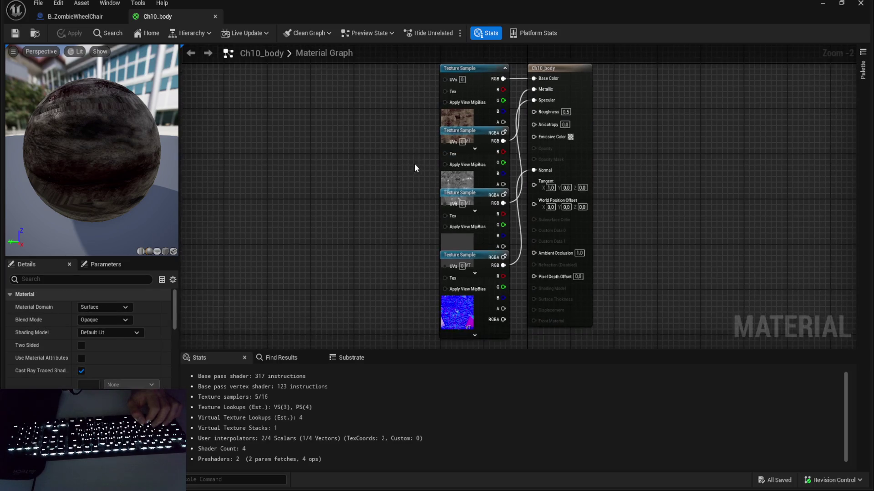
pyautogui.click(474, 266)
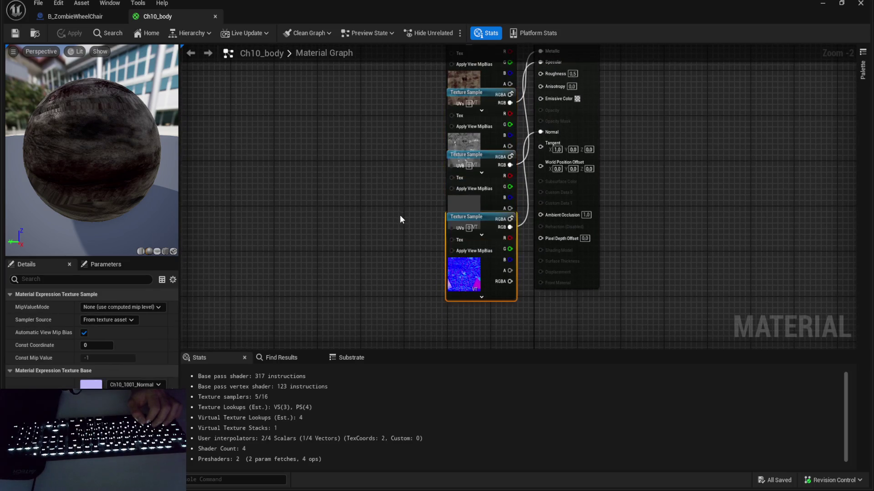
pyautogui.click(475, 237)
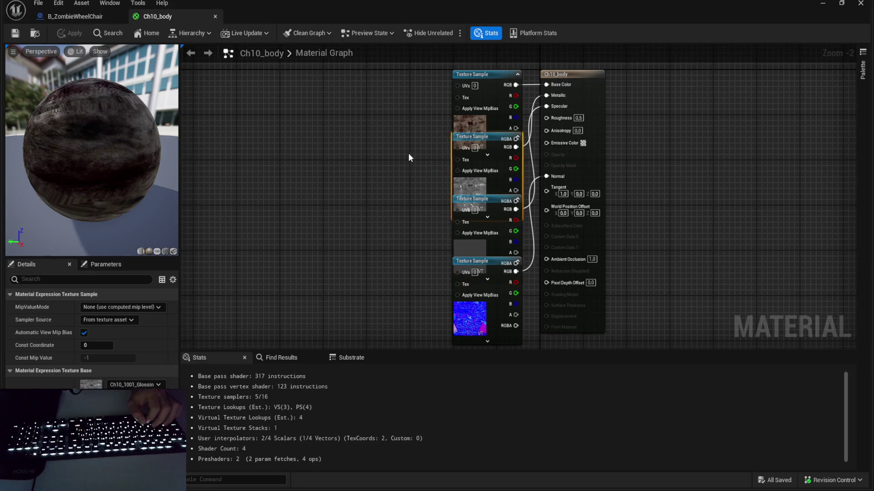
pyautogui.click(409, 153)
pyautogui.moveTo(380, 172); pyautogui.dragTo(354, 173)
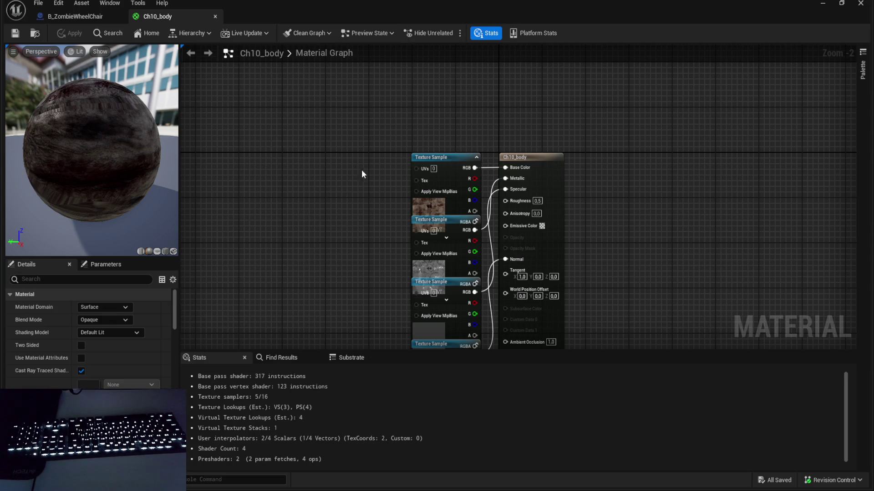
pyautogui.moveTo(360, 172); pyautogui.dragTo(368, 140)
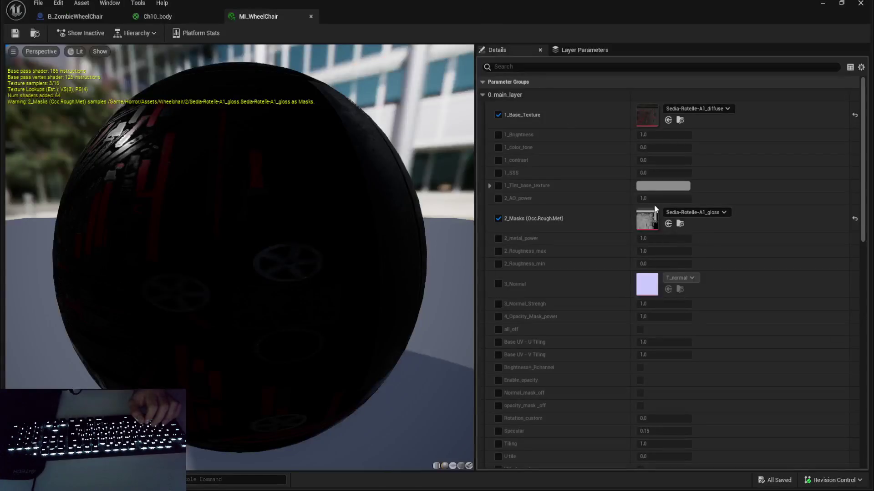
# Step: Filter the instance parameters for 'spec', clear the filter, and inspect Ch10_body's second texture sample
pyautogui.click(579, 67)
pyautogui.write('spec')
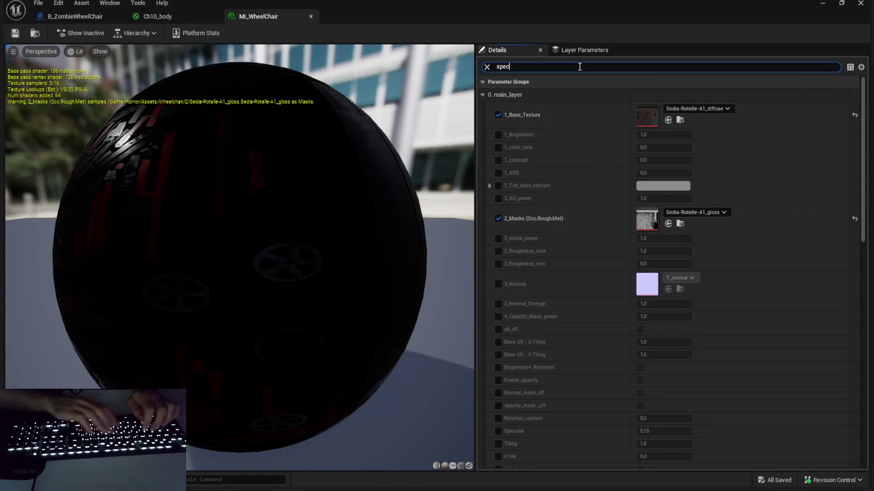
pyautogui.click(487, 67)
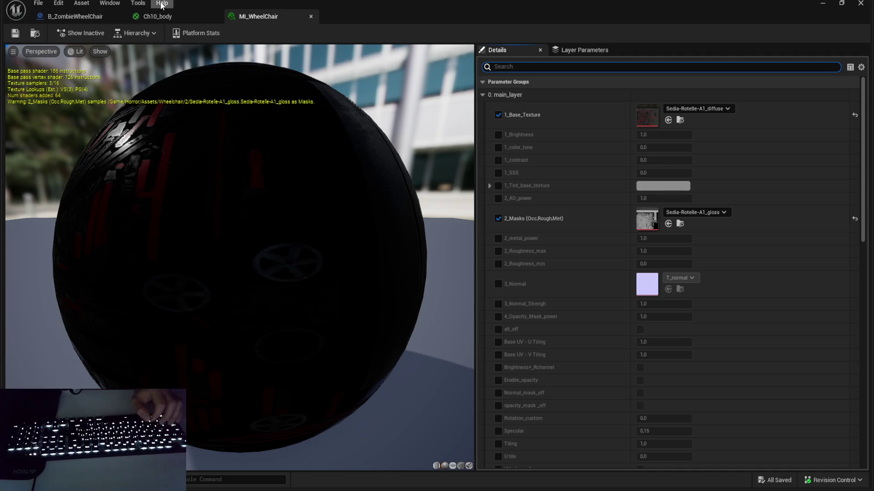
pyautogui.click(170, 18)
pyautogui.scroll(2, 367, 187)
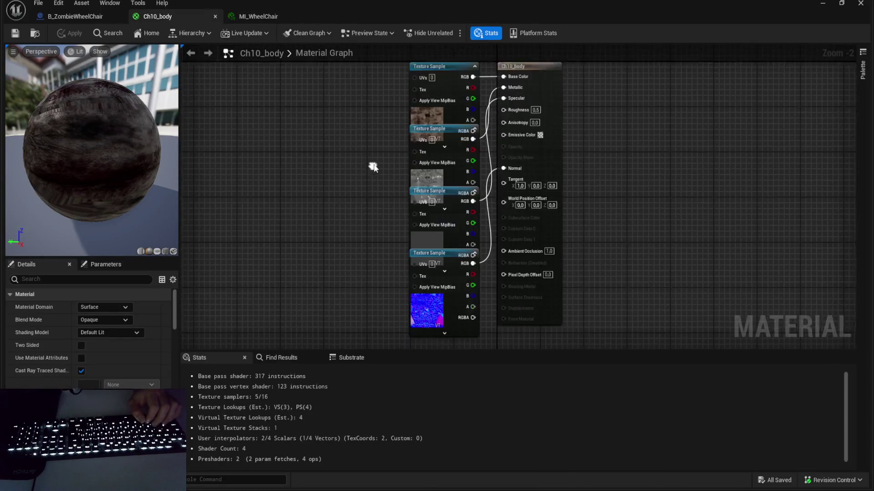
pyautogui.click(458, 180)
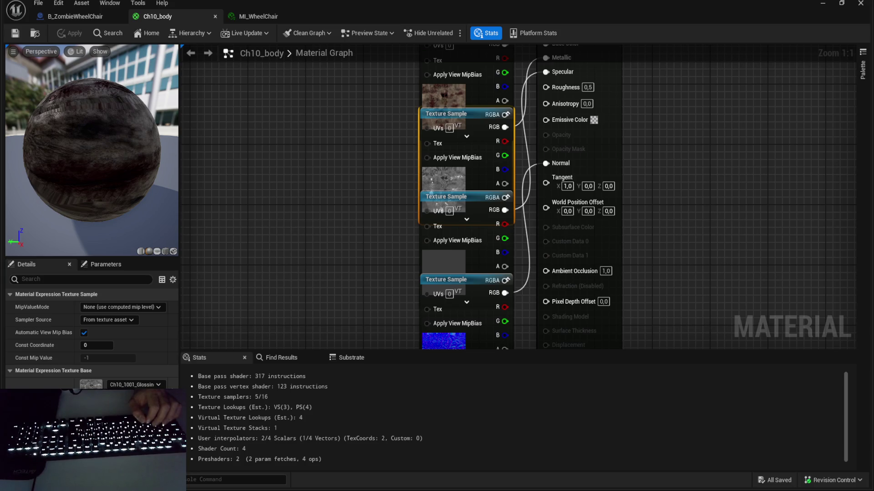
# Step: Check which textures Ch10_body's samples use and move the glossiness node out to the left
pyautogui.moveTo(313, 241)
pyautogui.mouseDown()
pyautogui.moveTo(324, 242)
pyautogui.moveTo(395, 138)
pyautogui.mouseUp()
pyautogui.click(432, 90)
pyautogui.moveTo(367, 198)
pyautogui.mouseDown()
pyautogui.moveTo(352, 172)
pyautogui.moveTo(334, 182)
pyautogui.moveTo(342, 216)
pyautogui.moveTo(341, 137)
pyautogui.moveTo(347, 194)
pyautogui.mouseUp()
pyautogui.scroll(-1, 343, 207)
pyautogui.click(386, 198)
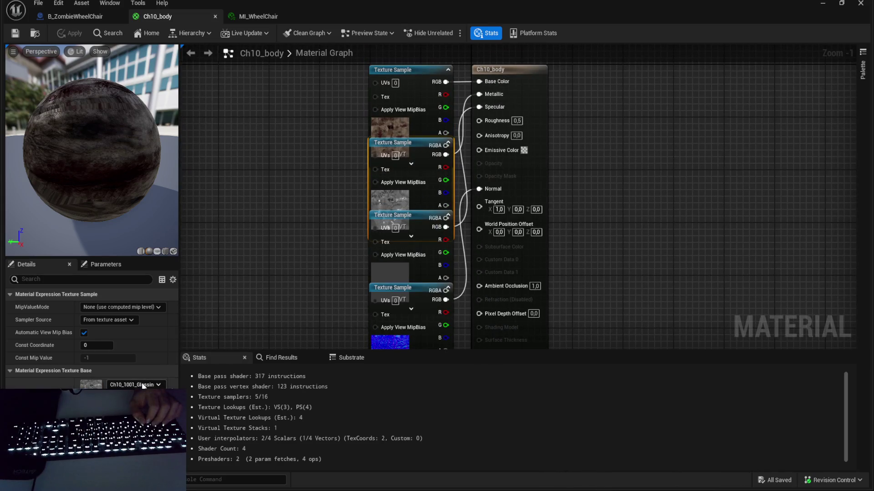
pyautogui.click(387, 265)
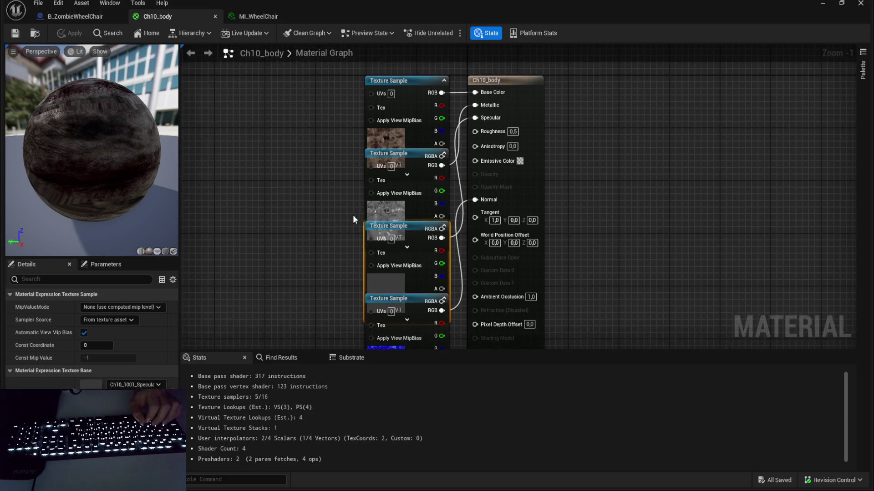
pyautogui.moveTo(409, 215); pyautogui.dragTo(295, 214)
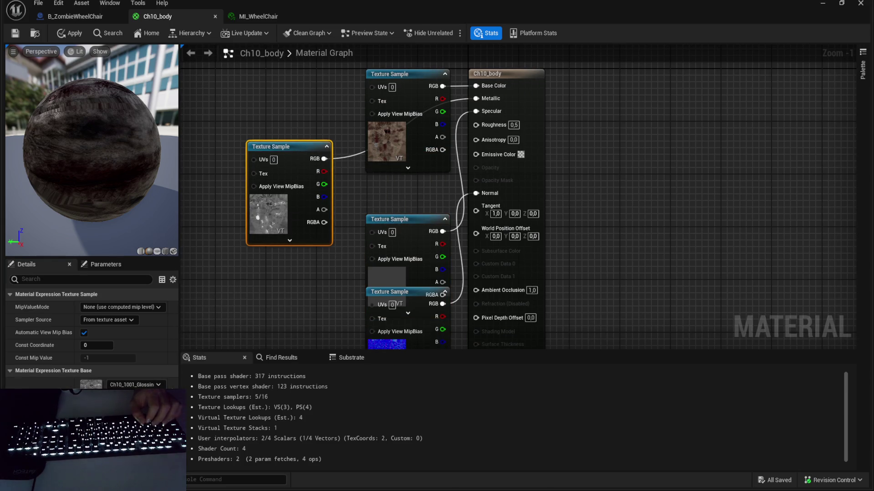
pyautogui.click(822, 3)
pyautogui.rightClick(172, 374)
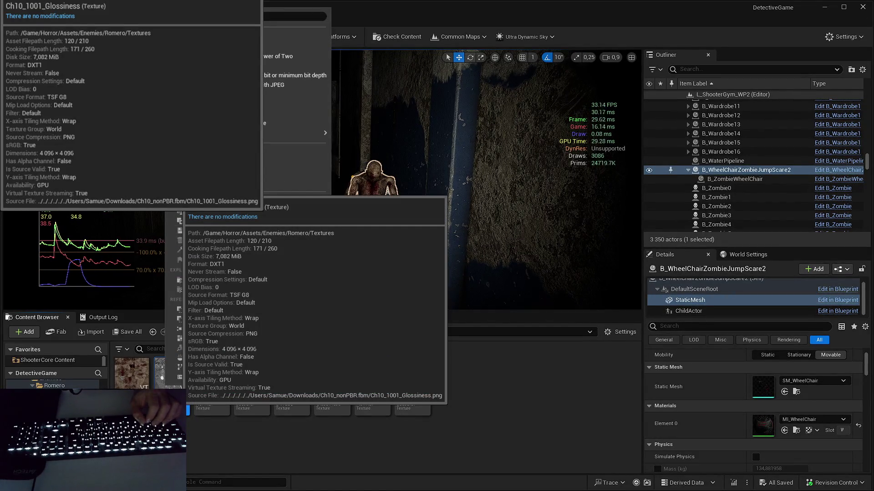
# Step: Inspect the Ch10_1001_Glossiness texture, then bring up its asset actions
pyautogui.click(291, 27)
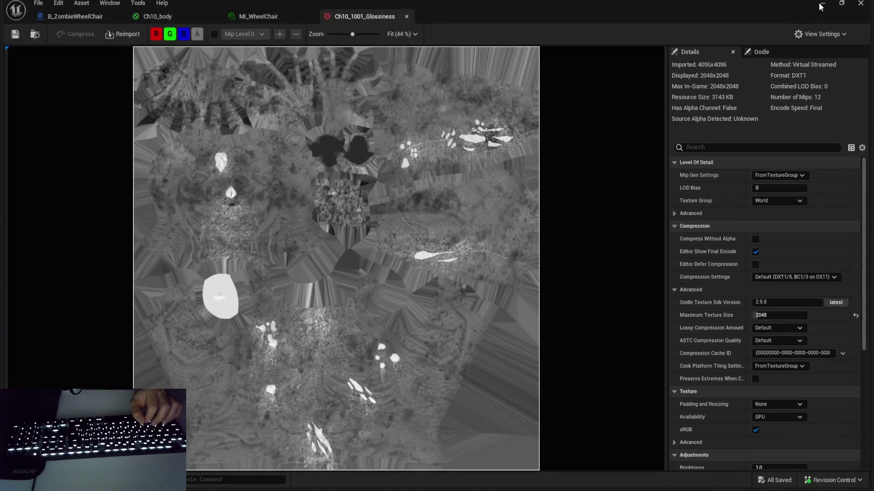
pyautogui.click(820, 6)
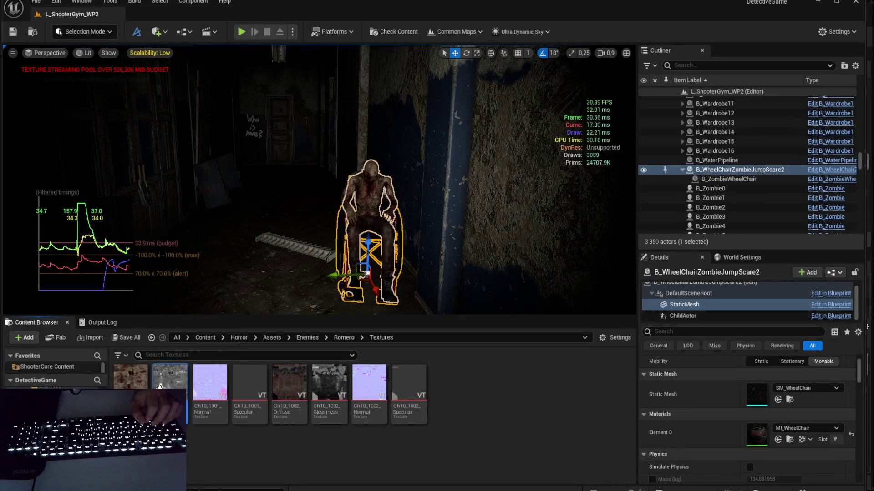
pyautogui.rightClick(160, 386)
# Step: Export the glossiness texture, toggle the stat unit frame timings, and return to MI_WheelChair
pyautogui.moveTo(264, 248)
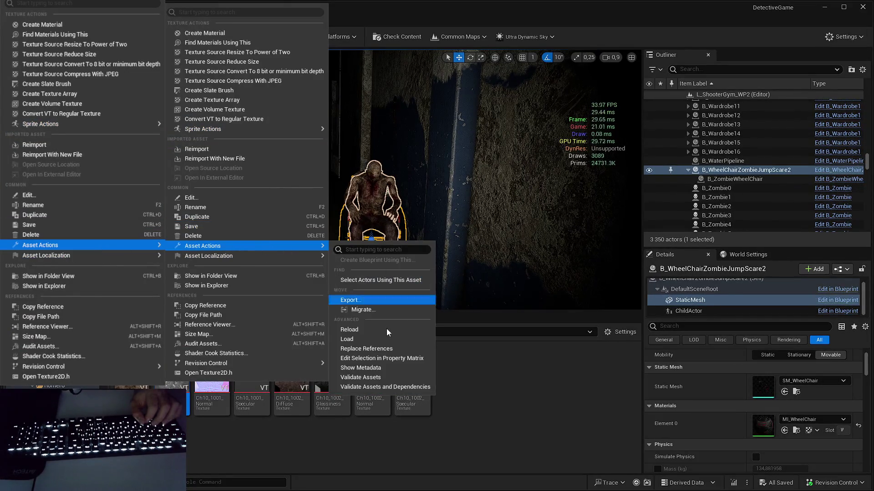
pyautogui.click(373, 300)
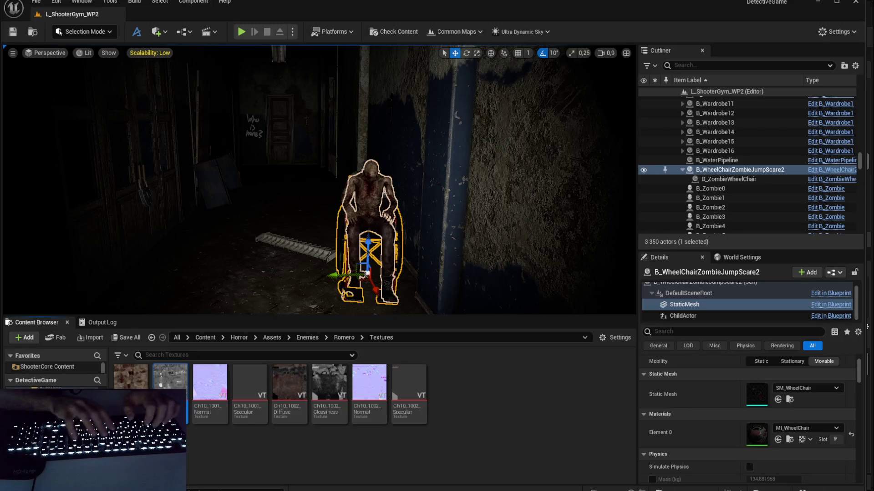
pyautogui.press('Return')
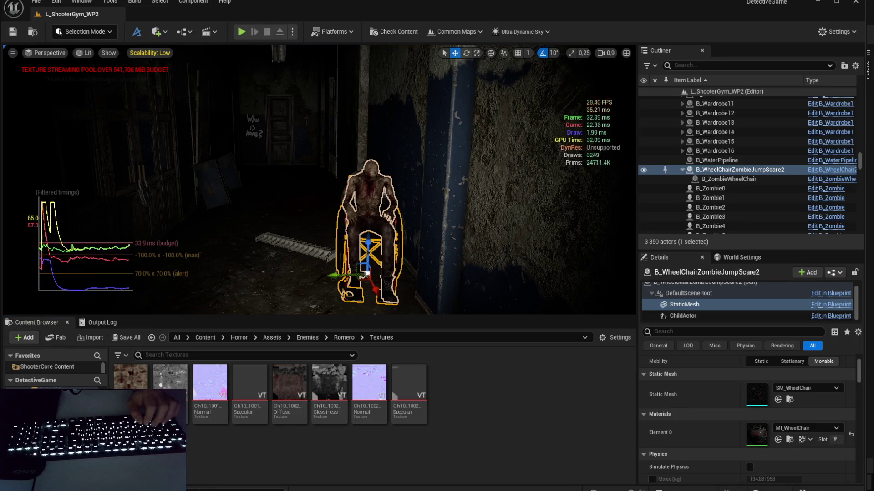
pyautogui.press('Return')
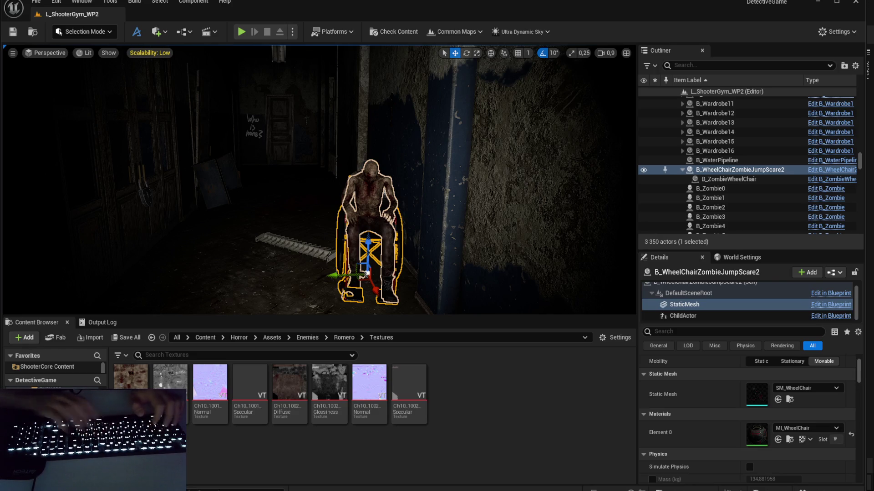
pyautogui.press('Return')
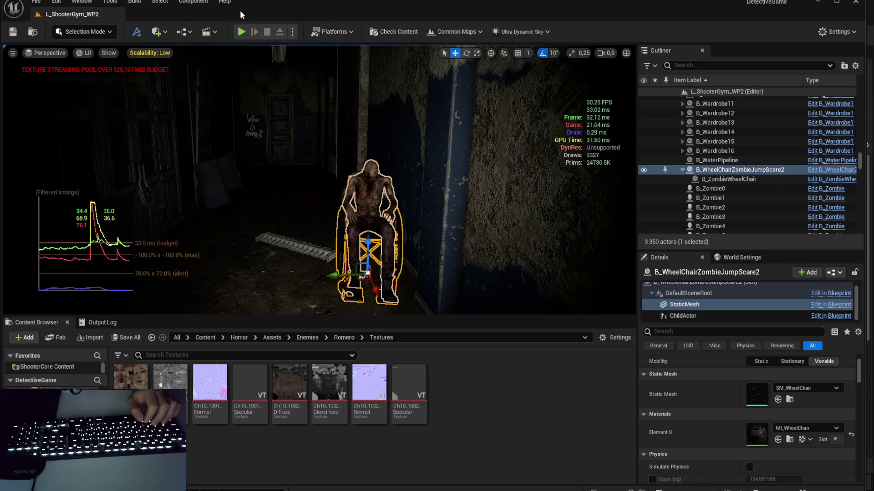
pyautogui.hotkey('alt', 'Tab')
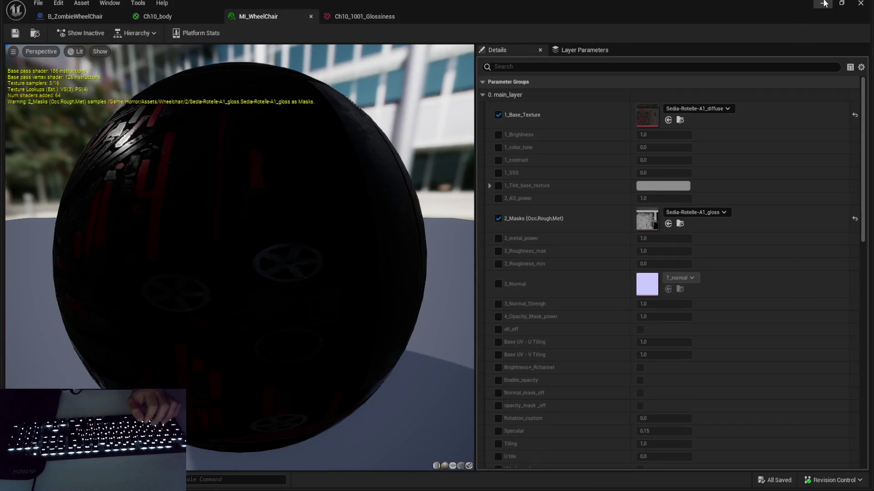
# Step: Create a material instance in Materials/Items, first as MI_Zombie, then renamed MI_ZombieBody
pyautogui.click(824, 3)
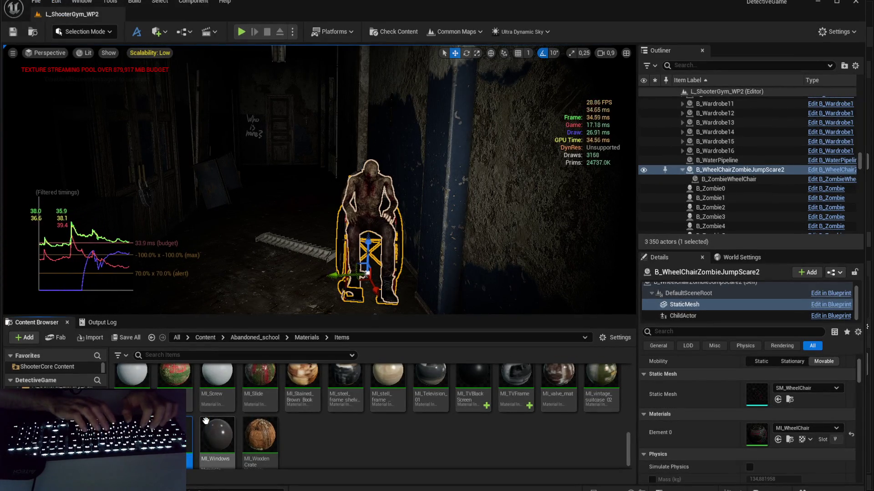
pyautogui.write('MI_Zombie')
pyautogui.press('Return')
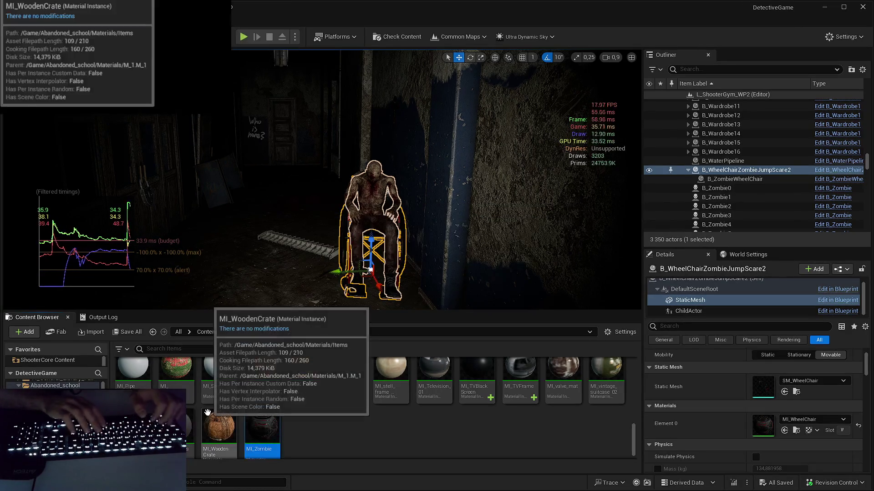
pyautogui.press('F2')
pyautogui.write('MI_ZombieBod')
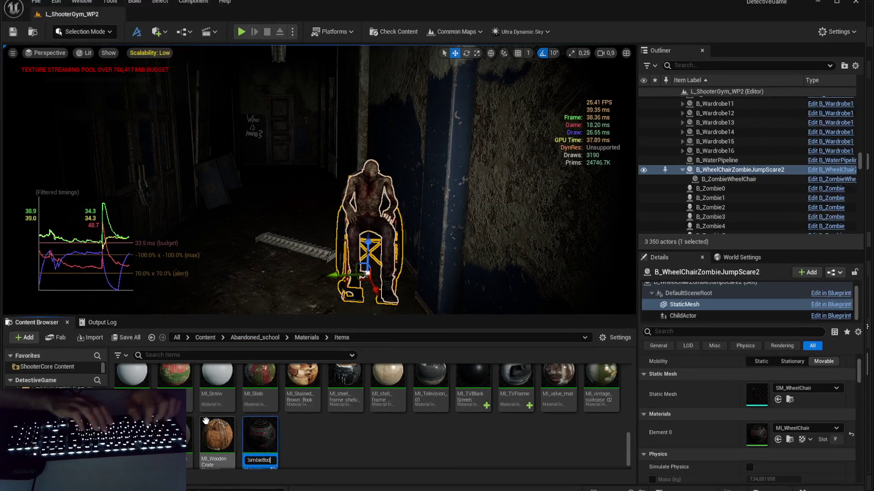
pyautogui.write('y')
pyautogui.press('Return')
pyautogui.press('Return')
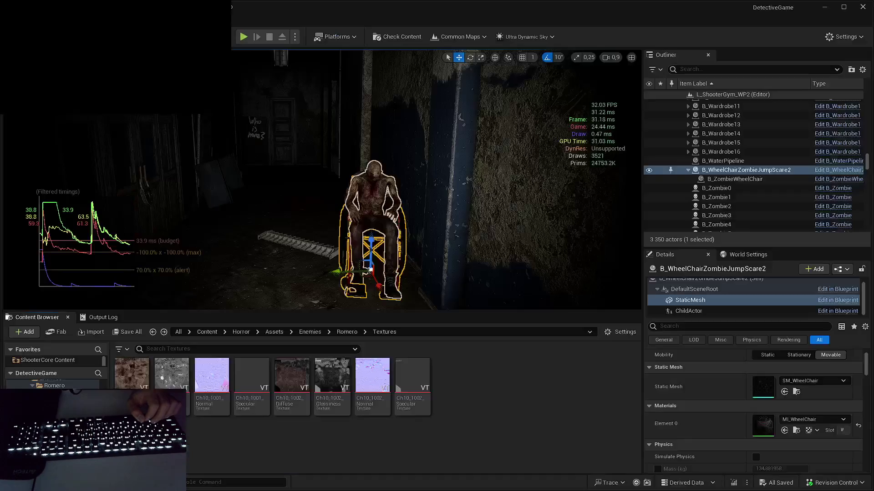
pyautogui.click(157, 16)
# Step: Close the MI_WheelChair editor and check the diffuse texture on Ch10_body's top sample node
pyautogui.click(311, 17)
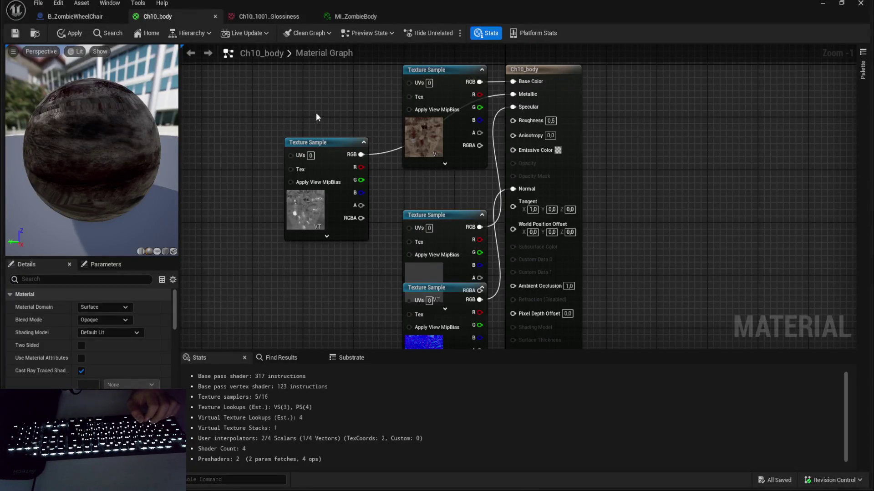
pyautogui.click(294, 209)
pyautogui.click(443, 171)
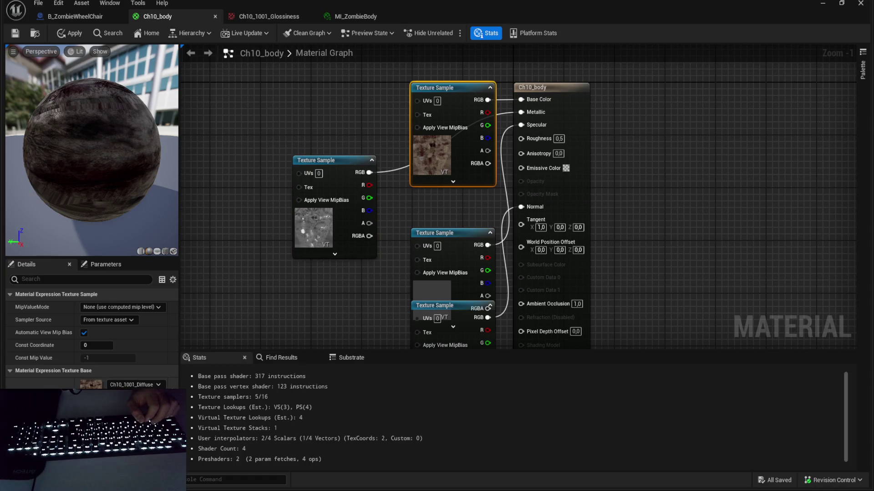
pyautogui.click(359, 13)
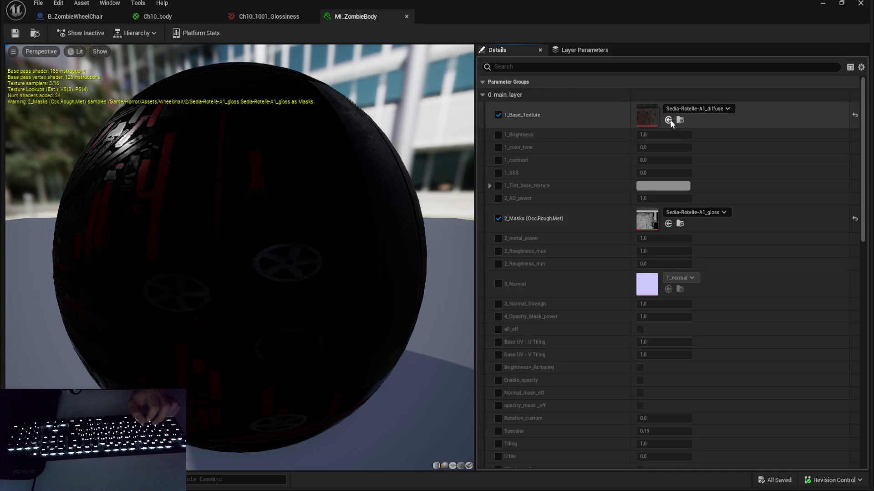
pyautogui.hotkey('alt', 'Tab')
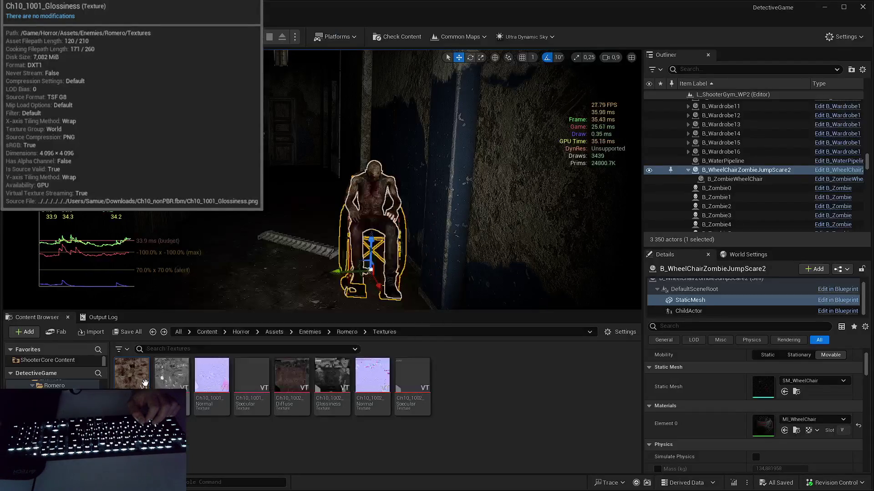
pyautogui.hotkey('alt', 'Tab')
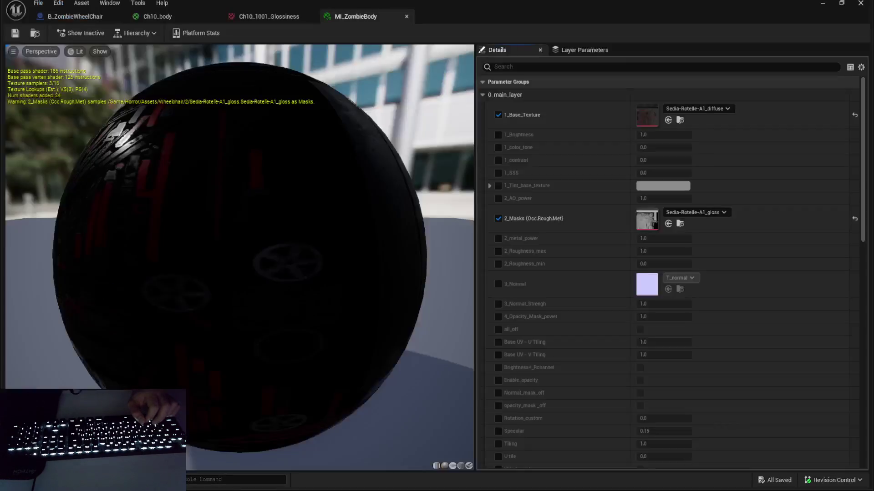
pyautogui.hotkey('alt', 'Tab')
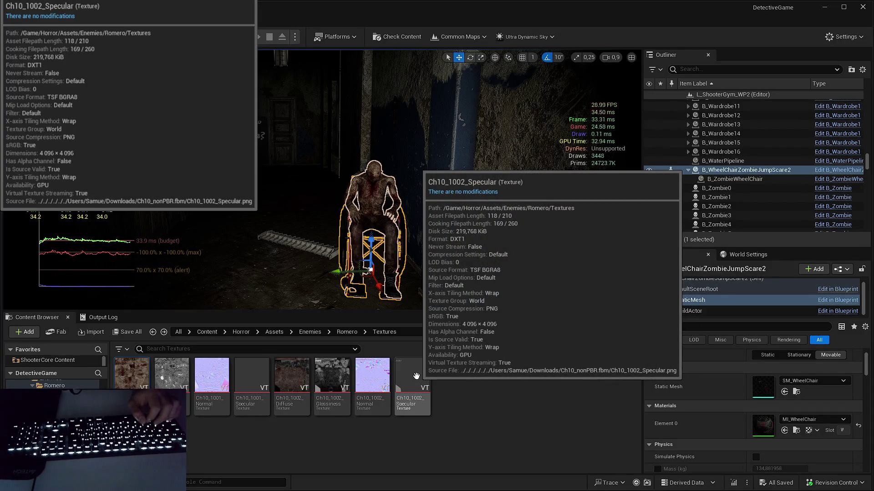
# Step: Select all eight Romero textures and open them together in the Property Matrix
pyautogui.hotkey('ctrl', 'a')
pyautogui.rightClick(415, 384)
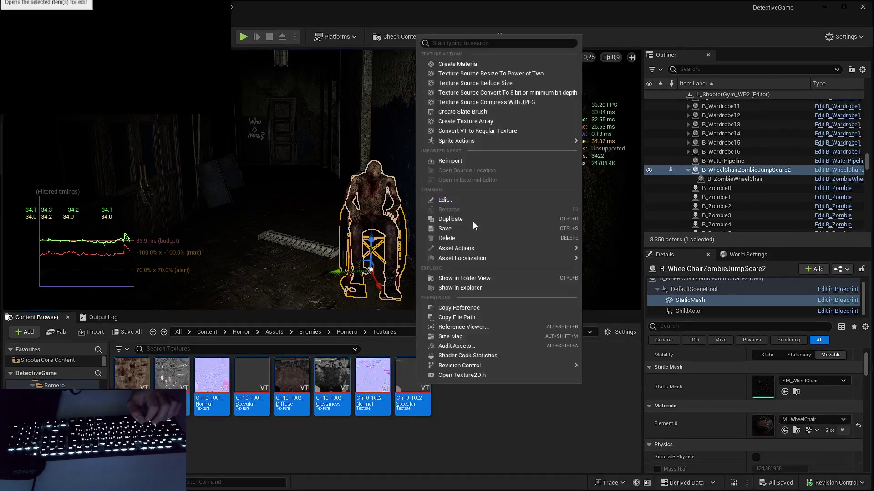
pyautogui.press('Escape')
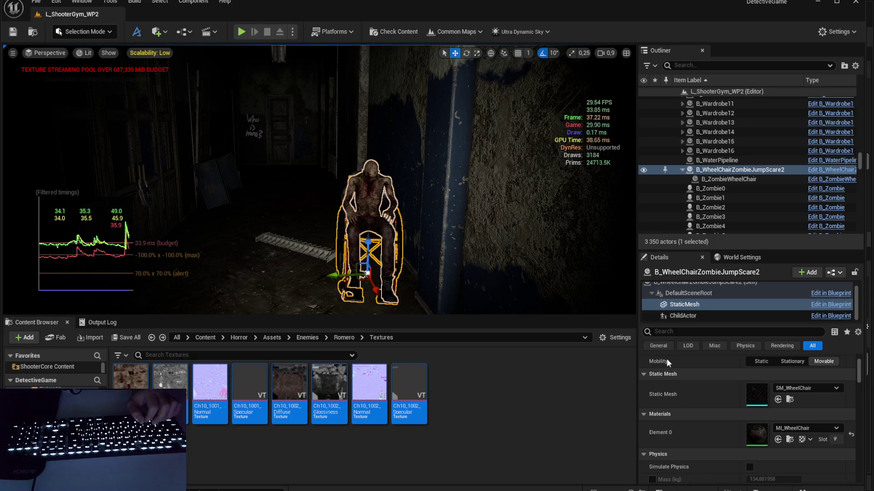
pyautogui.hotkey('ctrl', 'e')
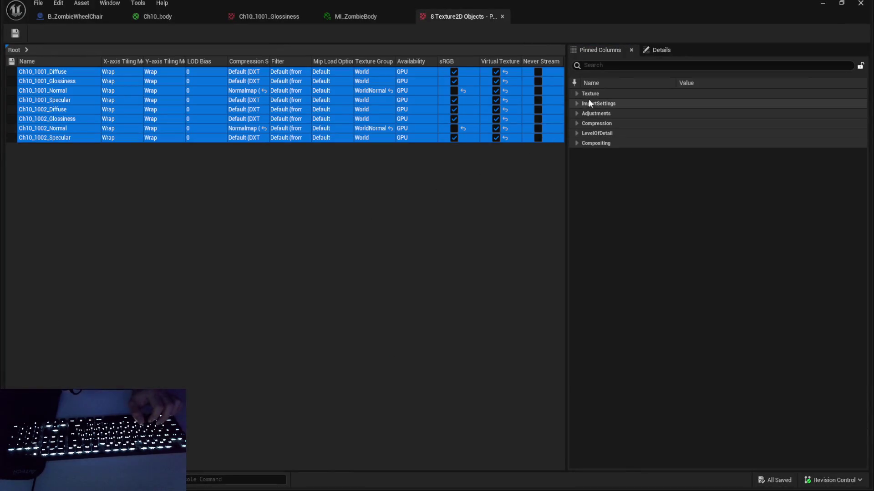
# Step: Expand the Texture property group, search Ch10_body's details for 'virtual', then switch to MI_ZombieBody
pyautogui.click(577, 93)
pyautogui.click(633, 65)
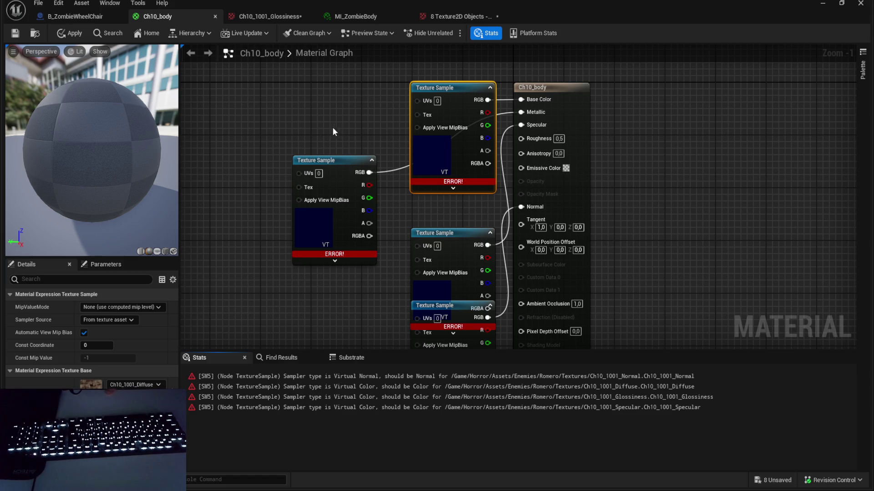
pyautogui.click(552, 94)
pyautogui.click(115, 279)
pyautogui.write('virtual')
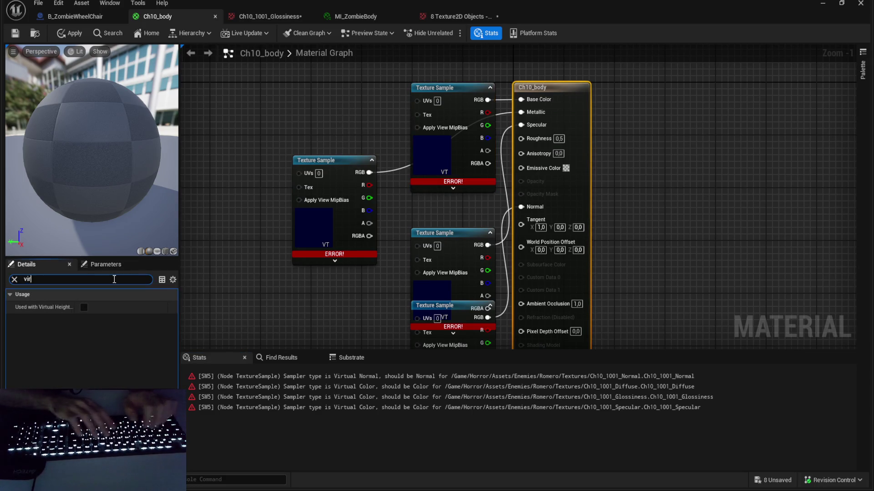
pyautogui.moveTo(416, 129); pyautogui.dragTo(396, 146)
pyautogui.click(364, 16)
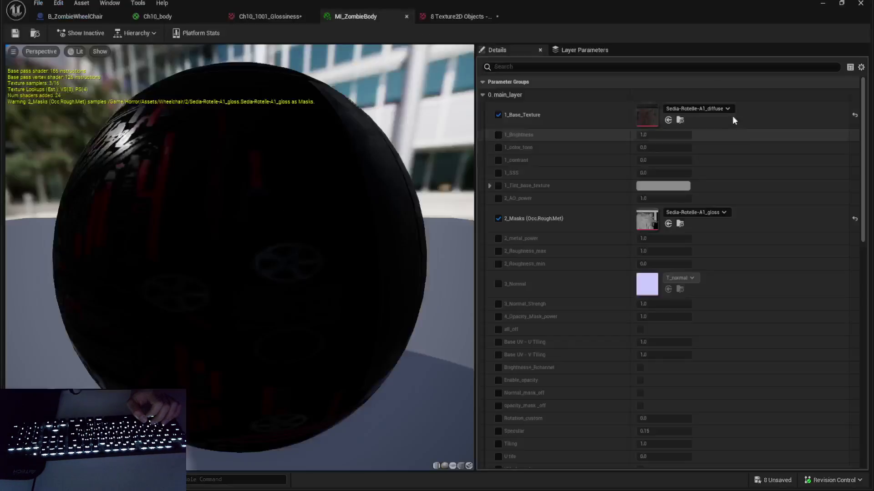
# Step: Assign Ch10_1001_Diffuse as MI_ZombieBody's Base_Texture and gather the remaining Ch10_1001 maps
pyautogui.click(668, 119)
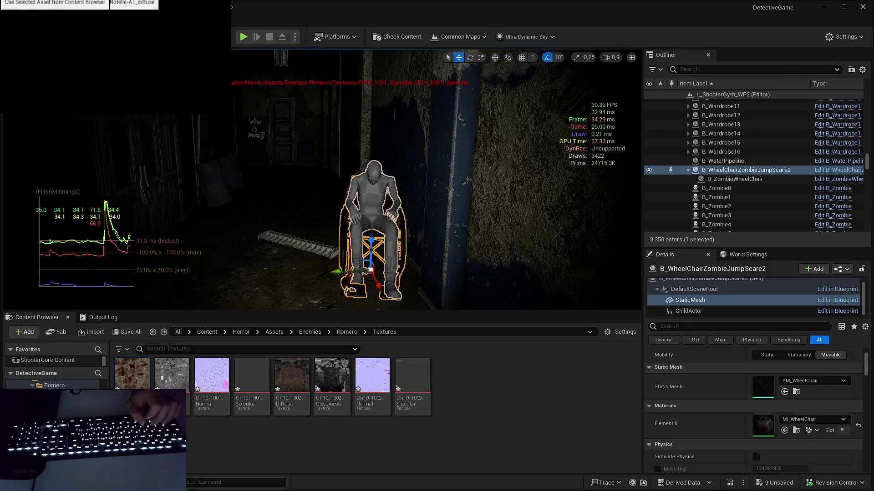
pyautogui.hotkey('alt', 'Tab')
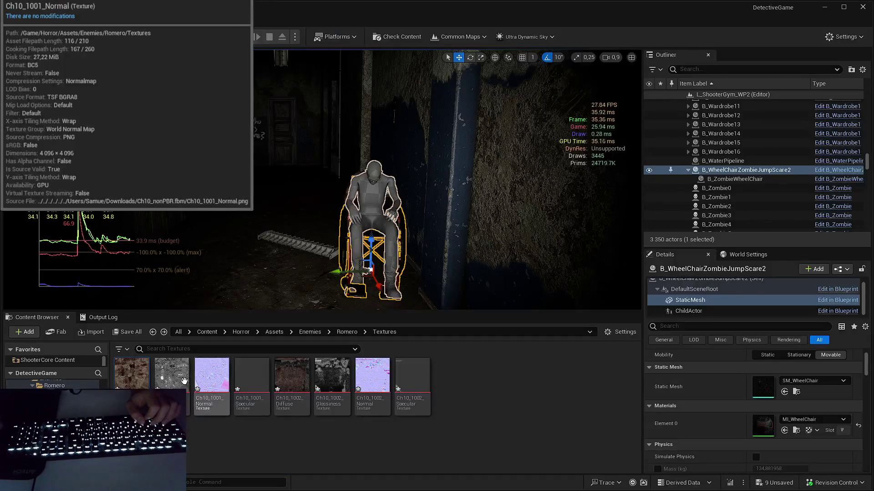
pyautogui.hotkey('alt', 'Tab')
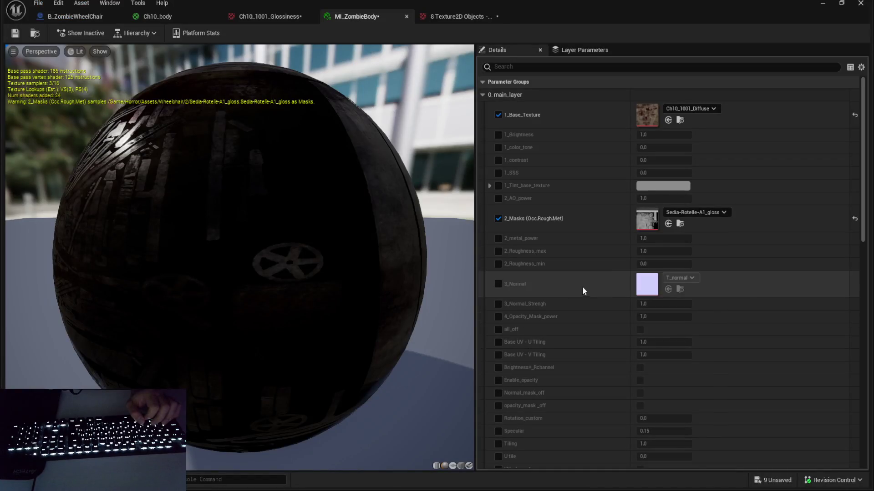
pyautogui.hotkey('alt', 'Tab')
pyautogui.hotkey('alt', 'Tab')
pyautogui.scroll(-5, 572, 240)
pyautogui.scroll(5, 571, 257)
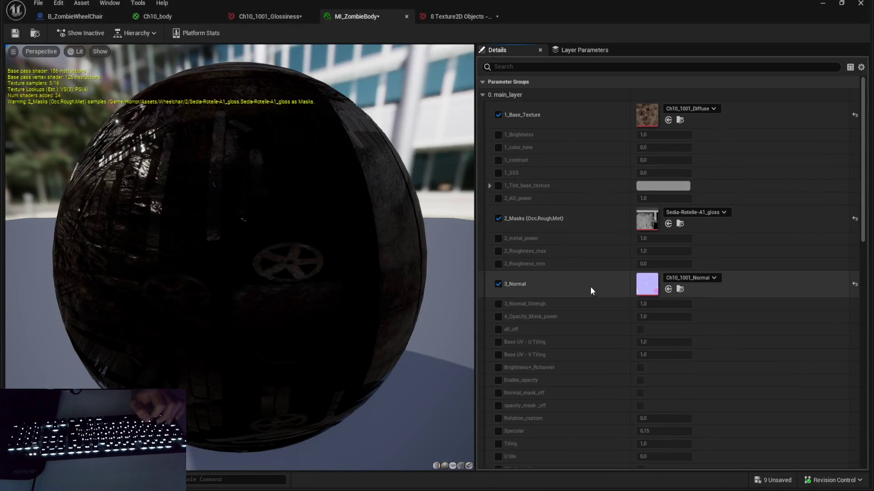
pyautogui.hotkey('alt', 'Tab')
pyautogui.hotkey('alt', 'Tab')
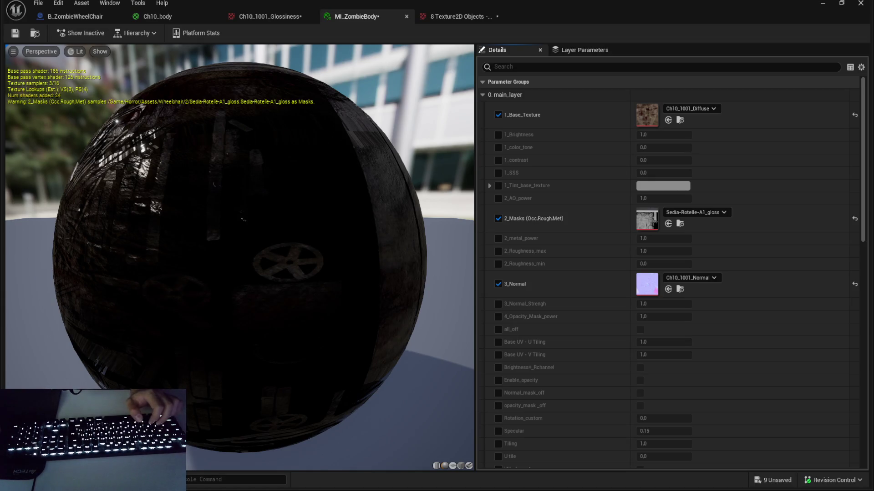
pyautogui.click(823, 3)
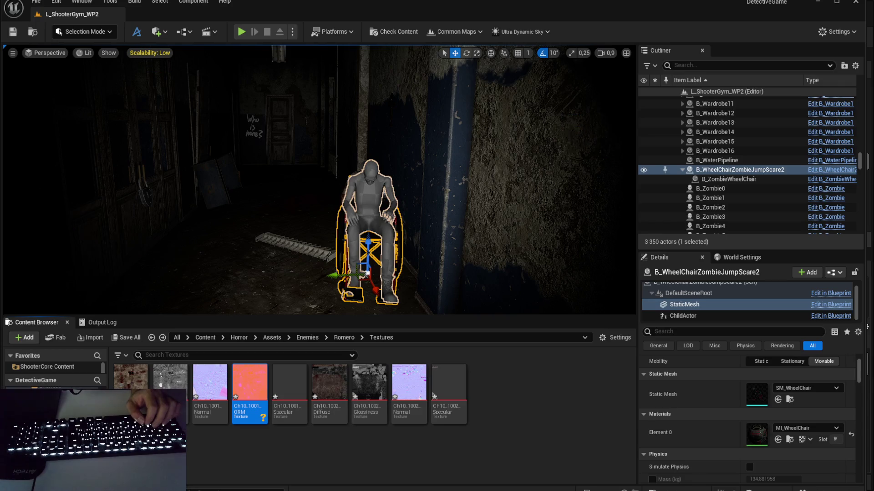
pyautogui.press('Return')
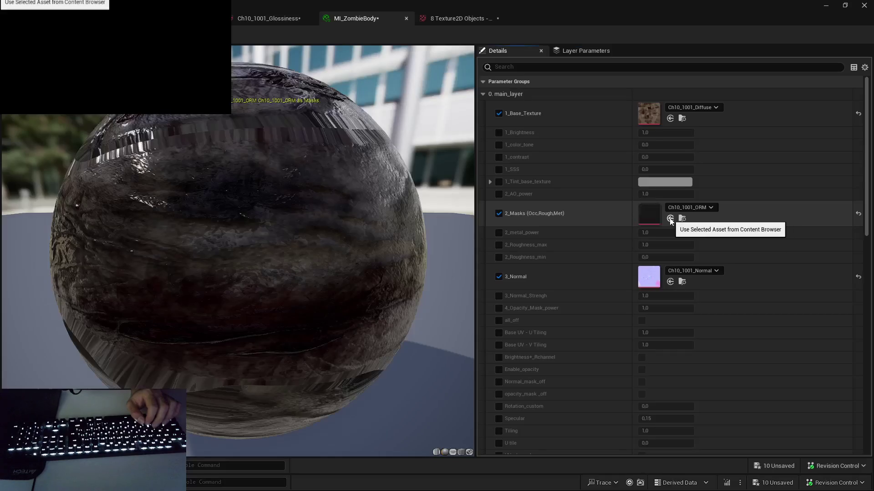
# Step: Put the imported Ch10_1001_ORM texture into MI_ZombieBody's 2_Masks slot
pyautogui.click(668, 214)
pyautogui.scroll(-3, 605, 128)
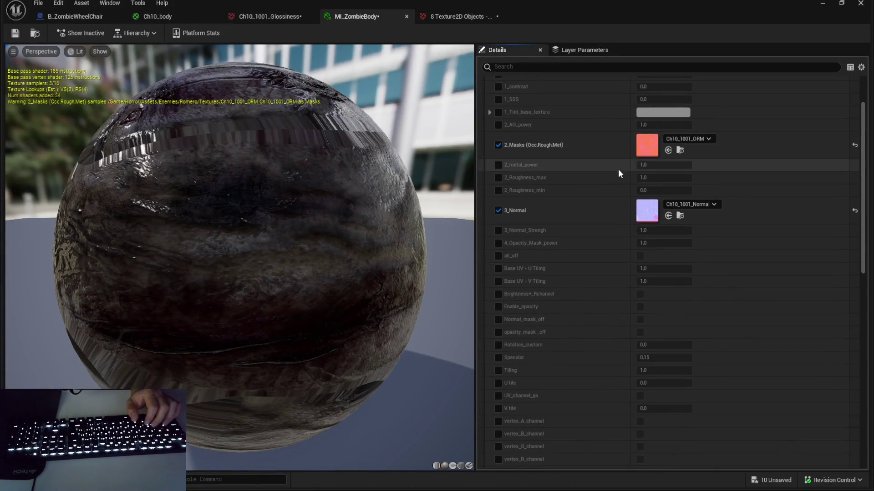
pyautogui.scroll(-4, 606, 188)
pyautogui.scroll(3, 595, 136)
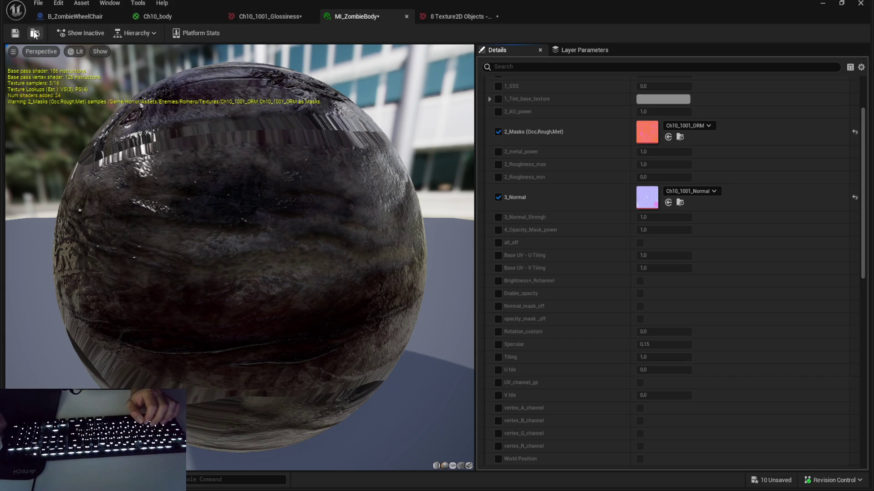
pyautogui.click(72, 16)
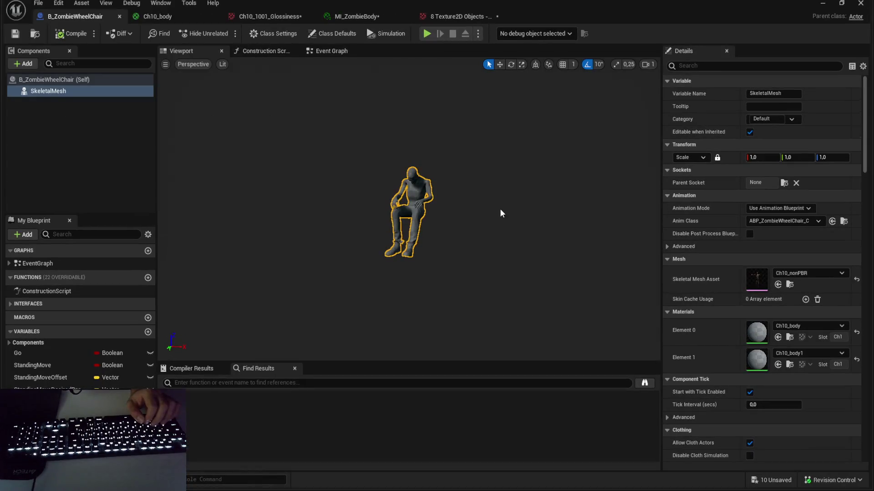
# Step: Assign MI_ZombieBody to Element 0 of the zombie's skeletal mesh and open it in a separate window
pyautogui.click(778, 337)
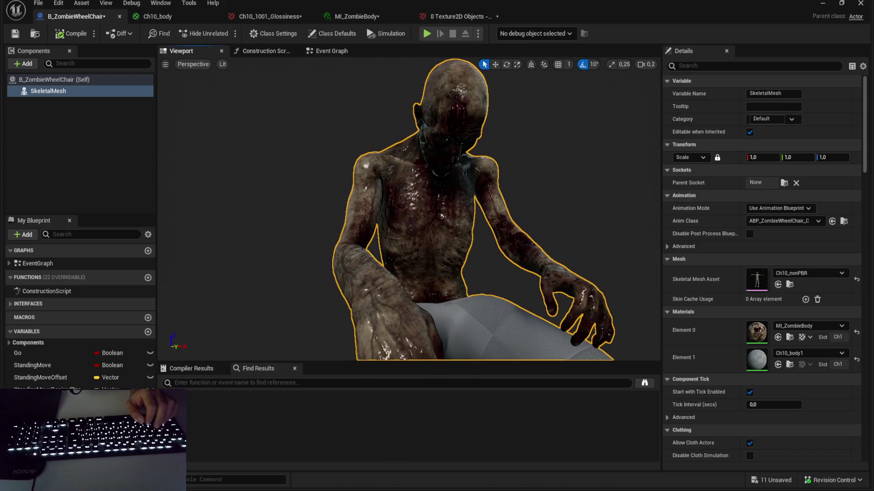
pyautogui.doubleClick(764, 332)
pyautogui.moveTo(364, 21)
pyautogui.mouseDown()
pyautogui.moveTo(72, 13)
pyautogui.moveTo(73, 4)
pyautogui.mouseUp()
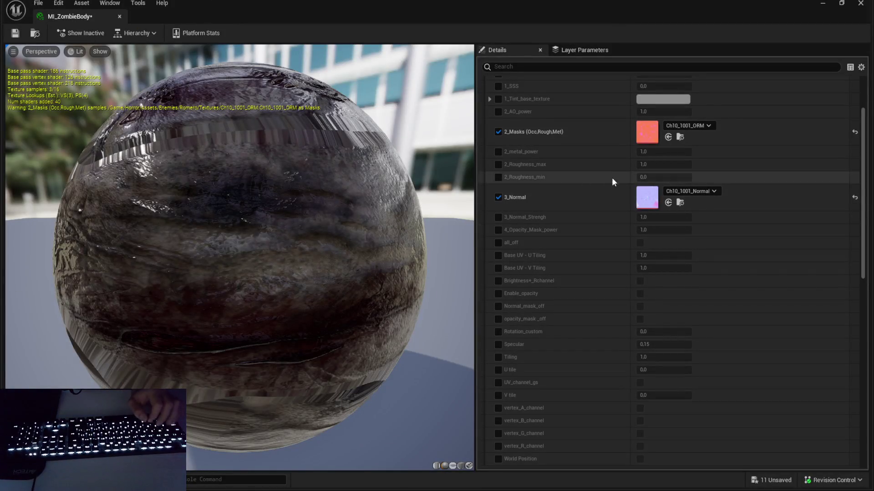
# Step: Enable the 2_Roughness_min override and set it to 0,3
pyautogui.click(498, 177)
pyautogui.click(675, 178)
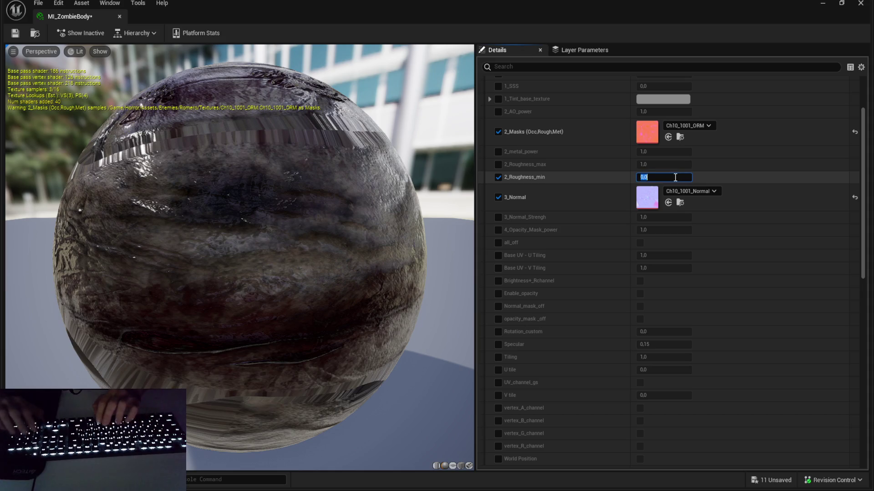
pyautogui.write('0,3')
pyautogui.press('Return')
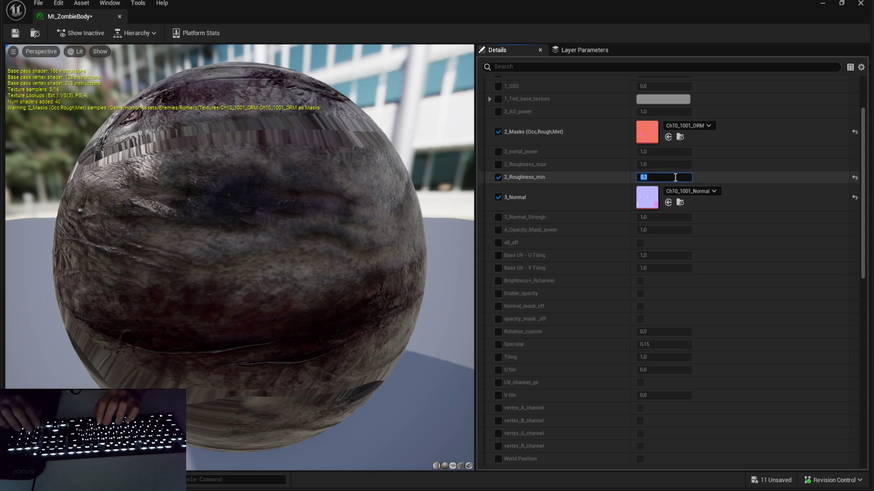
pyautogui.write('1')
# Step: Compare minimum roughness values 1,0, 0,5, 0,4, 0,2 and 0,35, settling on 0,3
pyautogui.press('Return')
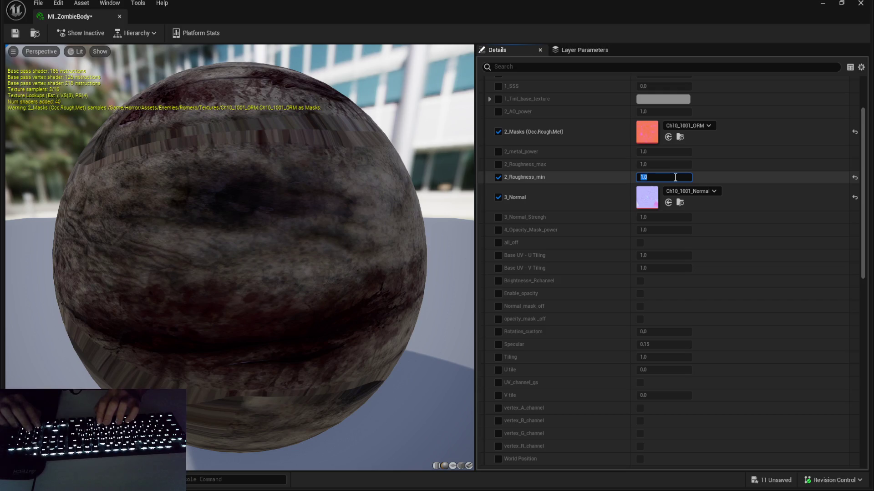
pyautogui.write('0,5')
pyautogui.press('Return')
pyautogui.write('0,4')
pyautogui.press('Return')
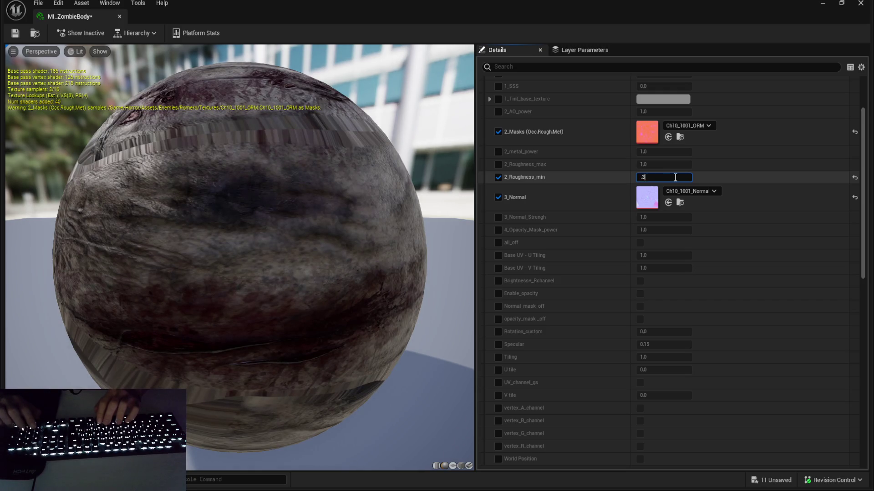
pyautogui.press('Return')
pyautogui.write('0,2')
pyautogui.press('Return')
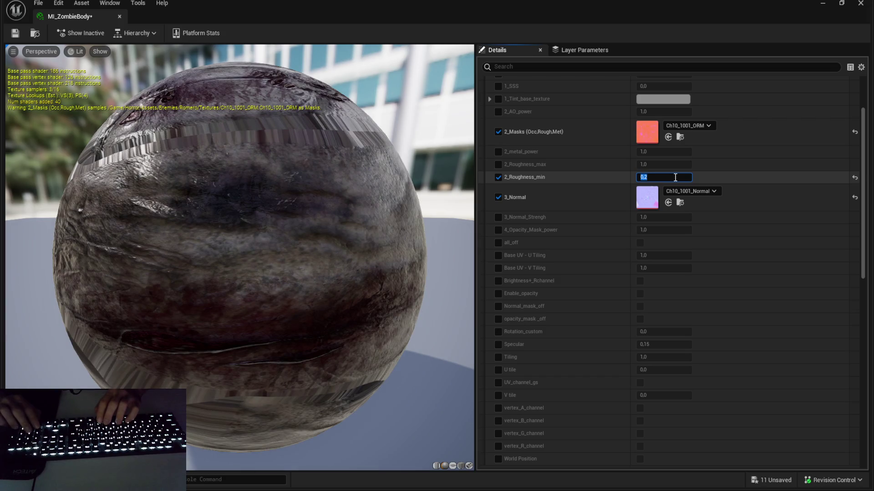
pyautogui.write('0,35')
pyautogui.press('Return')
pyautogui.write('0,3')
pyautogui.press('Return')
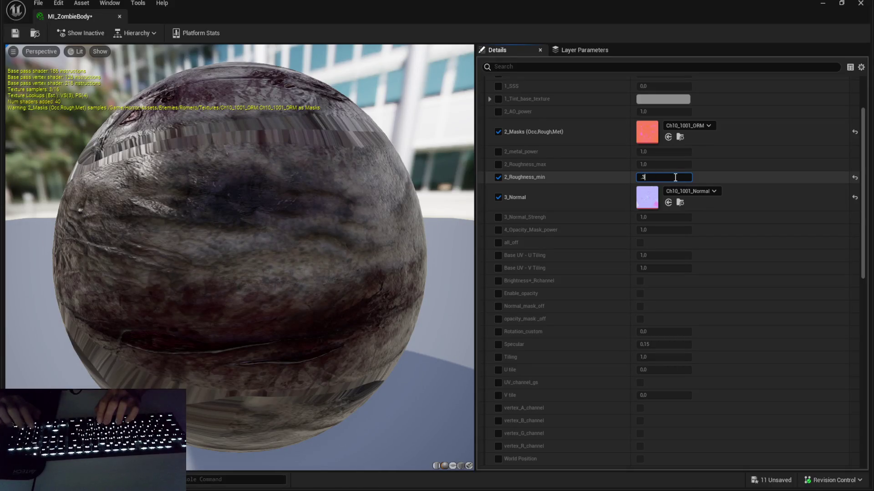
pyautogui.press('Escape')
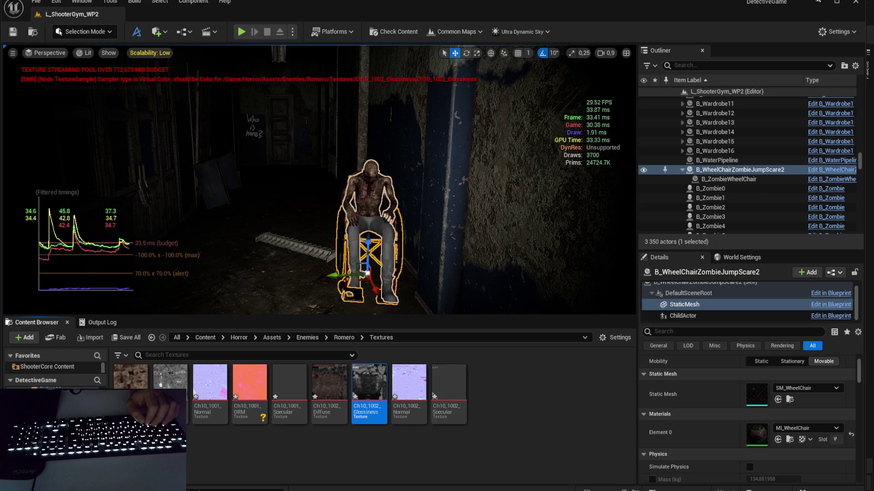
# Step: Dismiss the Glossiness texture's asset menu and toggle the performance stats overlay off with Ctrl+Shift+H
pyautogui.rightClick(369, 387)
pyautogui.moveTo(455, 248)
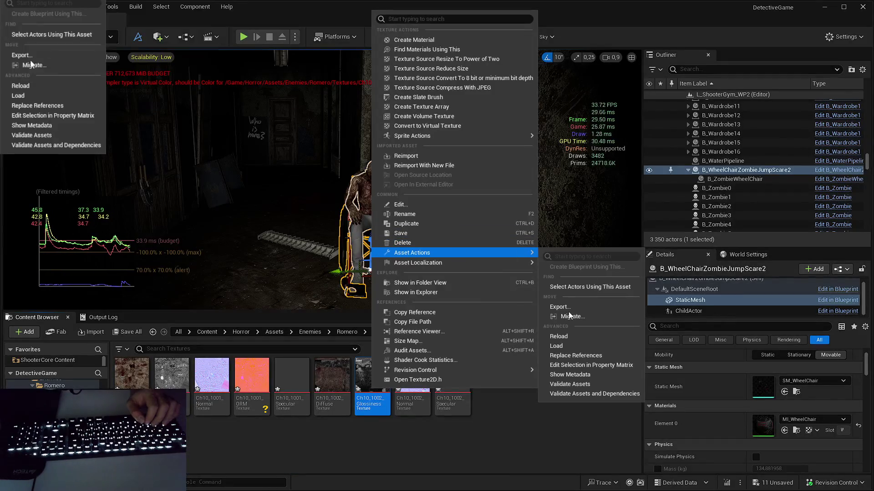
pyautogui.click(569, 315)
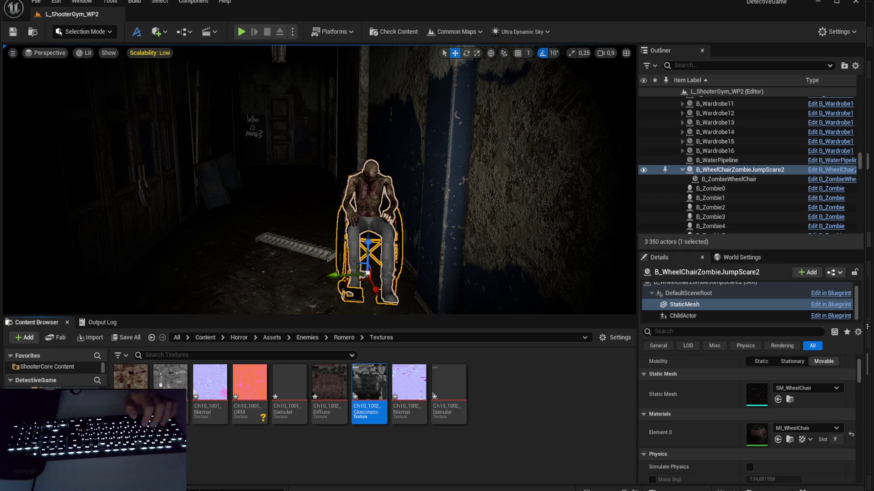
pyautogui.hotkey('ctrl', 'shift', 'h')
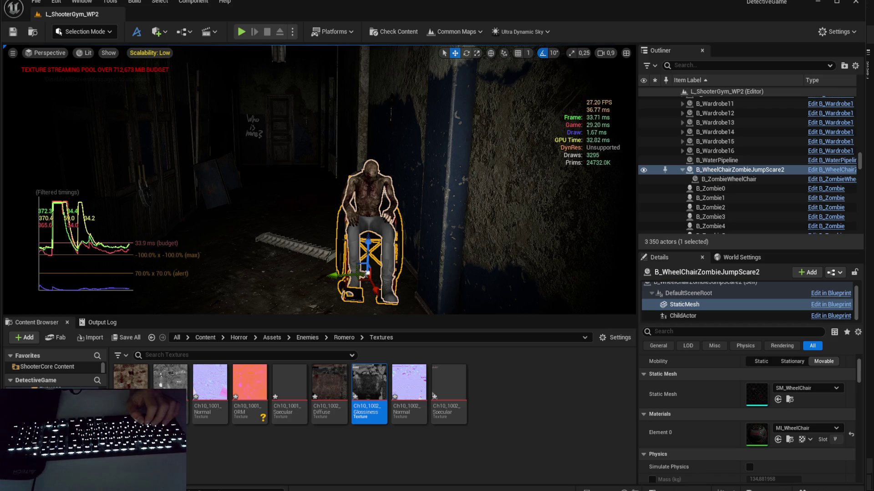
pyautogui.hotkey('ctrl', 'shift', 'h')
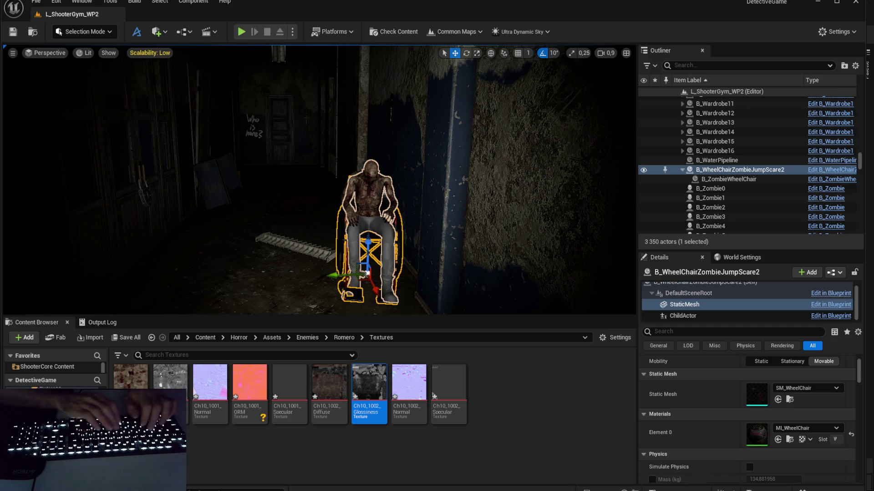
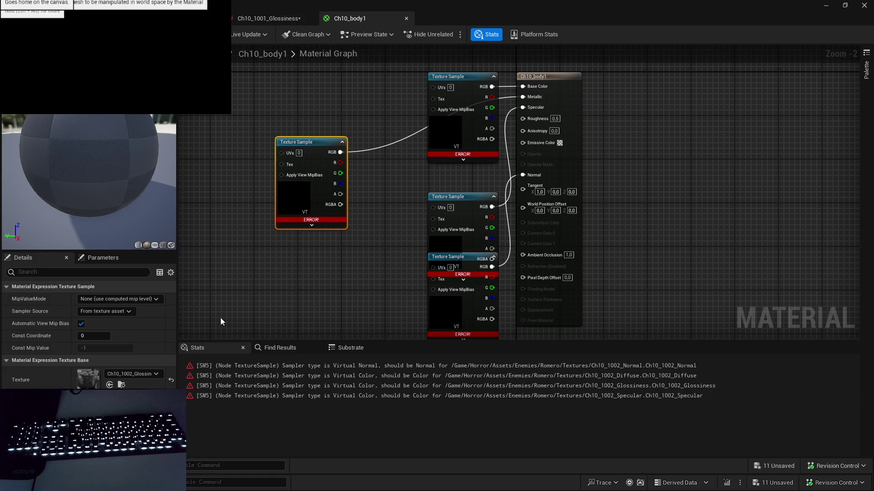
# Step: Pan across the Ch10_body1 graph to inspect its Texture Sample nodes and sampler-type errors
pyautogui.moveTo(360, 258)
pyautogui.mouseDown()
pyautogui.moveTo(380, 291)
pyautogui.moveTo(374, 253)
pyautogui.mouseUp()
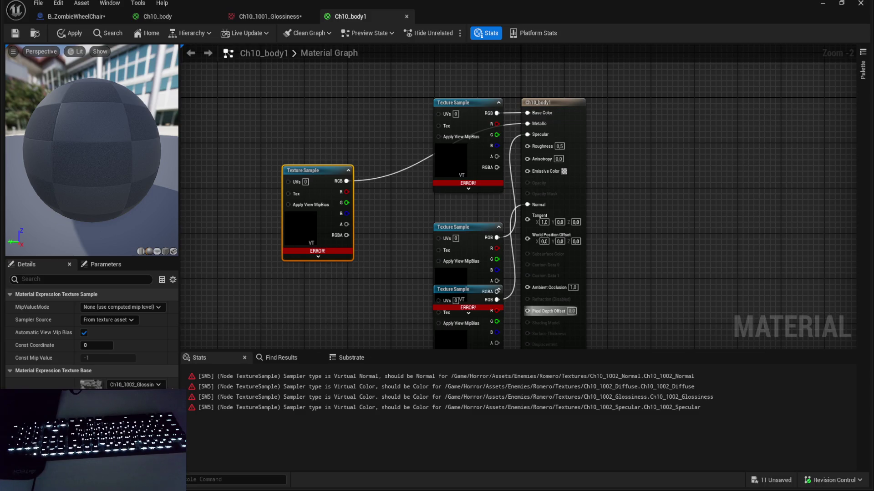
pyautogui.moveTo(694, 269); pyautogui.dragTo(709, 290)
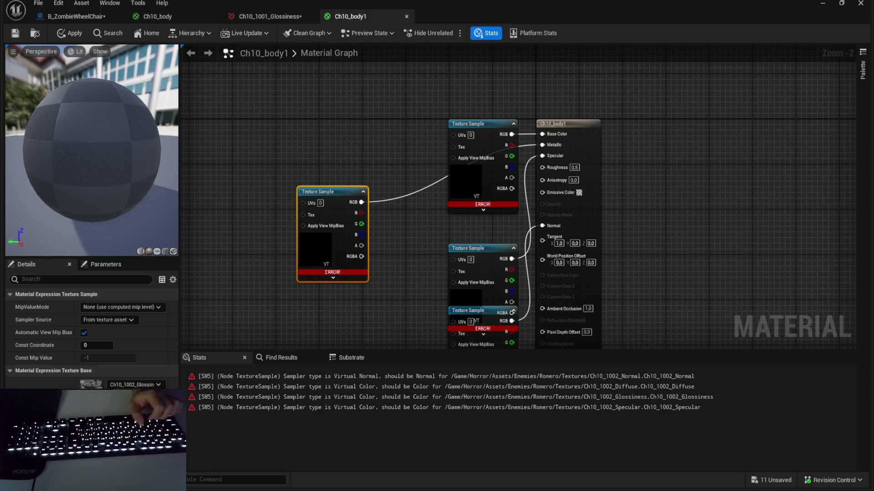
pyautogui.moveTo(728, 91); pyautogui.dragTo(728, 106)
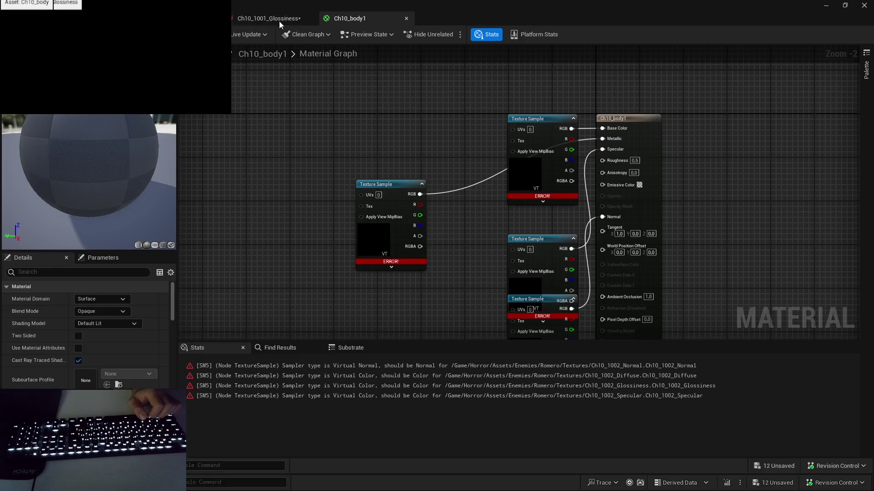
# Step: Duplicate MI_ZombieBody, name the copy MI_ZombieBody2, and open it for editing
pyautogui.click(334, 19)
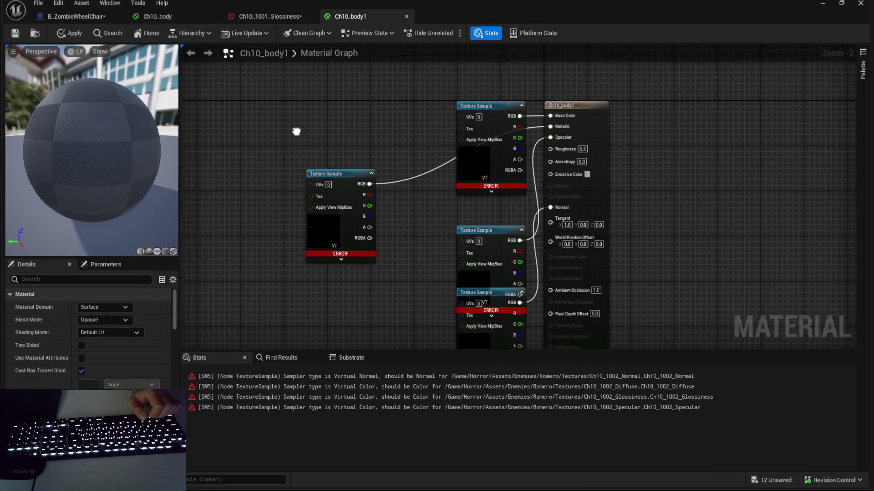
pyautogui.click(65, 17)
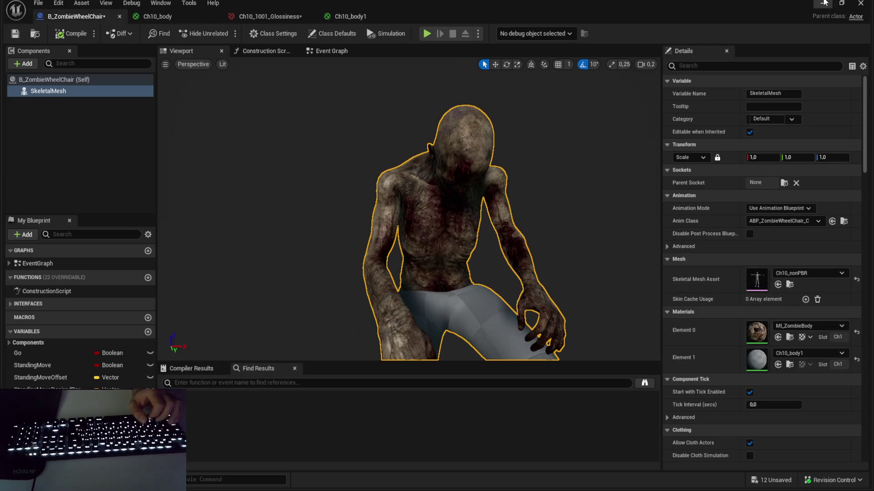
pyautogui.hotkey('alt', 'Tab')
pyautogui.hotkey('ctrl', 'd')
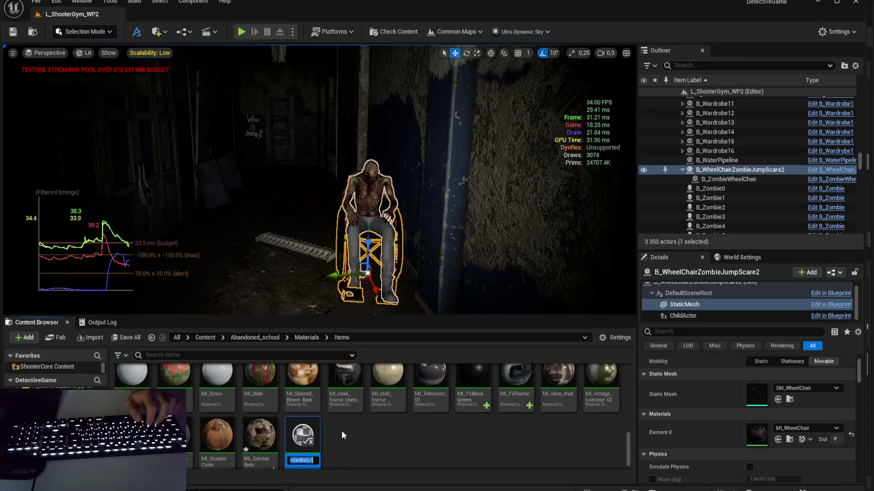
pyautogui.press('BackSpace')
pyautogui.write('2')
pyautogui.press('Return')
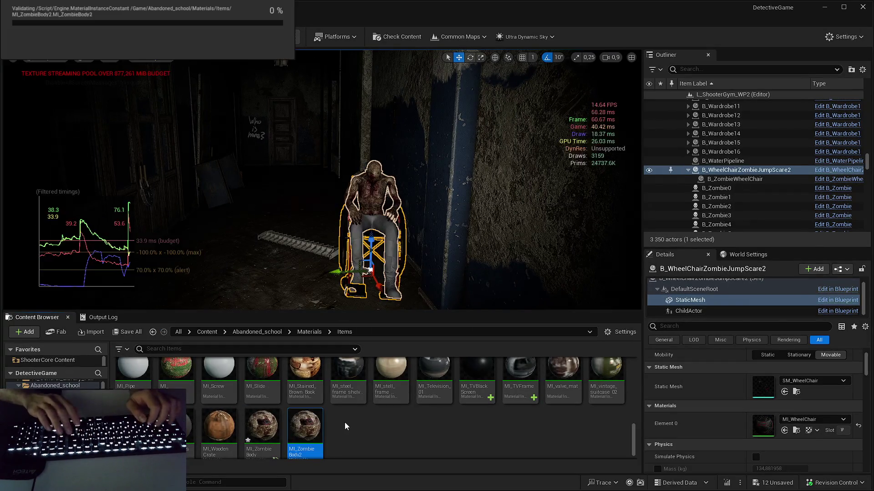
pyautogui.press('Return')
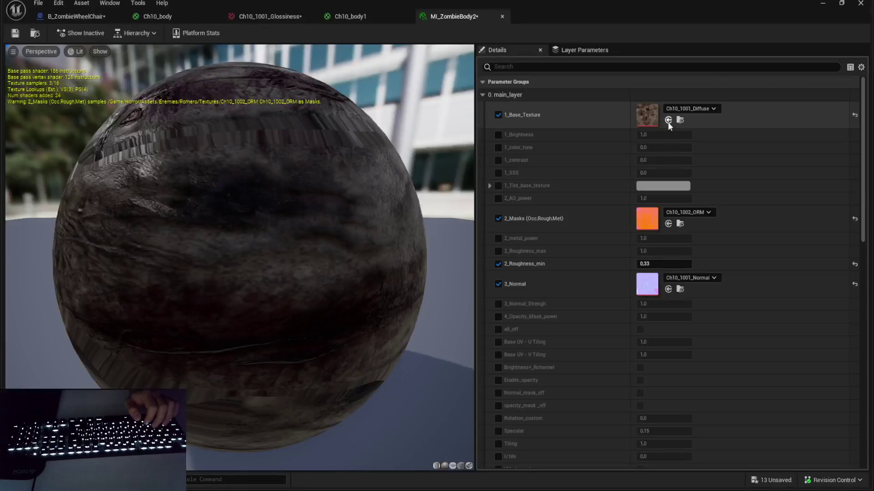
# Step: Assign Ch10_1002_Diffuse as 1_Base_Texture and Ch10_1002_Normal as 3_Normal in MI_ZombieBody2
pyautogui.click(667, 121)
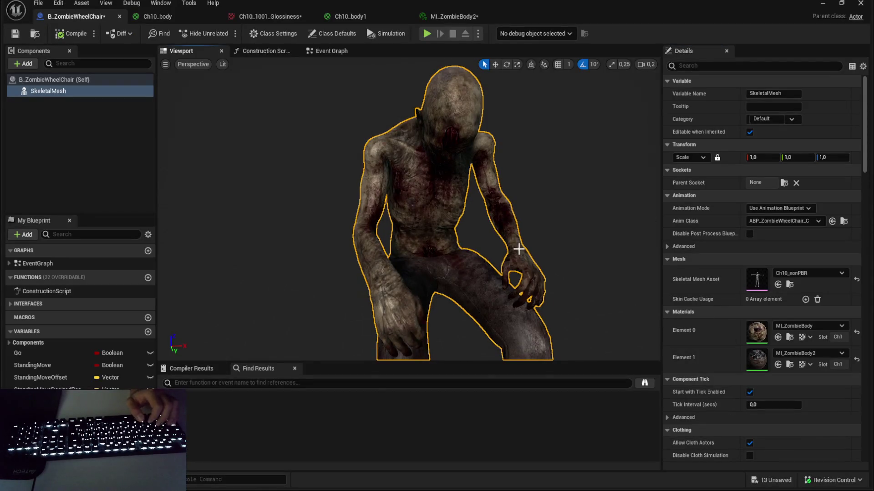
pyautogui.scroll(-3, 538, 271)
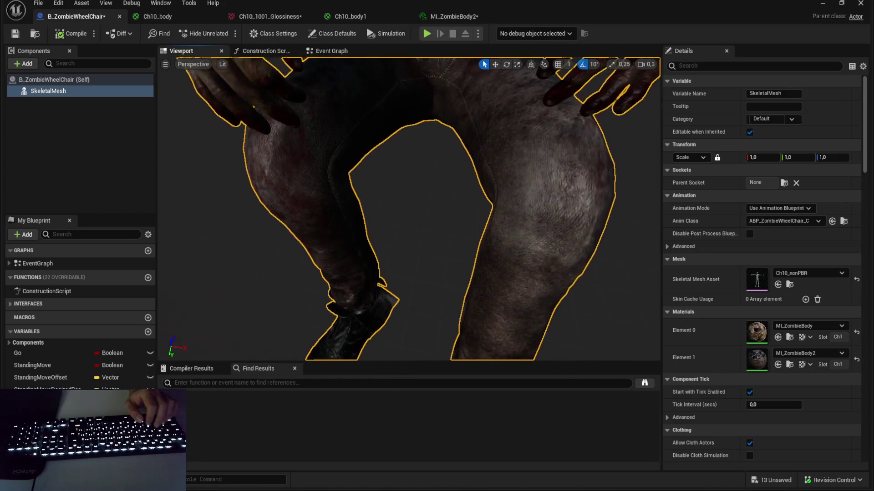
pyautogui.click(445, 20)
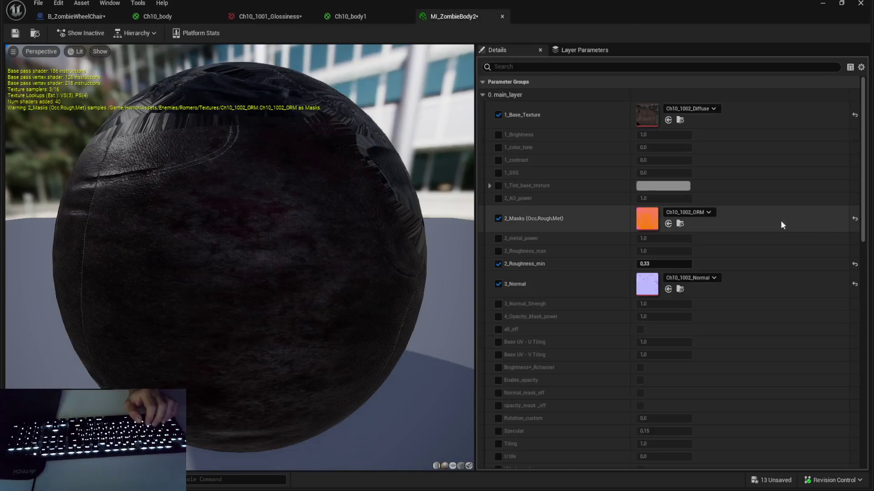
pyautogui.click(658, 264)
# Step: Orbit the wheelchair zombie Blueprint preview to check its textured trousers and boots
pyautogui.click(102, 17)
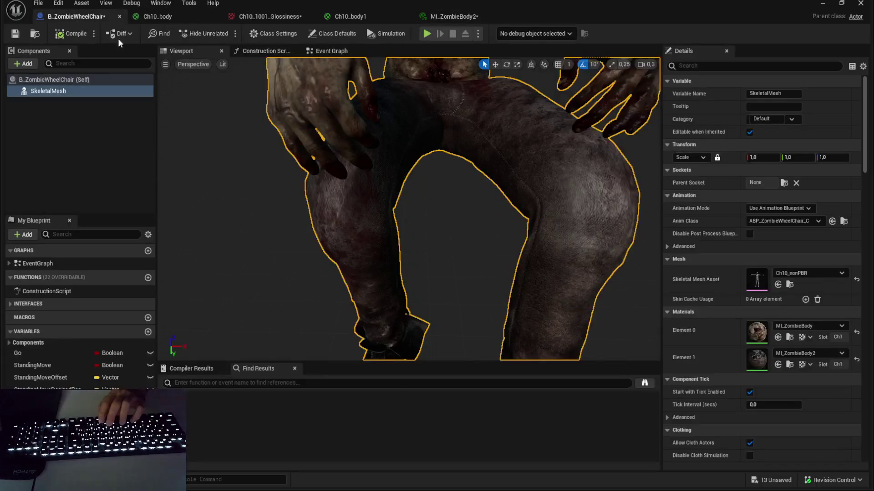
pyautogui.moveTo(552, 221)
pyautogui.mouseDown()
pyautogui.moveTo(387, 229)
pyautogui.moveTo(386, 200)
pyautogui.moveTo(401, 186)
pyautogui.mouseUp()
pyautogui.scroll(-5, 400, 187)
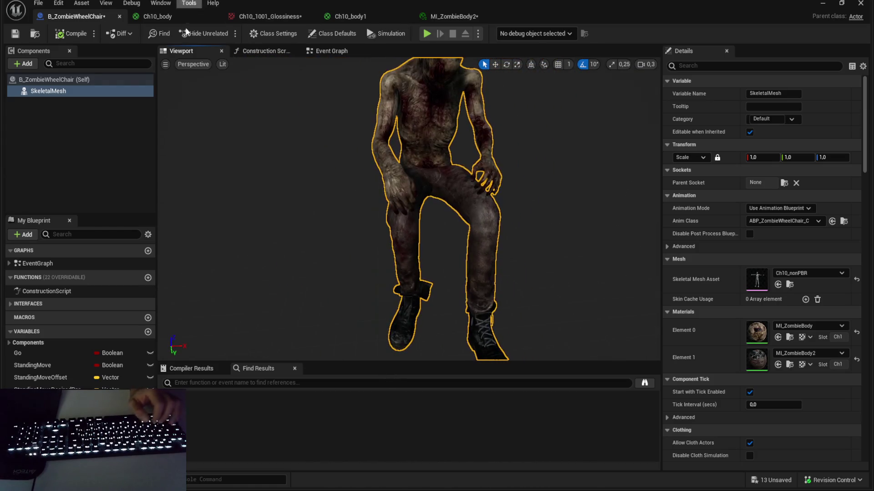
pyautogui.click(157, 17)
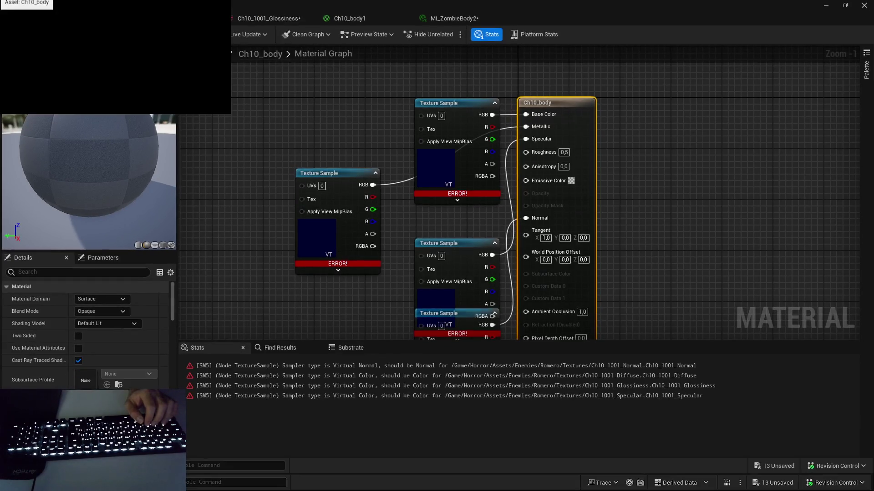
# Step: Cancel a trial deletion of Ch10_body, then assign MI_ZombieBody and MI_ZombieBody2 to Elements 0 and 1
pyautogui.hotkey('alt', 'Tab')
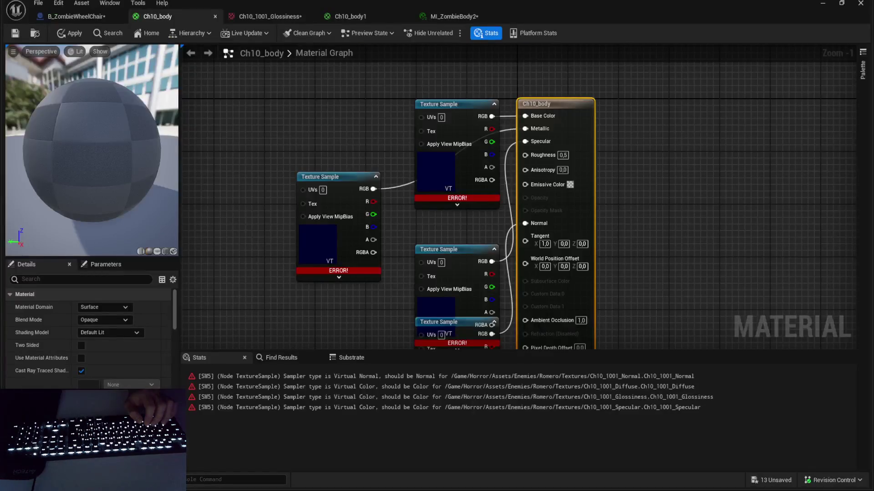
pyautogui.press('Delete')
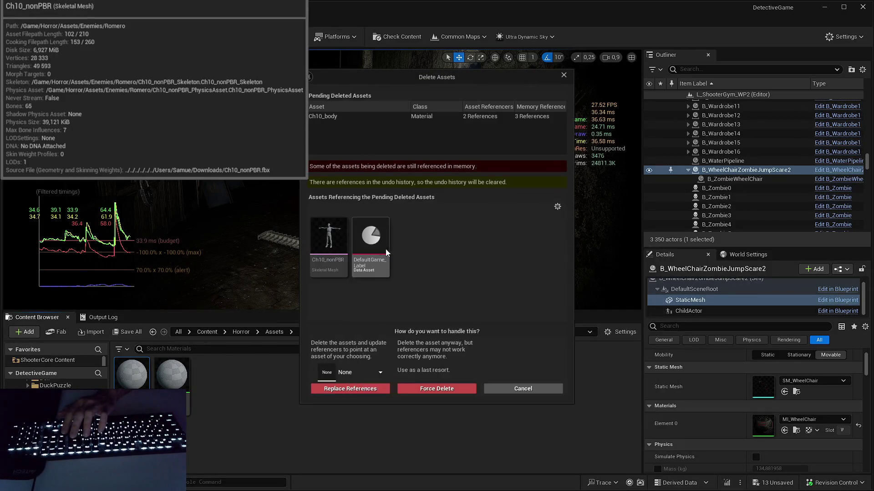
pyautogui.press('Escape')
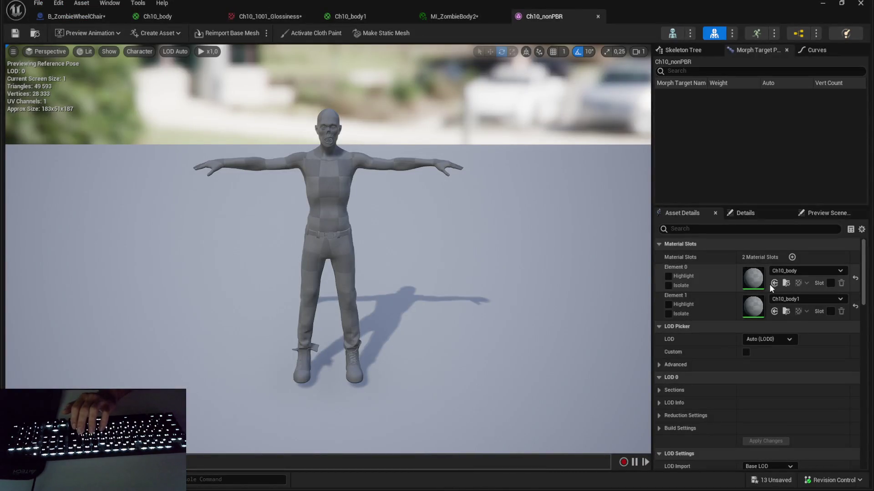
pyautogui.click(774, 283)
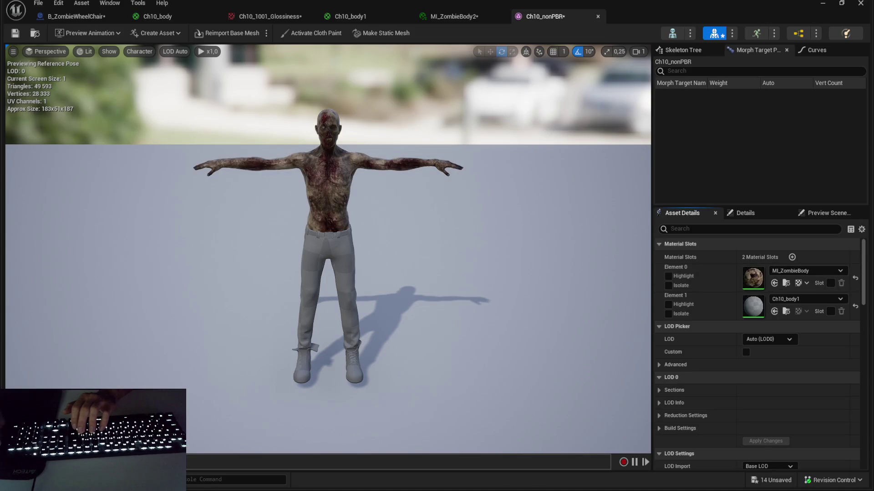
pyautogui.click(774, 312)
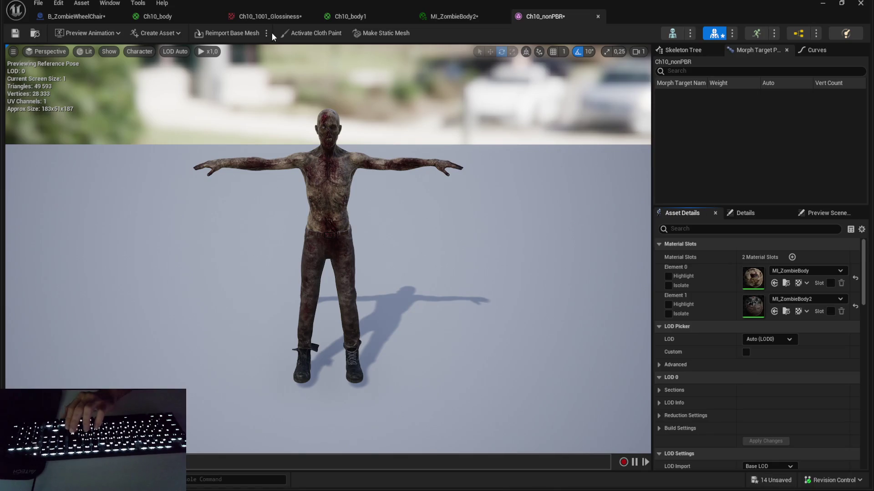
# Step: Select Ch10_body and Ch10_body1 for deletion, then dismiss the deletion prompt
pyautogui.click(345, 17)
pyautogui.hotkey('alt', 'Tab')
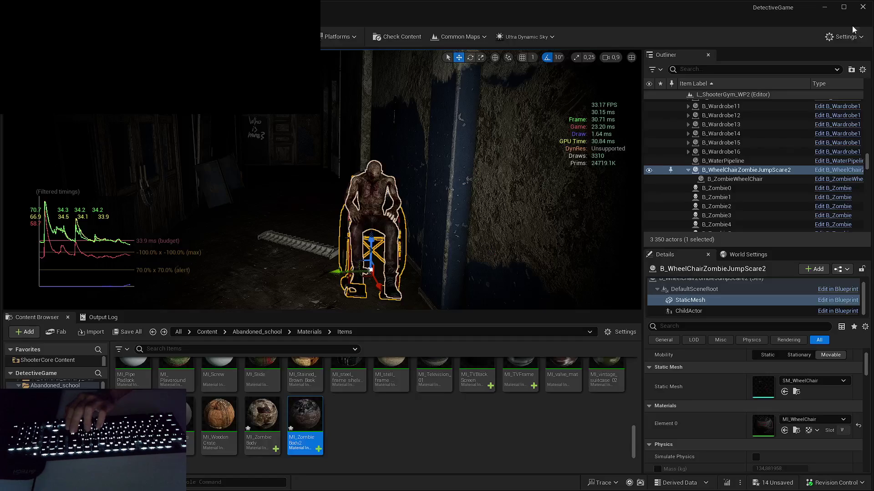
pyautogui.press('Delete')
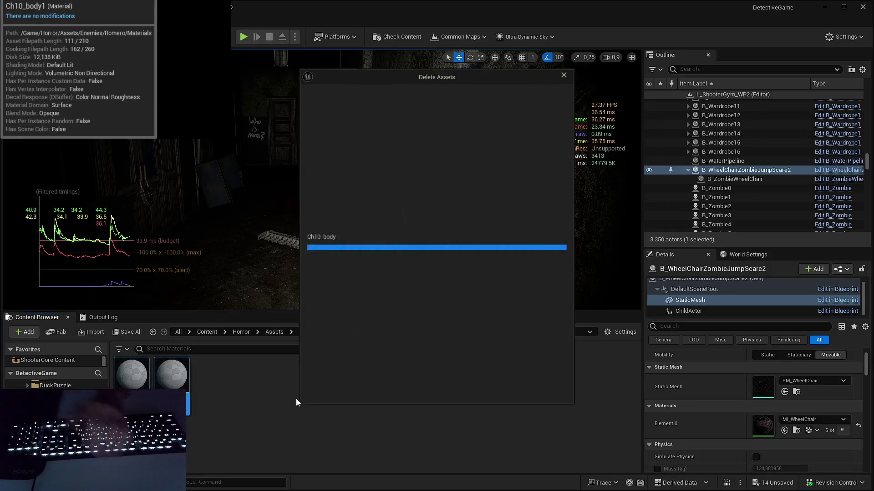
pyautogui.click(537, 390)
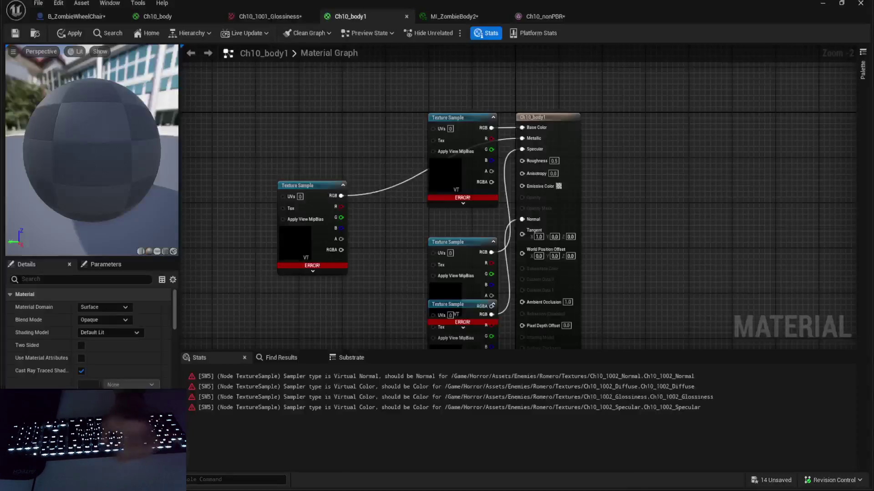
# Step: Save all, then force-delete the Ch10_body and Ch10_body1 materials
pyautogui.hotkey('ctrl', 's')
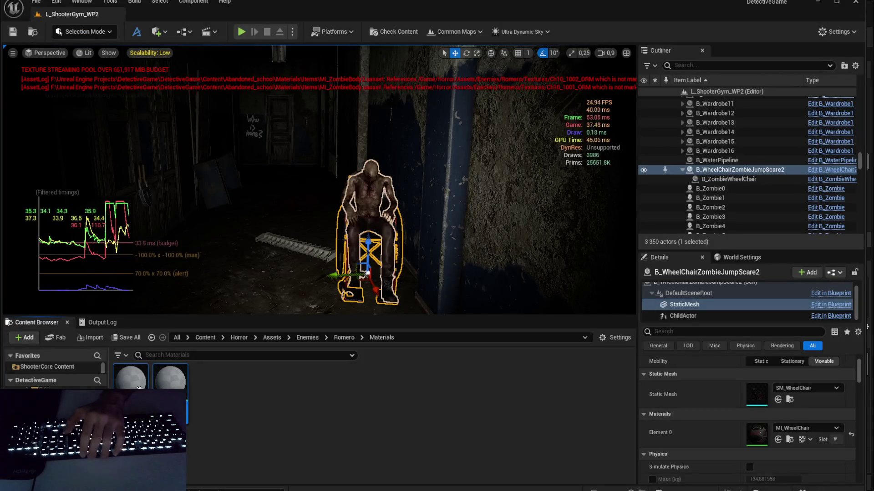
pyautogui.press('Delete')
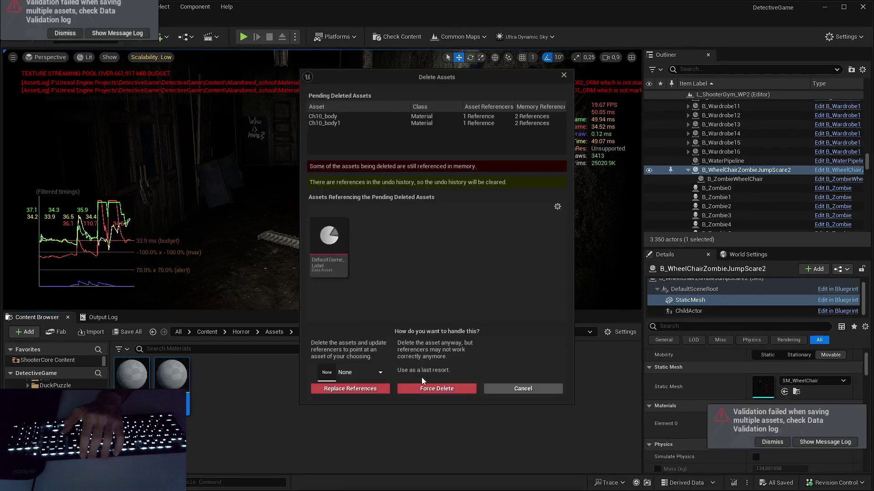
pyautogui.click(441, 391)
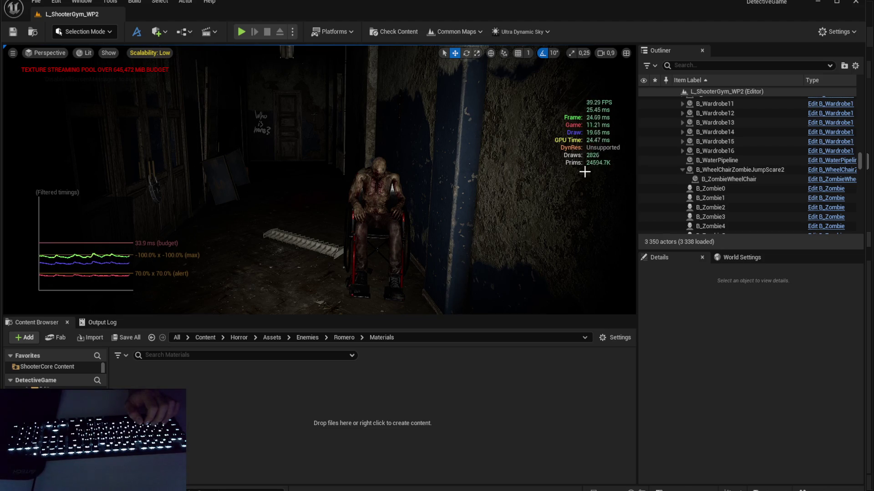
# Step: Fly the viewport camera in close to the seated wheelchair zombie
pyautogui.press('w')
pyautogui.scroll(-2, 438, 211)
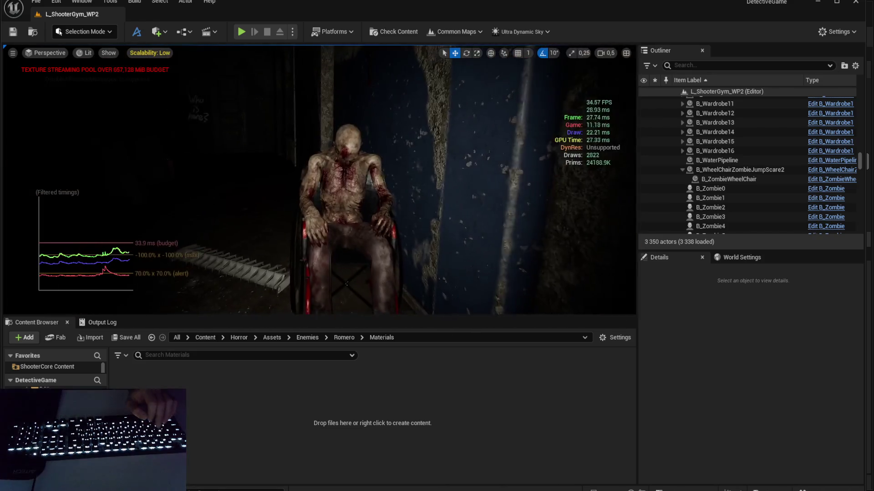
pyautogui.scroll(-2, 439, 211)
pyautogui.press('w')
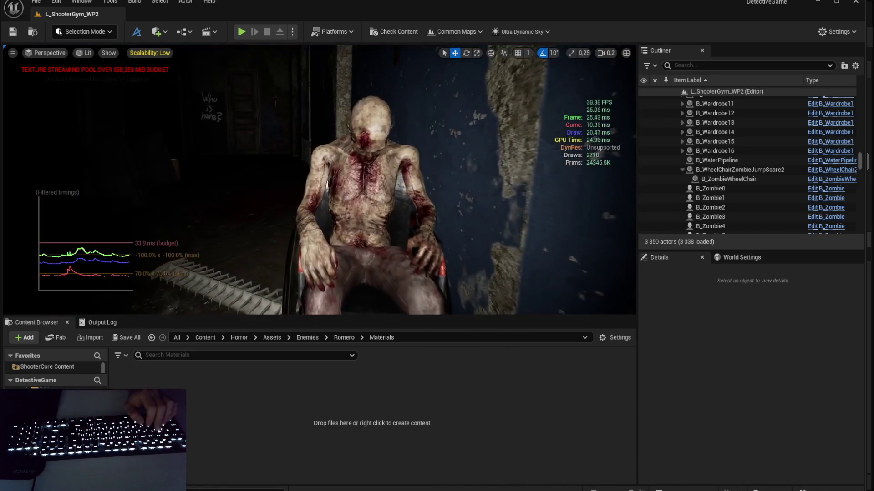
pyautogui.press('w')
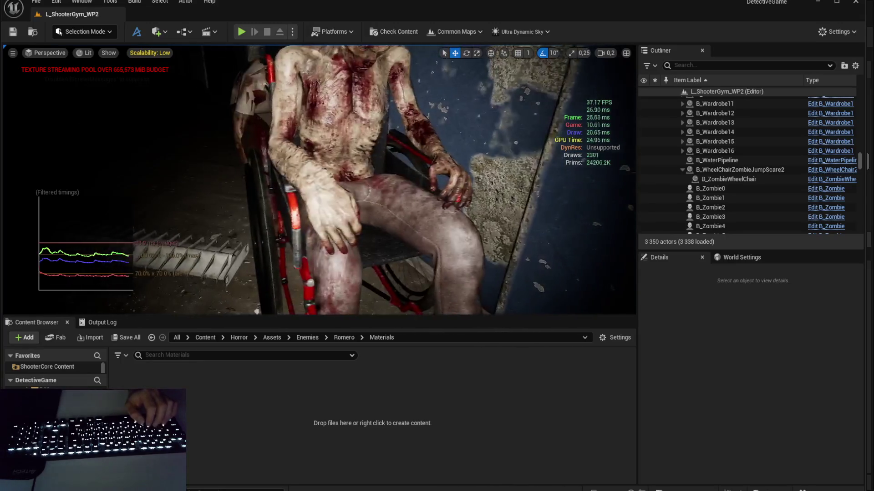
pyautogui.press('s')
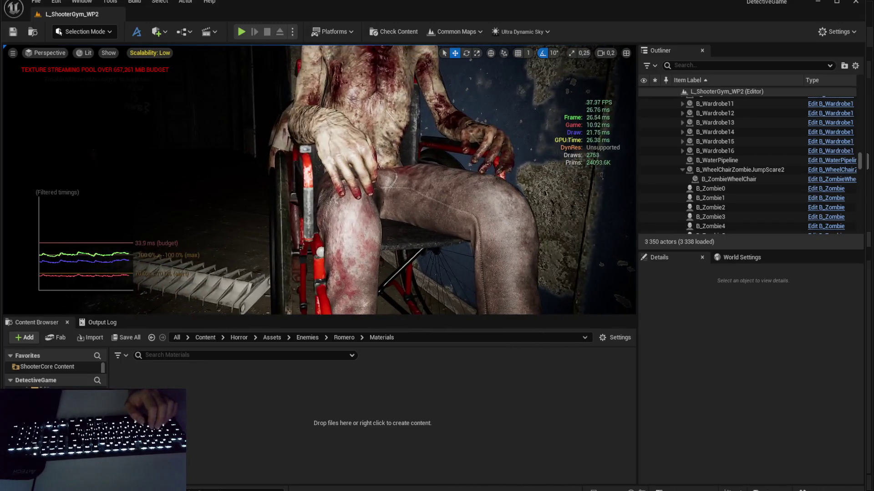
# Step: Circle the zombie's torso, then browse to its body material in Abandoned_school/Materials/Items
pyautogui.press('e')
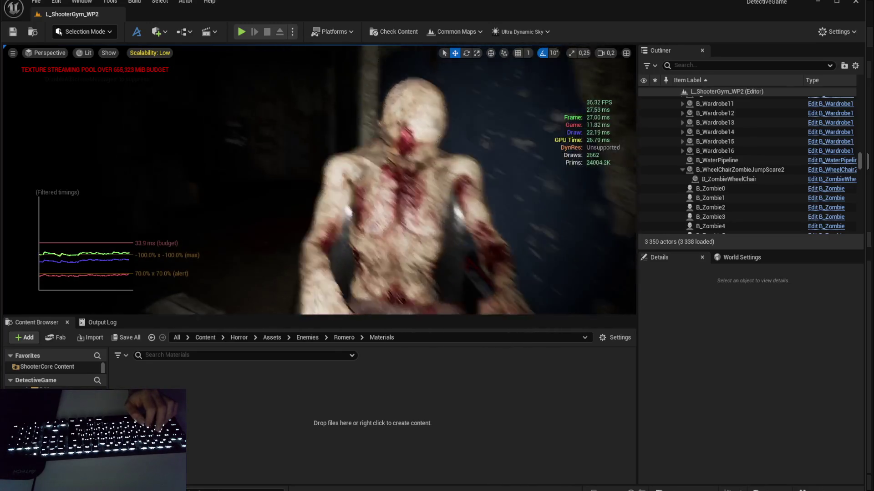
pyautogui.press('d')
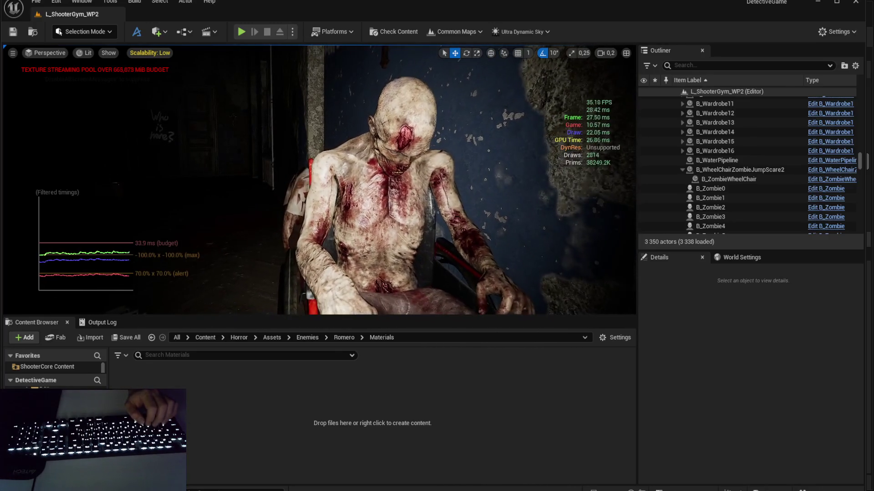
pyautogui.press('w')
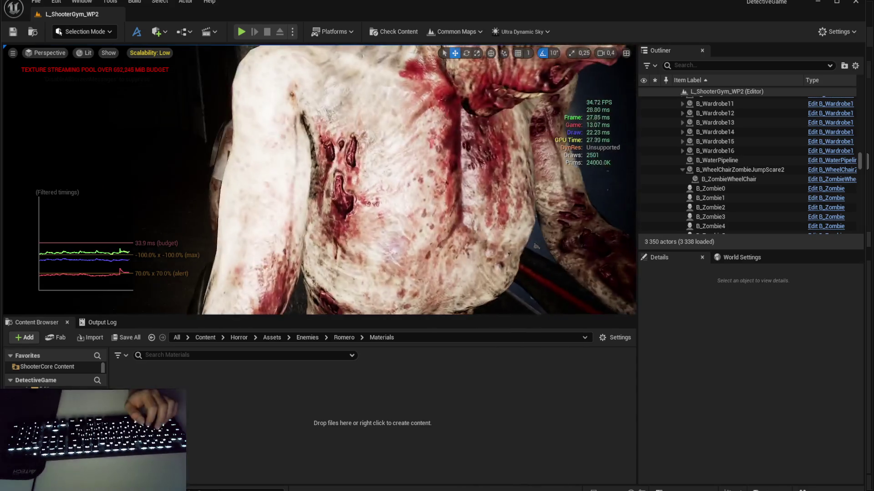
pyautogui.press('s')
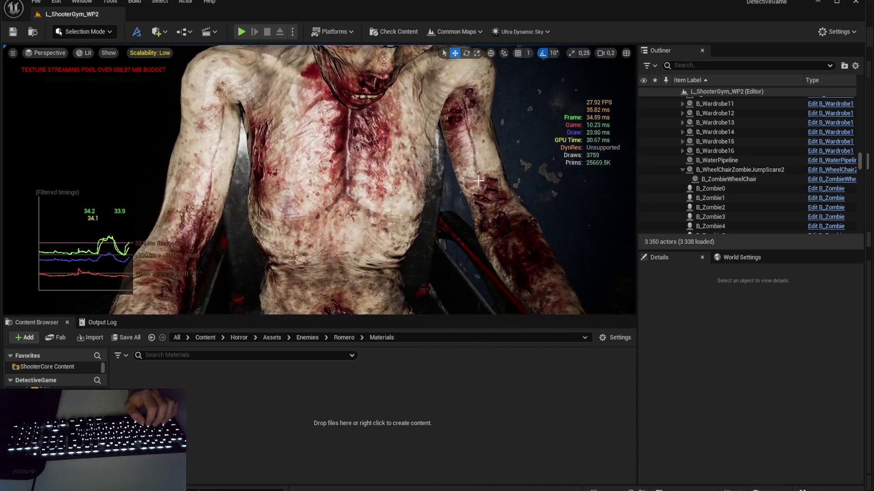
pyautogui.press('s')
pyautogui.press('a')
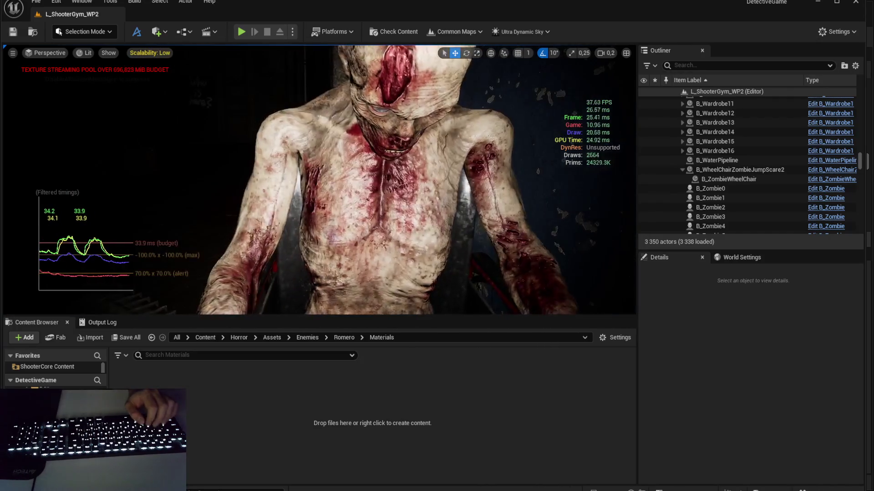
pyautogui.click(151, 338)
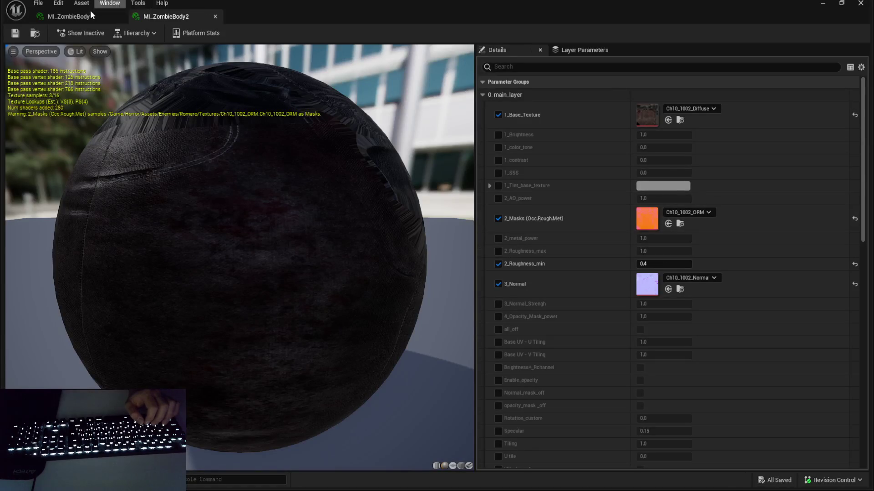
# Step: Set MI_ZombieBody's 2_Roughness_min to 0.8 after trying 1.0, 0.7 and 0.5
pyautogui.click(90, 14)
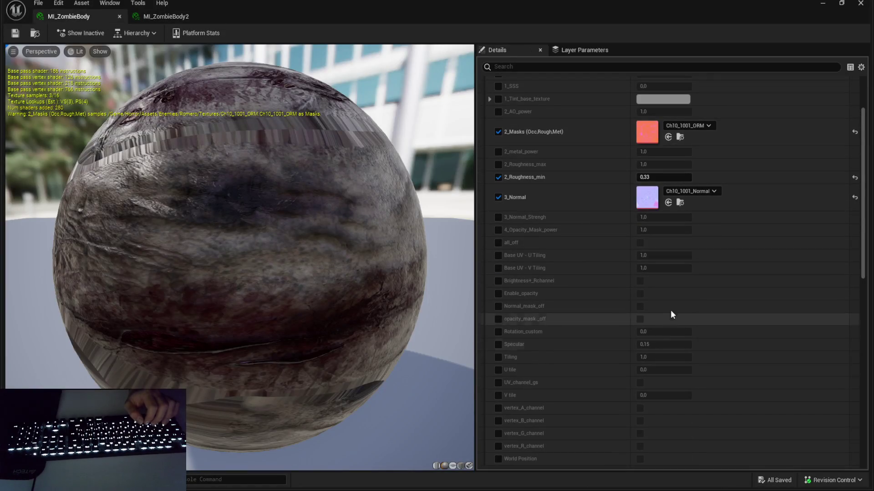
pyautogui.click(662, 178)
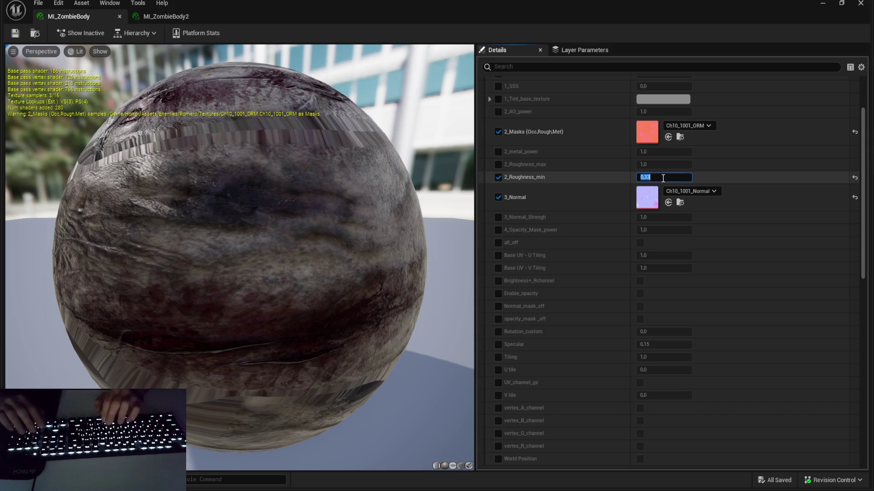
pyautogui.write('.5')
pyautogui.press('Return')
pyautogui.write('1')
pyautogui.press('Return')
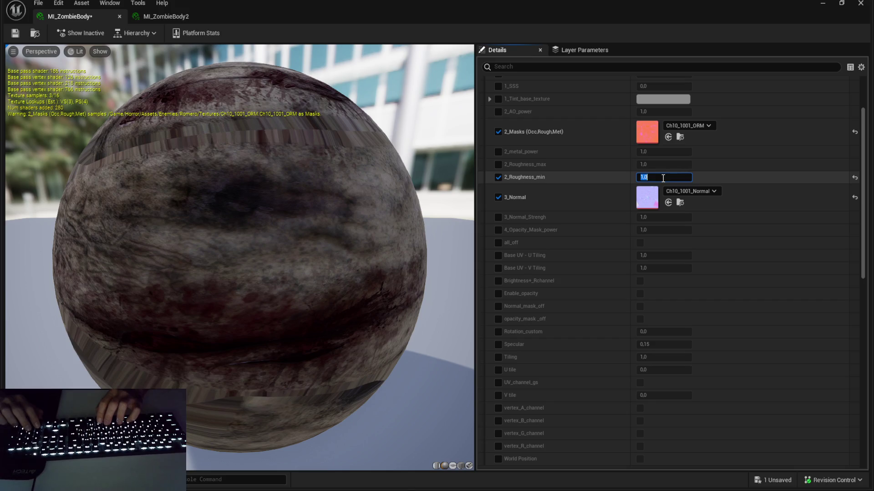
pyautogui.press('Return')
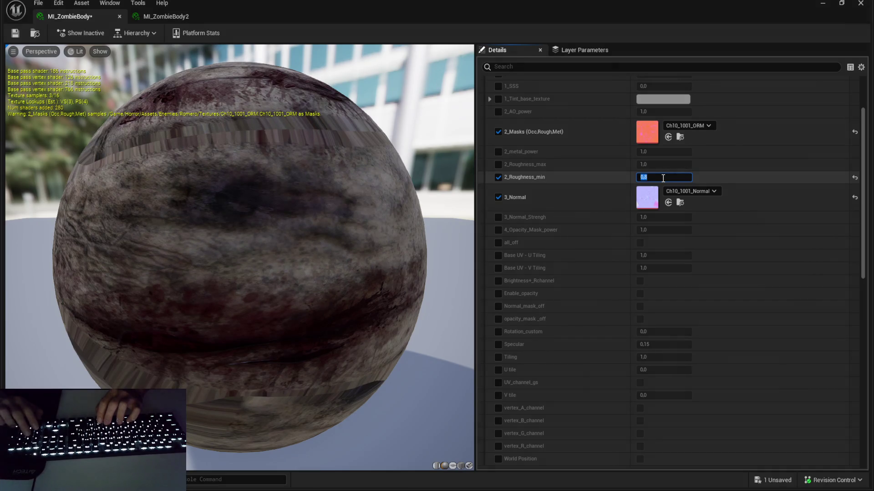
pyautogui.press('Return')
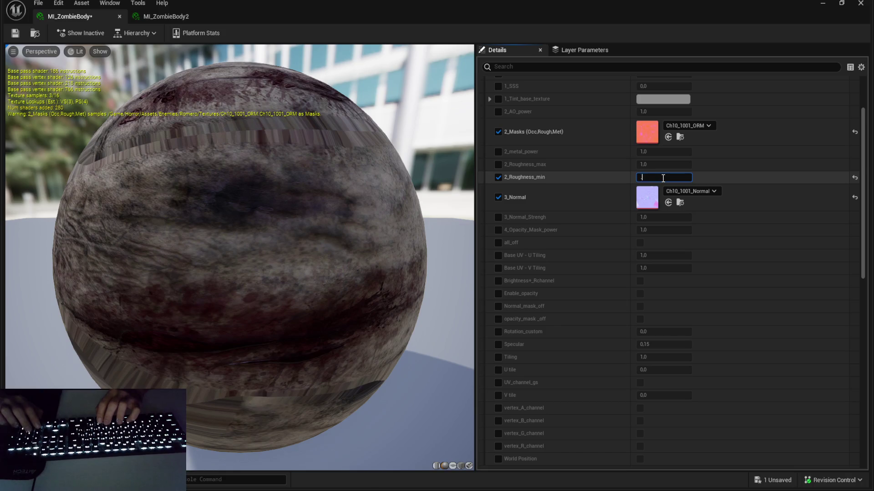
pyautogui.write('5')
pyautogui.press('Return')
pyautogui.write('.8')
pyautogui.press('Return')
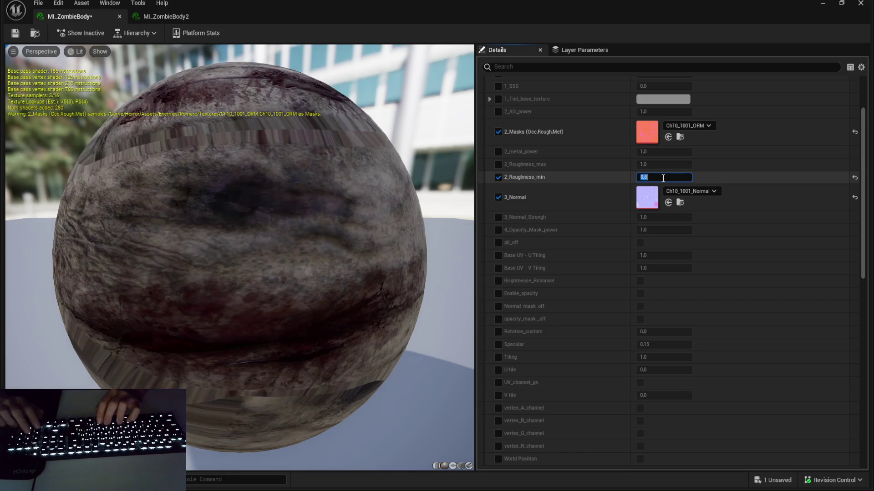
# Step: Set MI_ZombieBody2's 2_Roughness_min to 0.8 and close the material editors
pyautogui.click(183, 16)
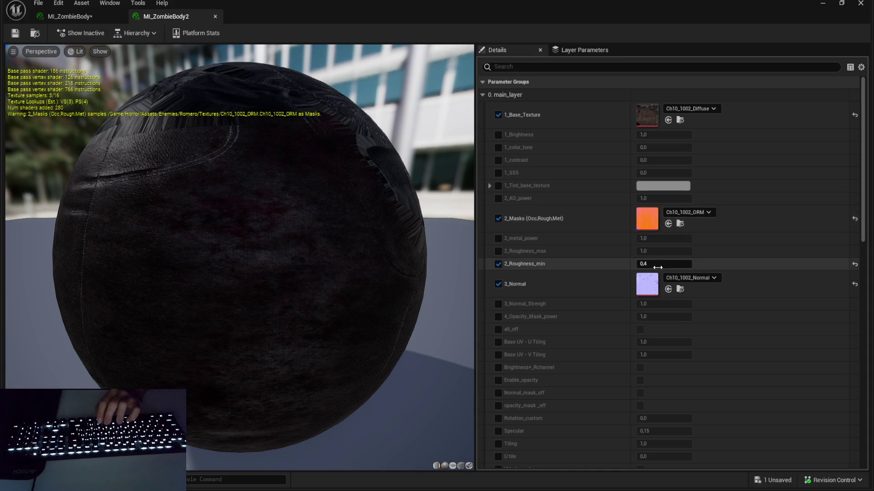
pyautogui.write('0.8')
pyautogui.press('Return')
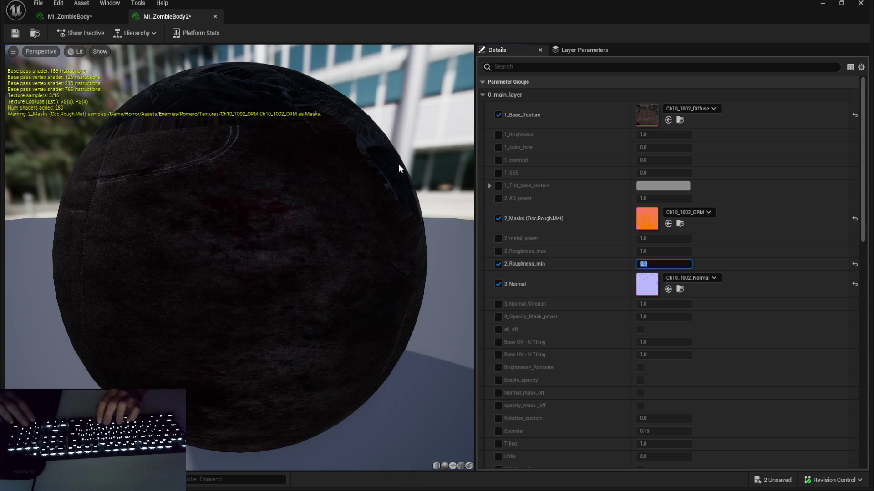
pyautogui.click(868, 3)
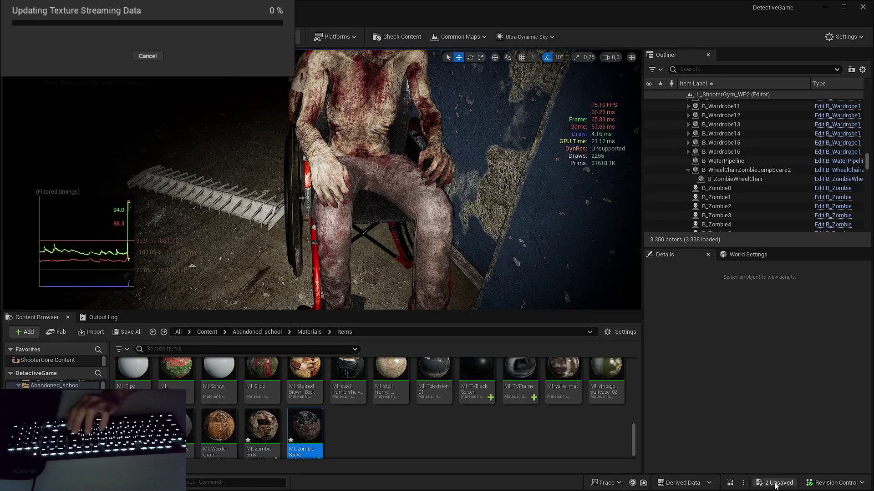
pyautogui.scroll(5, 319, 180)
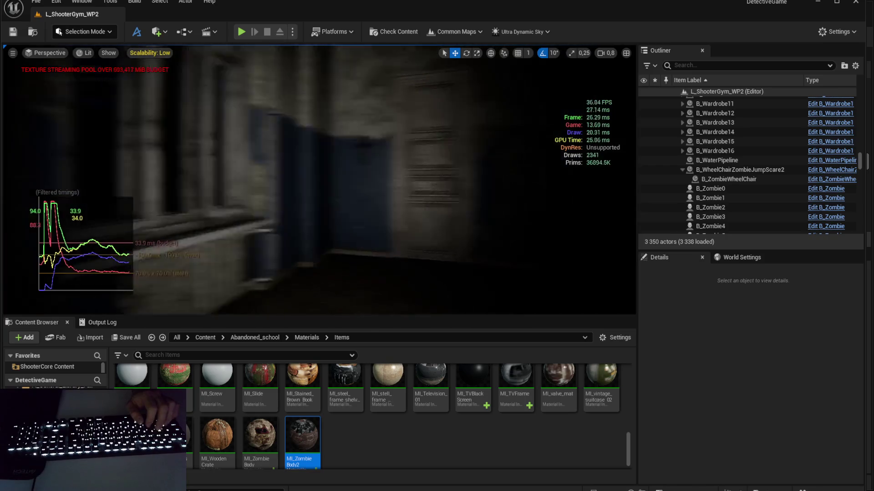
# Step: Open B_Zombie3's Blueprint and check that its Mesh uses MI_ZombieBody and MI_ZombieBody2
pyautogui.scroll(-2, 319, 180)
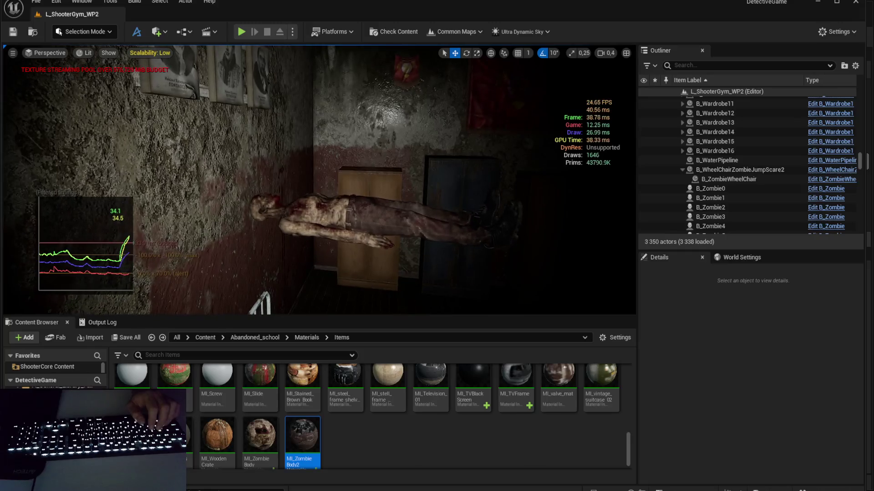
pyautogui.click(318, 216)
pyautogui.hotkey('ctrl', 'e')
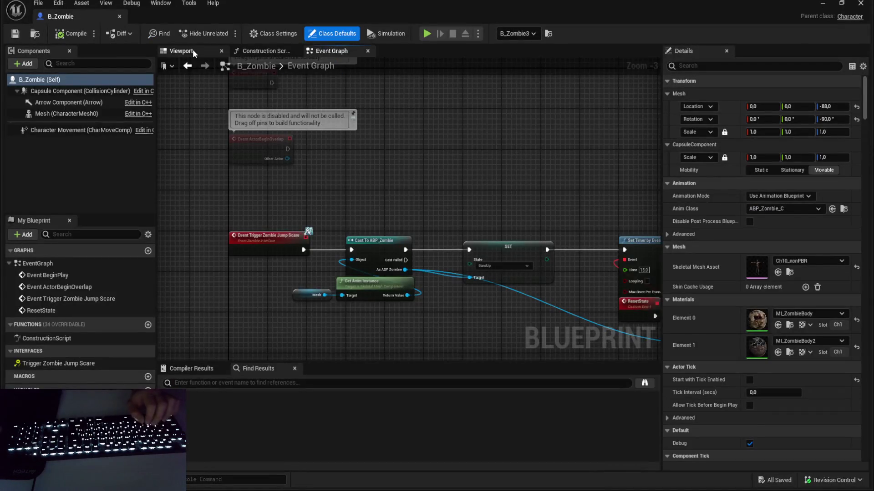
pyautogui.click(192, 51)
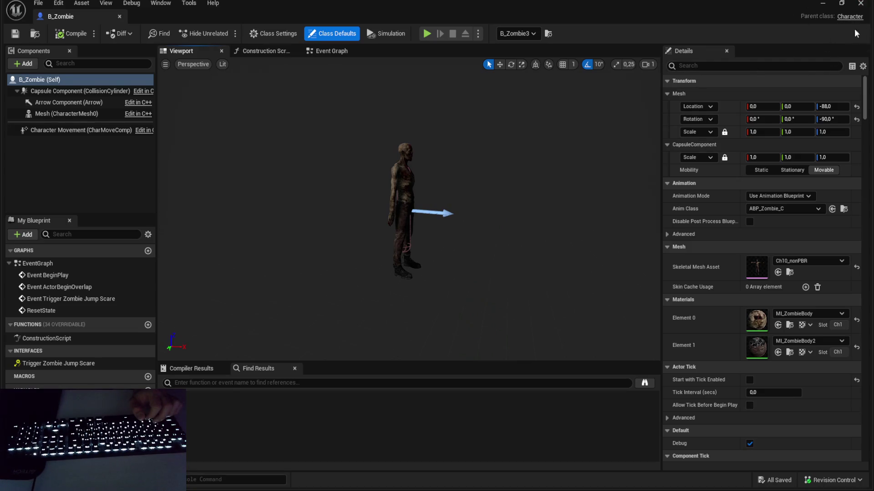
pyautogui.click(76, 117)
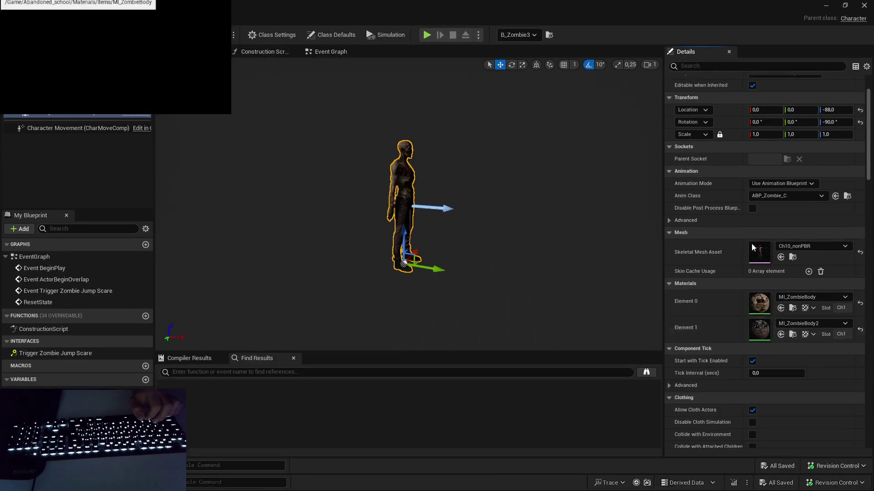
pyautogui.scroll(2, 753, 248)
pyautogui.hotkey('alt', 'Tab')
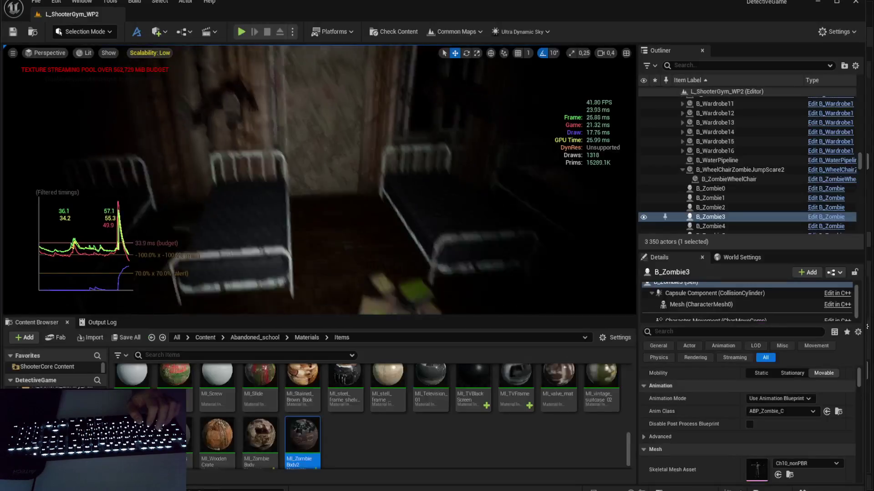
# Step: Select SM_Man_under_cloth2 on the bed, then fly the view along the dark wall
pyautogui.press('Escape')
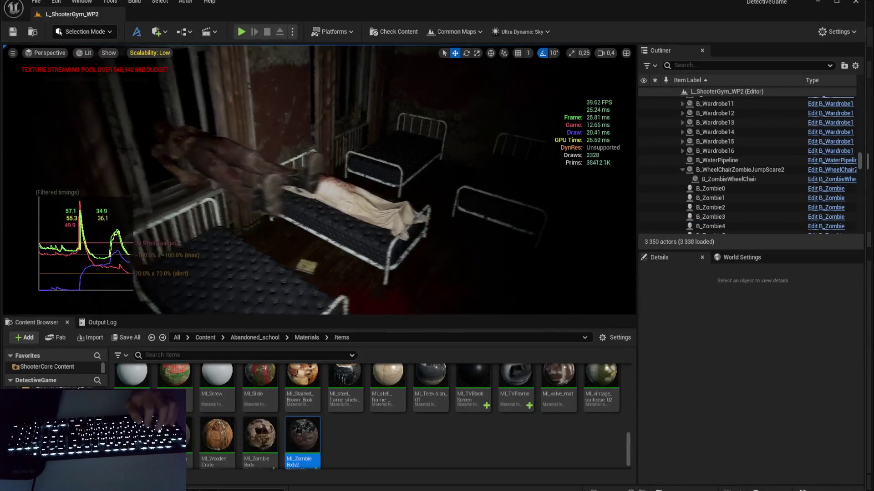
pyautogui.click(367, 175)
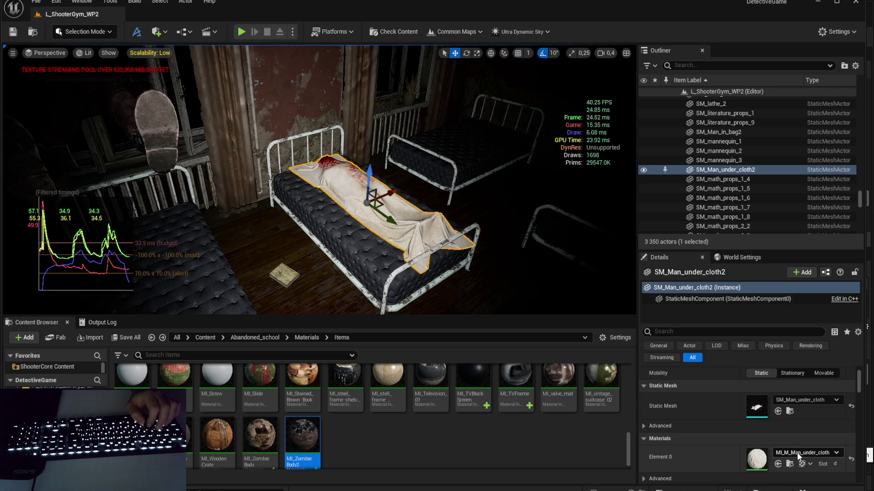
pyautogui.press('Escape')
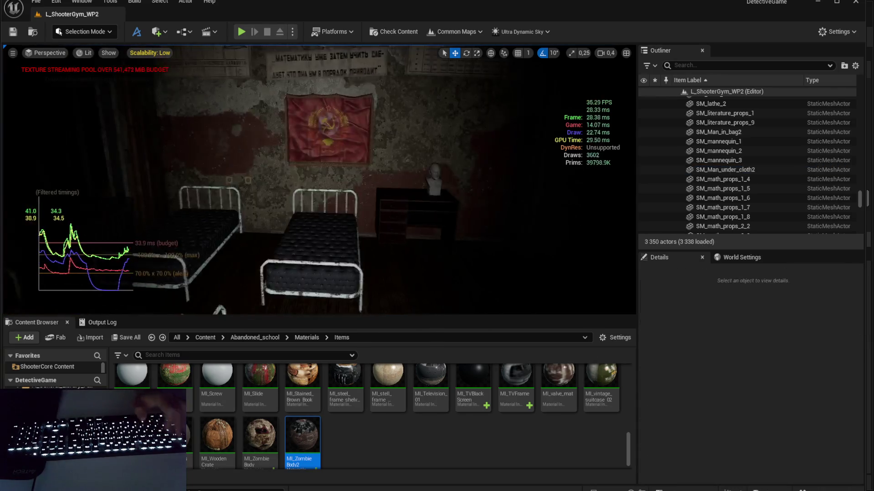
pyautogui.scroll(-4, 318, 180)
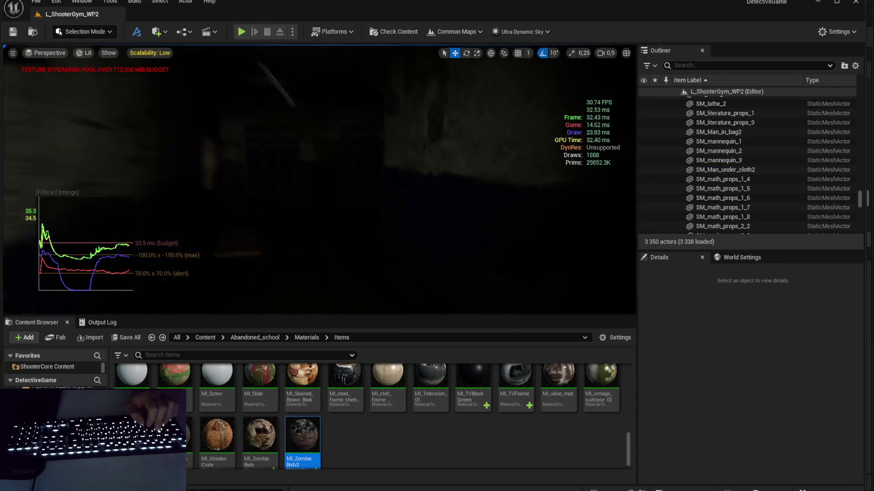
pyautogui.press('a')
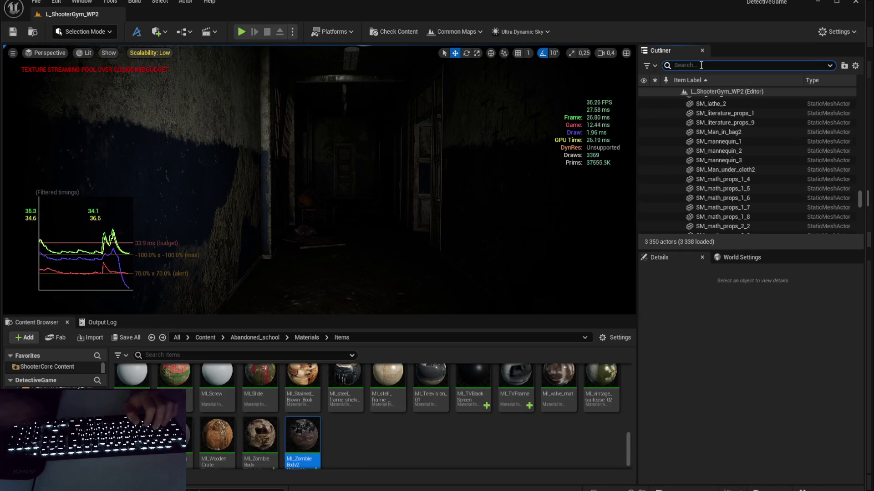
# Step: Select the hidden wheelchair zombie actor and frame it in the viewport
pyautogui.scroll(2, 455, 187)
pyautogui.moveTo(432, 186); pyautogui.dragTo(455, 197)
pyautogui.click(432, 186)
pyautogui.press('Escape')
pyautogui.scroll(1, 454, 197)
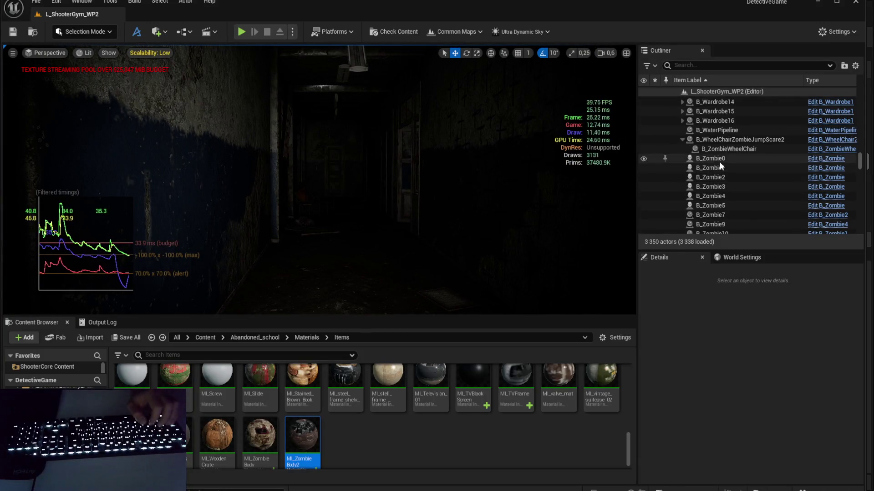
# Step: Select B_Zombie0, review its components, then select B_Zombie2 through B_Zombie15 together
pyautogui.click(719, 159)
pyautogui.scroll(-3, 725, 179)
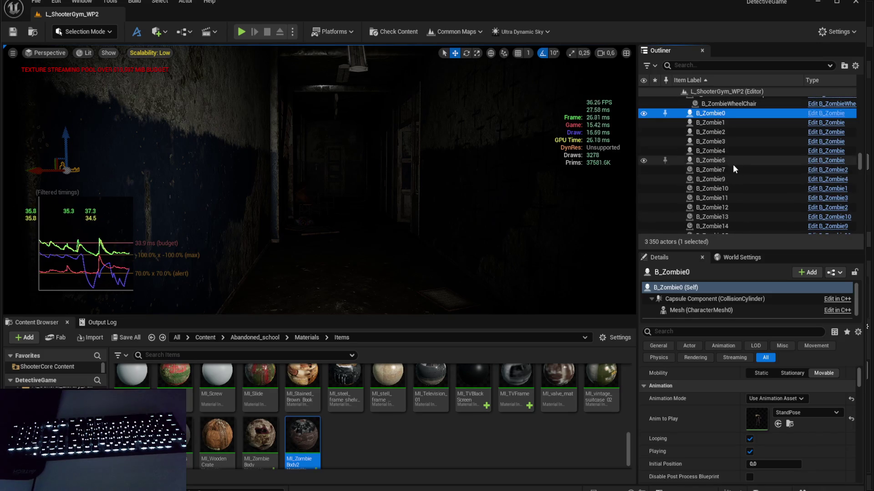
pyautogui.moveTo(708, 323); pyautogui.dragTo(710, 346)
pyautogui.scroll(-2, 725, 178)
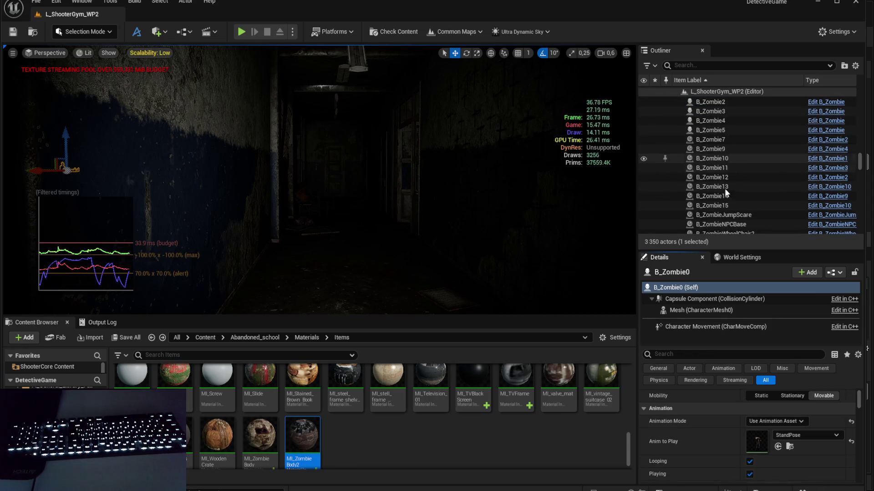
pyautogui.keyDown('shift'); pyautogui.click(724, 205); pyautogui.keyUp('shift')
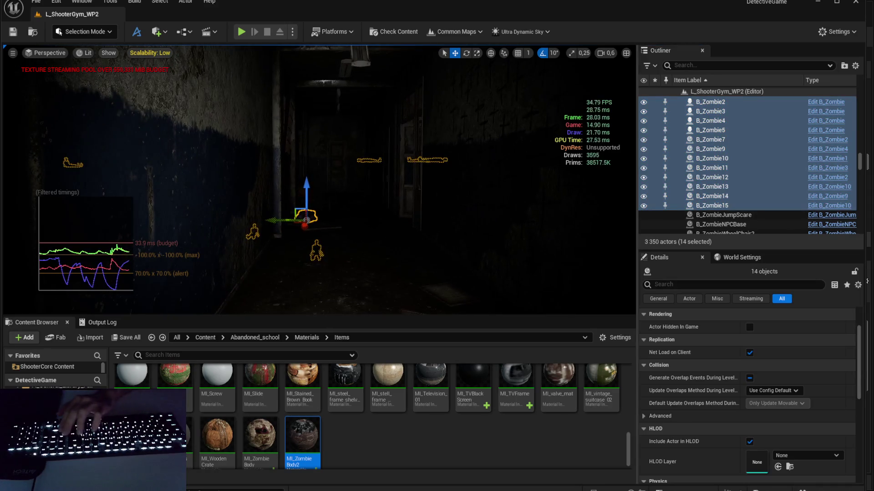
# Step: Delete the fourteen zombies despite the reference warning, then undo to restore them
pyautogui.press('Delete')
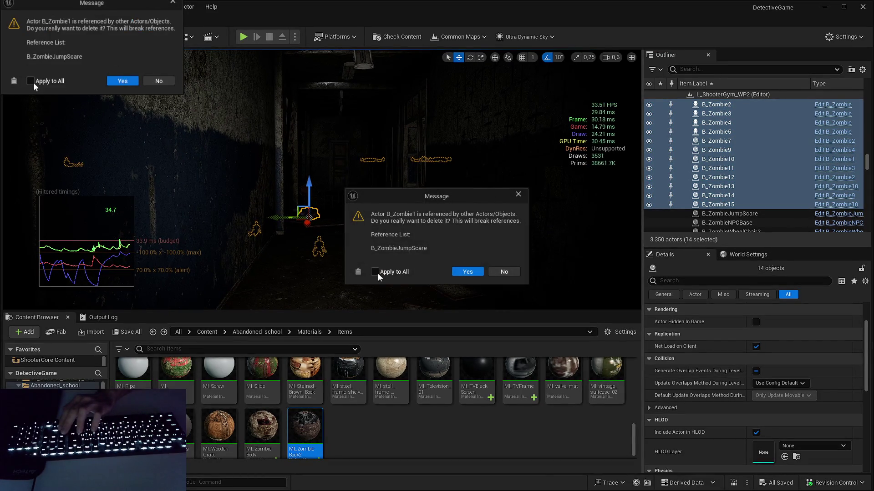
pyautogui.click(467, 272)
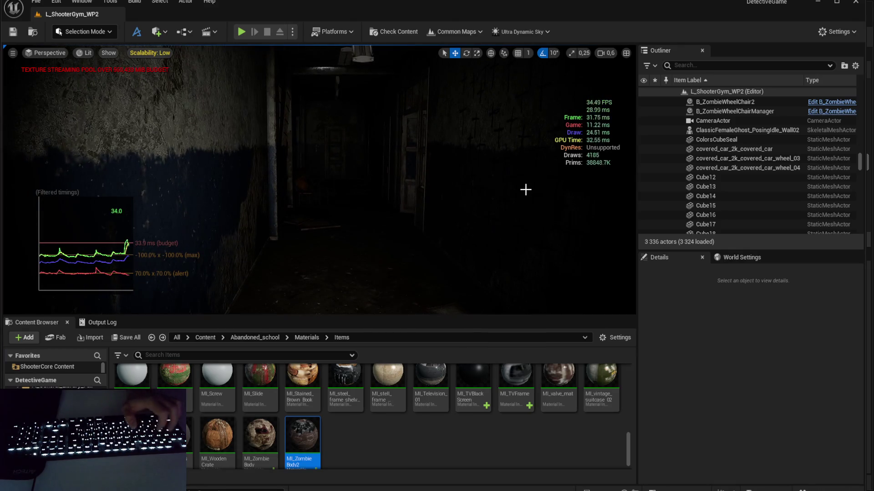
pyautogui.hotkey('ctrl', 'z')
pyautogui.press('Escape')
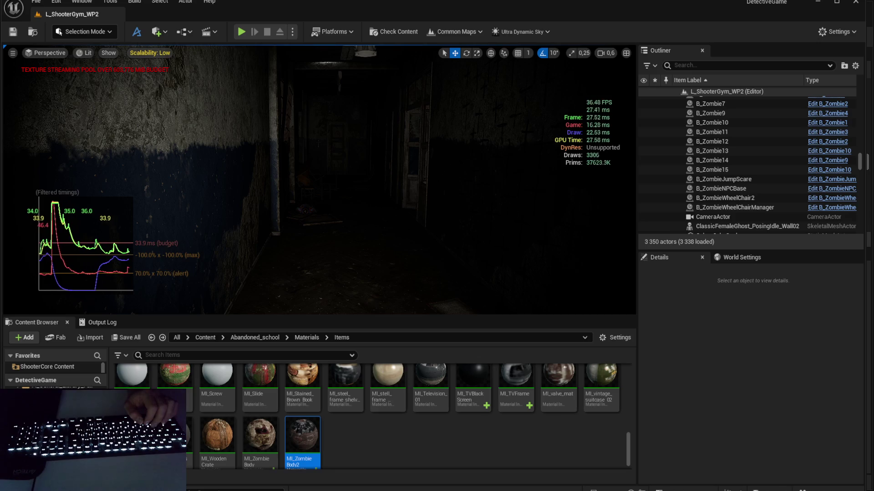
pyautogui.press('g')
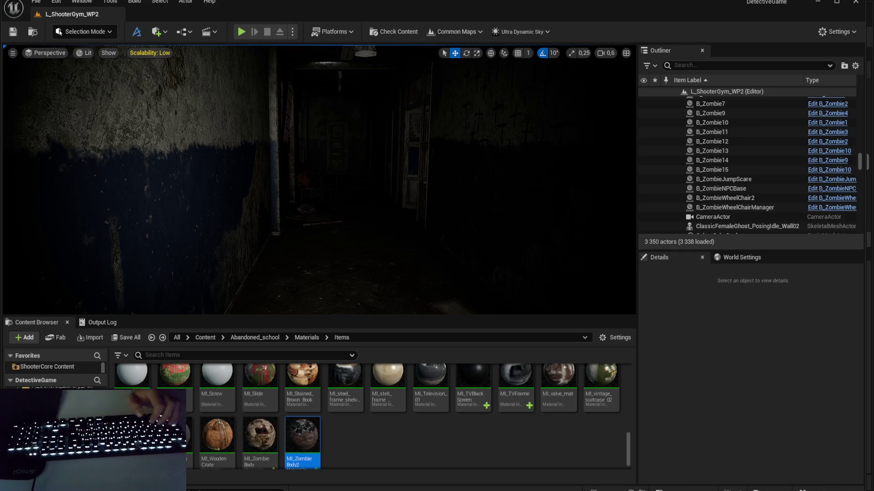
# Step: Show the viewport performance stats and select B_ZombieWheelChair2 in the Outliner
pyautogui.hotkey('ctrl', 'shift', 'h')
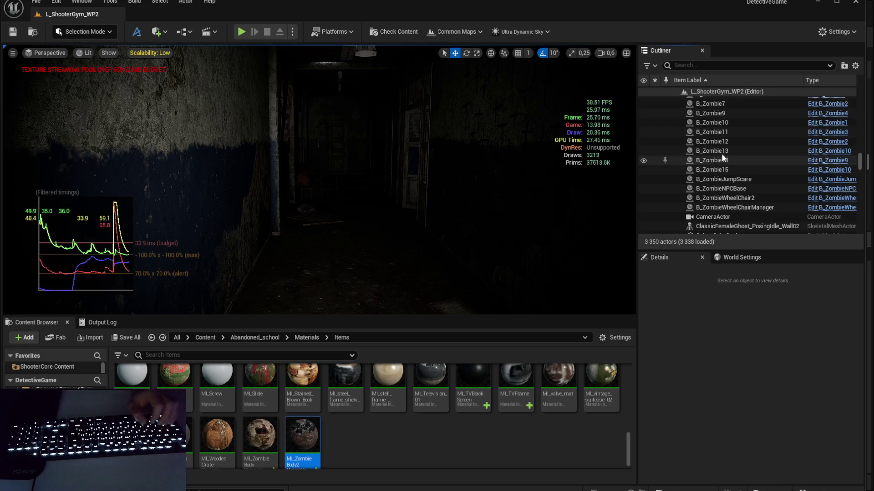
pyautogui.scroll(-1, 722, 154)
pyautogui.click(728, 174)
pyautogui.scroll(-1, 737, 175)
pyautogui.click(742, 180)
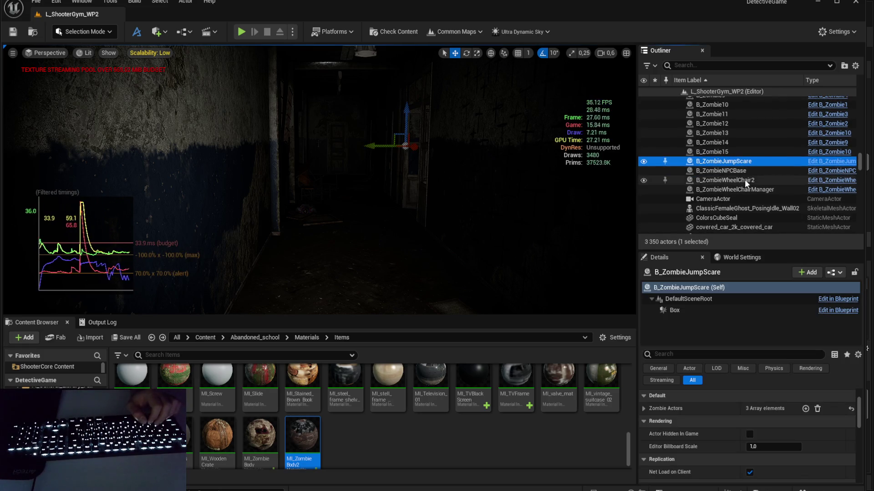
pyautogui.click(747, 190)
pyautogui.press('Up')
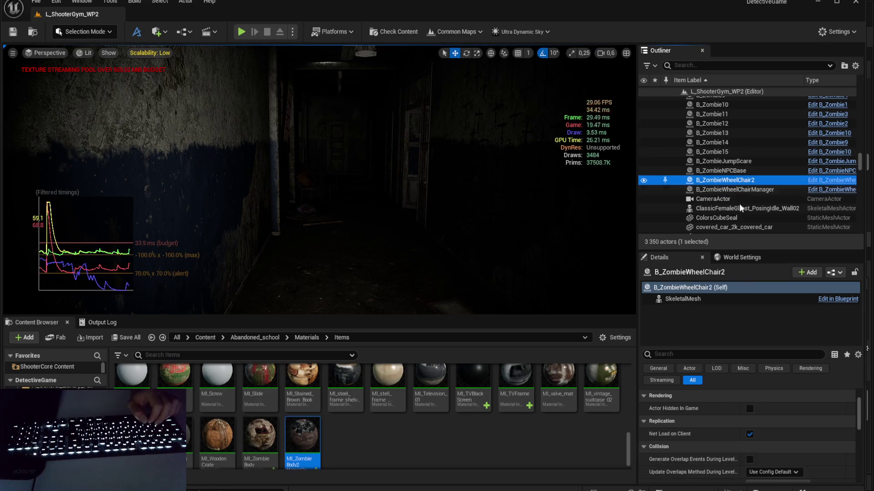
pyautogui.click(706, 299)
pyautogui.scroll(3, 711, 429)
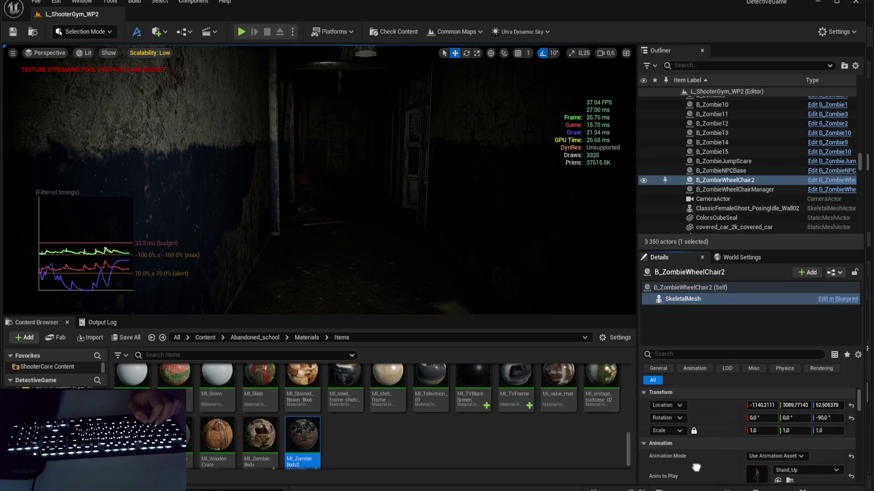
# Step: Frame B_ZombieWheelChair2, survey the surrounding dark forest, then delete it
pyautogui.press('f')
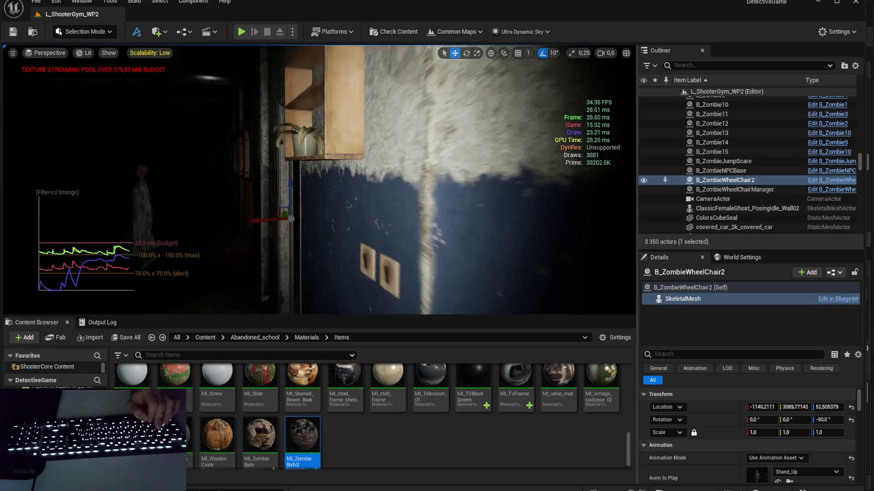
pyautogui.scroll(3, 319, 180)
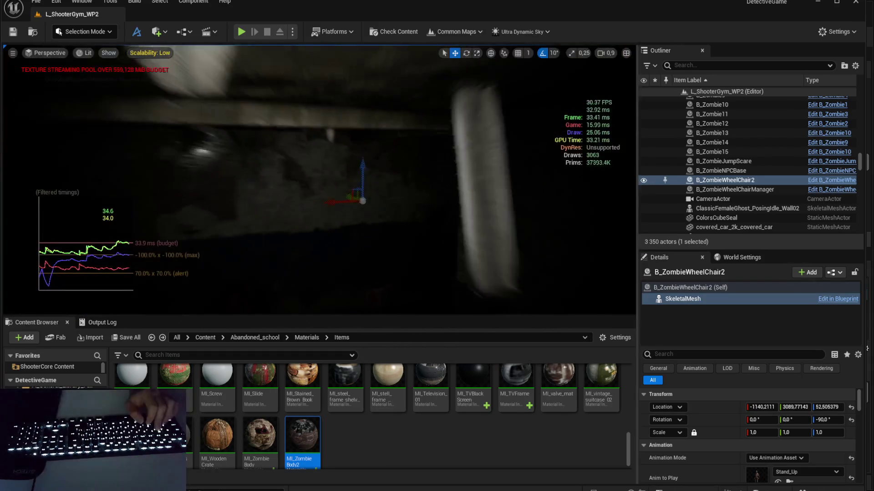
pyautogui.scroll(3, 338, 195)
pyautogui.scroll(3, 416, 196)
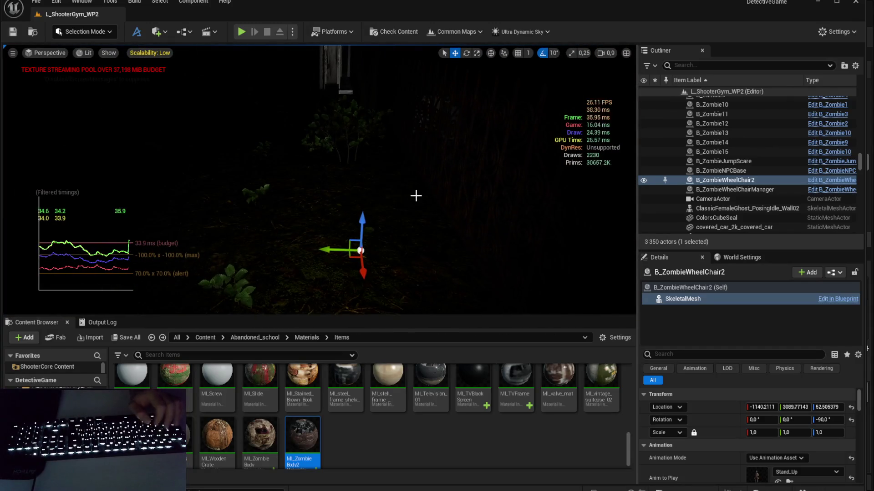
pyautogui.moveTo(514, 207)
pyautogui.mouseDown()
pyautogui.moveTo(476, 188)
pyautogui.moveTo(427, 238)
pyautogui.mouseUp()
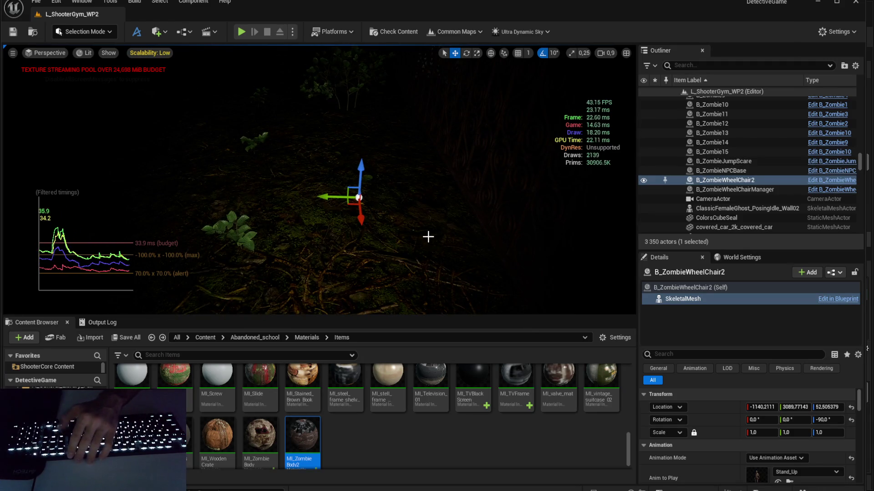
pyautogui.press('Up')
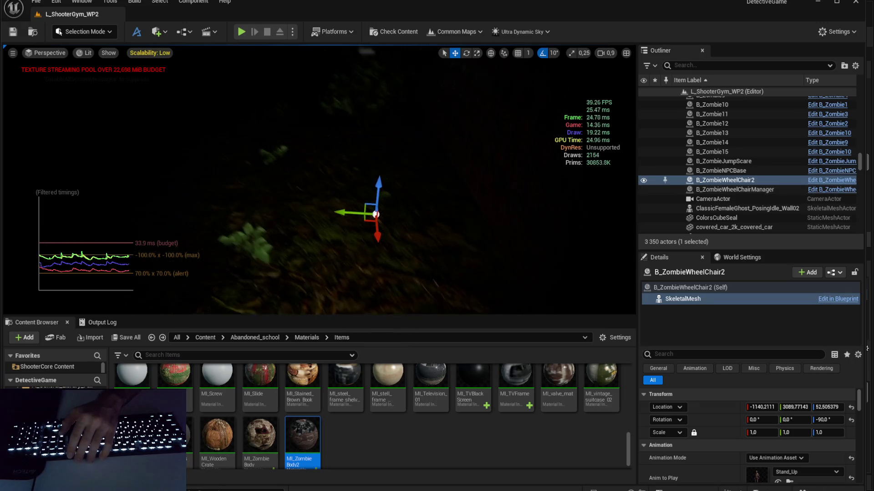
pyautogui.press('Delete')
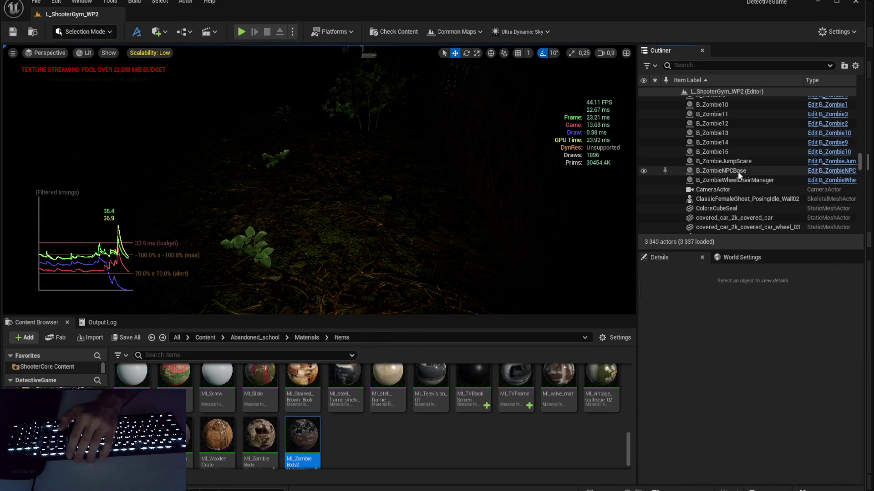
# Step: Frame B_ZombieNPCBase, B_ZombieJumpScare and B_ZombieWheelChairManager in the viewport
pyautogui.click(738, 171)
pyautogui.doubleClick(737, 171)
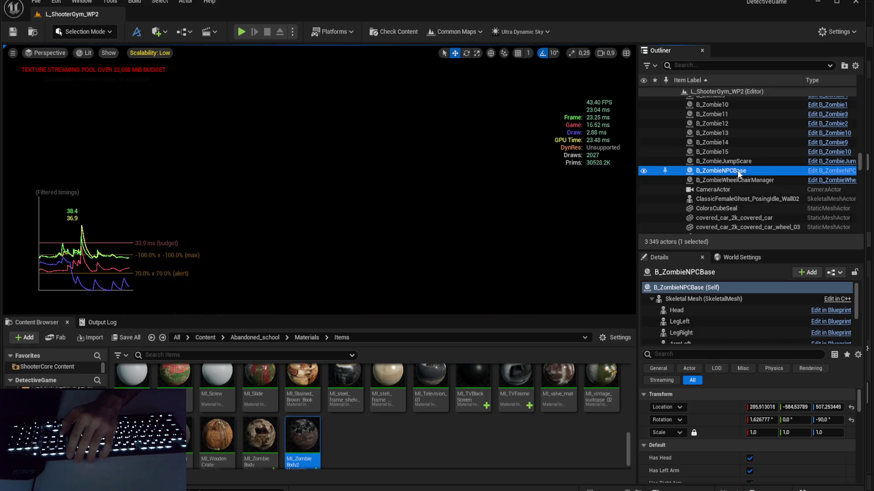
pyautogui.moveTo(416, 172); pyautogui.dragTo(373, 175)
pyautogui.doubleClick(698, 163)
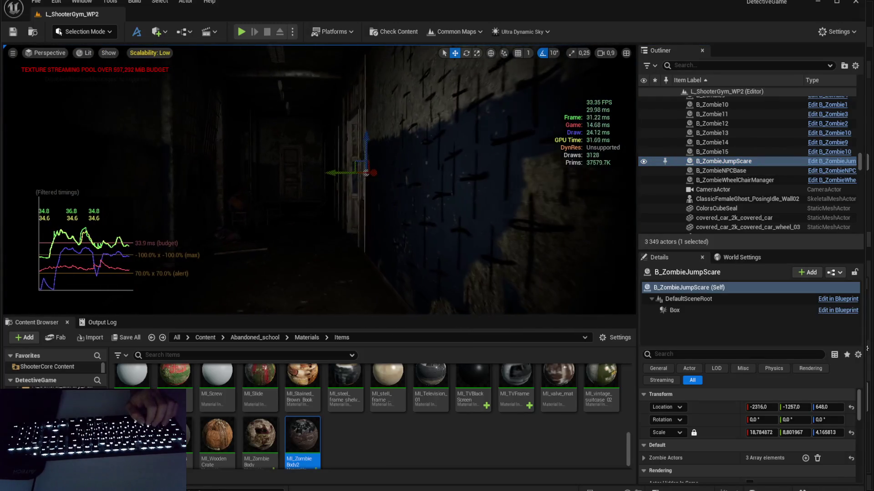
pyautogui.doubleClick(720, 181)
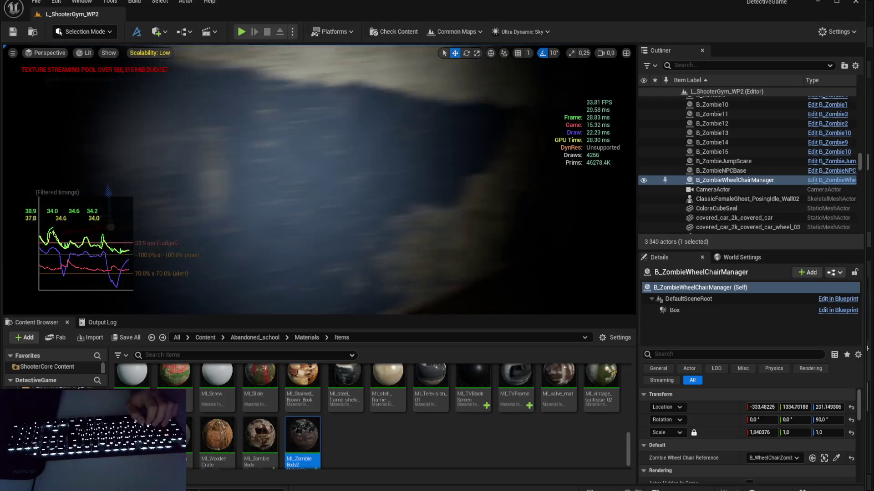
# Step: Frame the CameraActor to view its frustum, then fly through the level toward the ghost's room
pyautogui.scroll(-2, 318, 182)
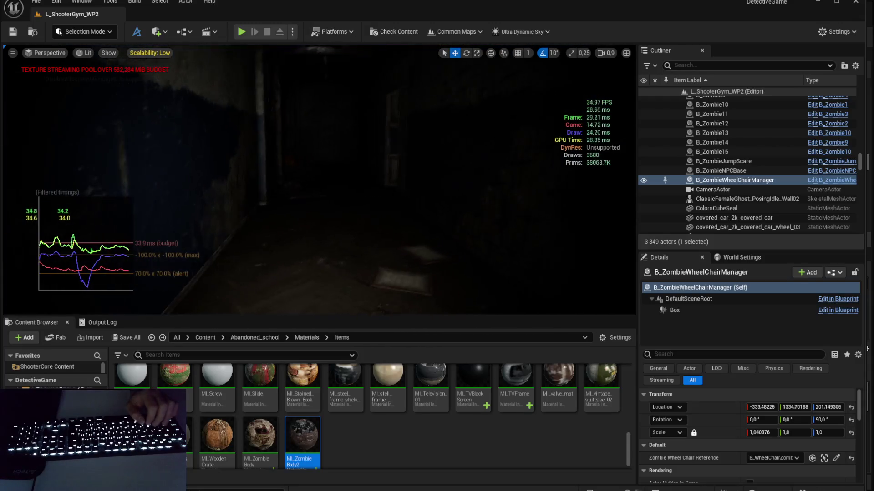
pyautogui.scroll(-2, 318, 182)
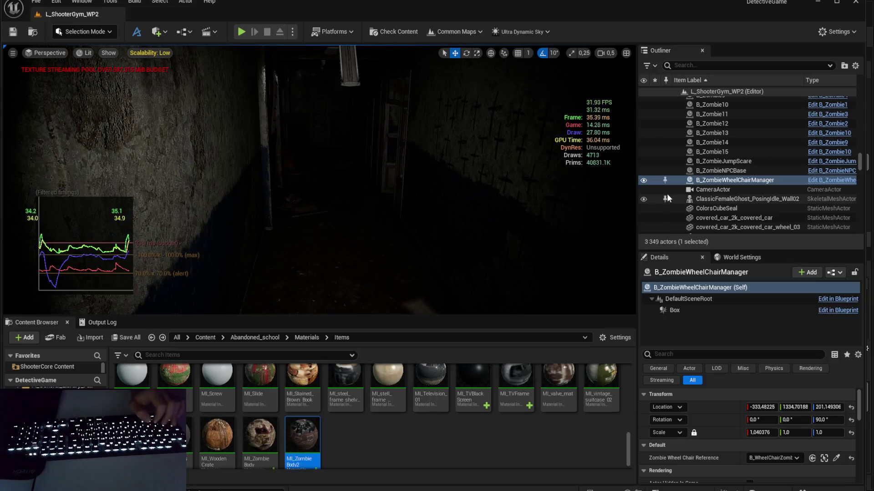
pyautogui.click(703, 192)
pyautogui.doubleClick(702, 192)
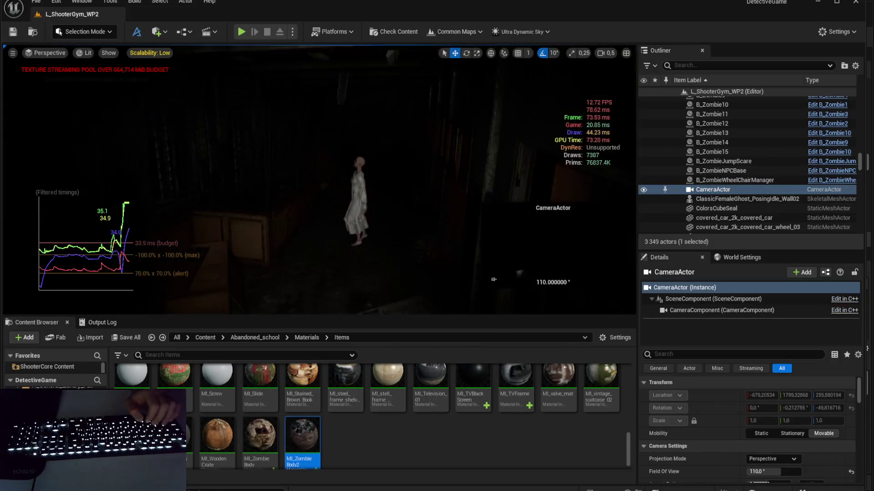
pyautogui.moveTo(523, 191); pyautogui.dragTo(545, 180)
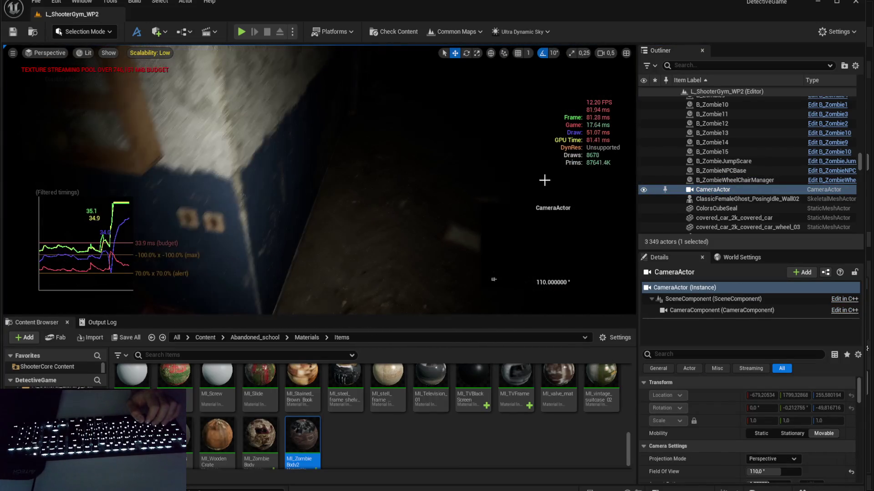
pyautogui.doubleClick(706, 190)
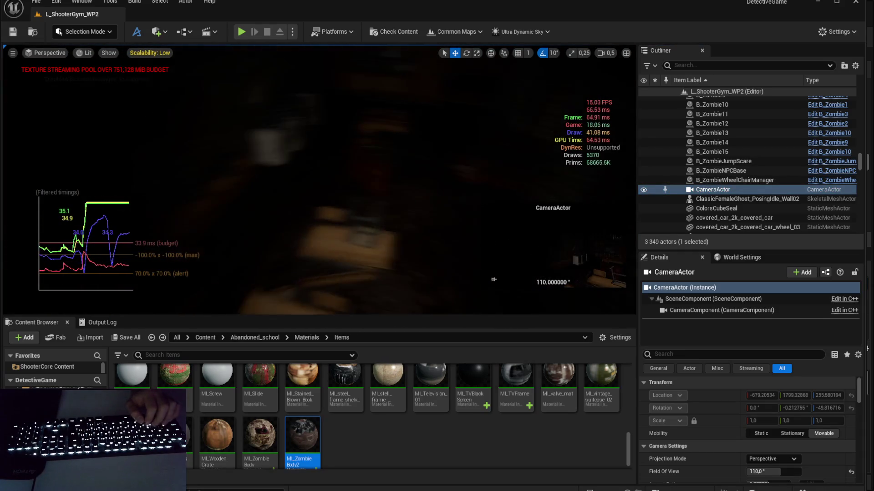
pyautogui.press('f')
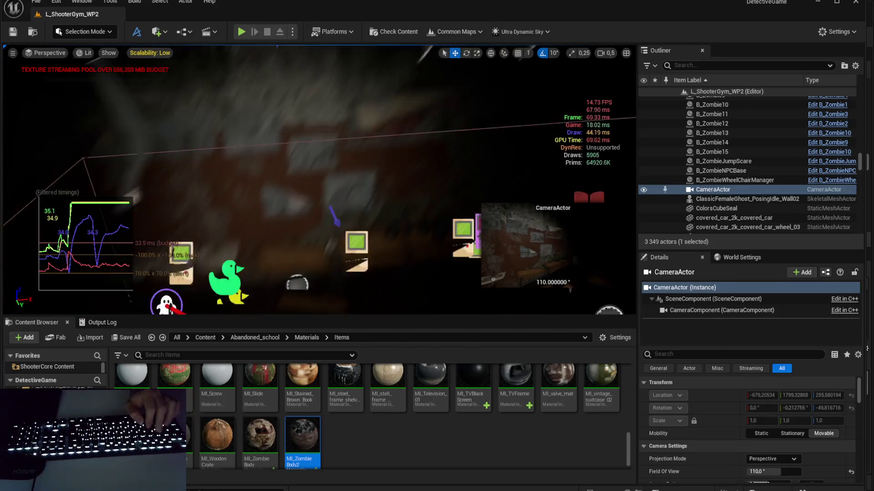
pyautogui.press('Escape')
pyautogui.press('w')
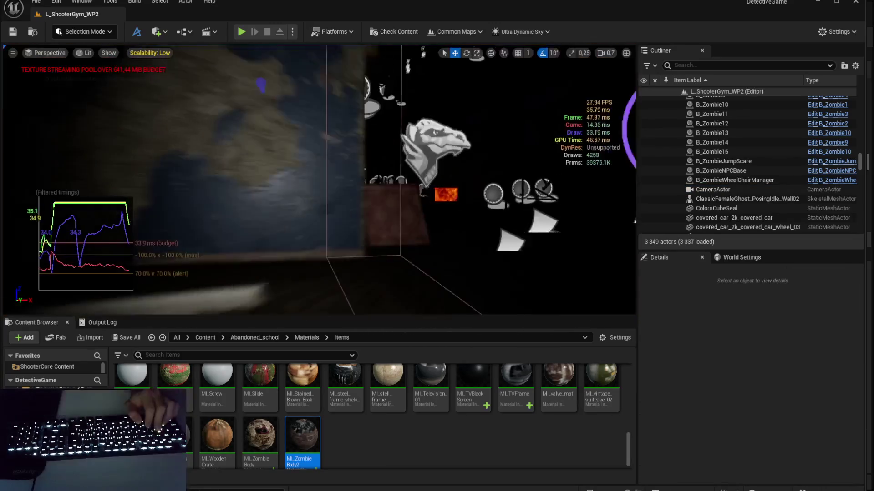
pyautogui.press('w')
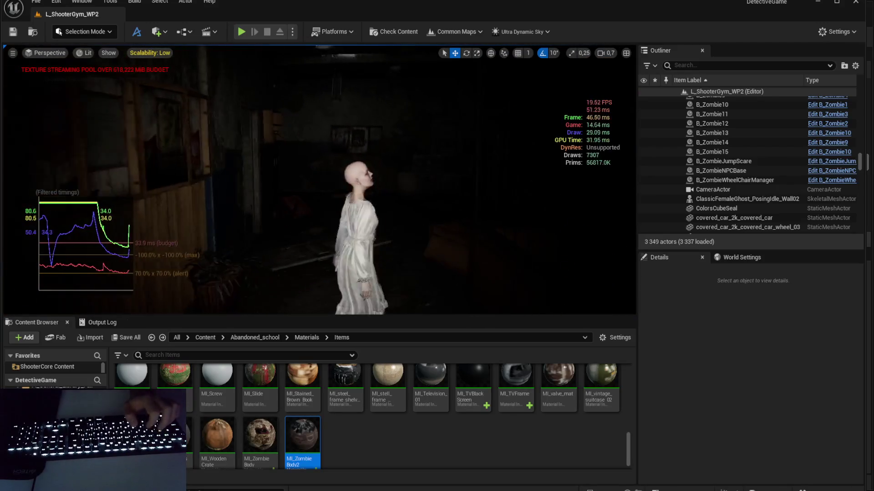
pyautogui.press('w')
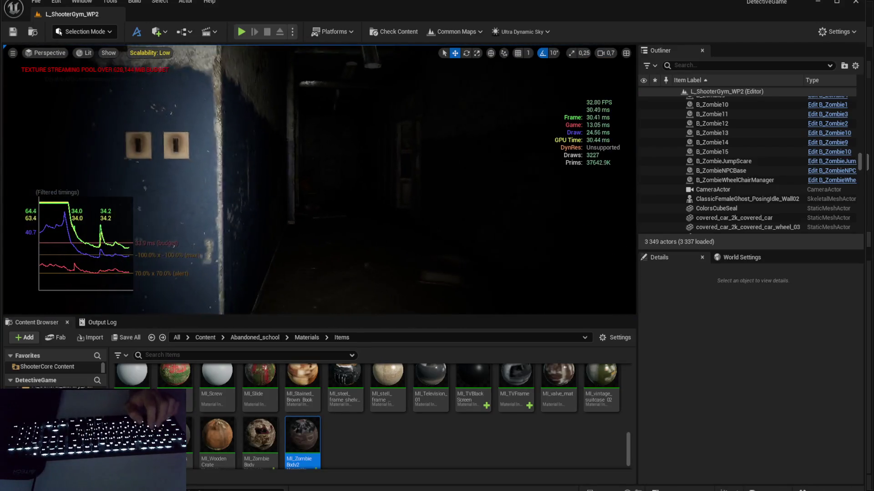
# Step: Frame ClassicFemaleGhost_PosingIdle_Wall02, check its surroundings, and delete it
pyautogui.click(694, 199)
pyautogui.doubleClick(707, 200)
pyautogui.press('w')
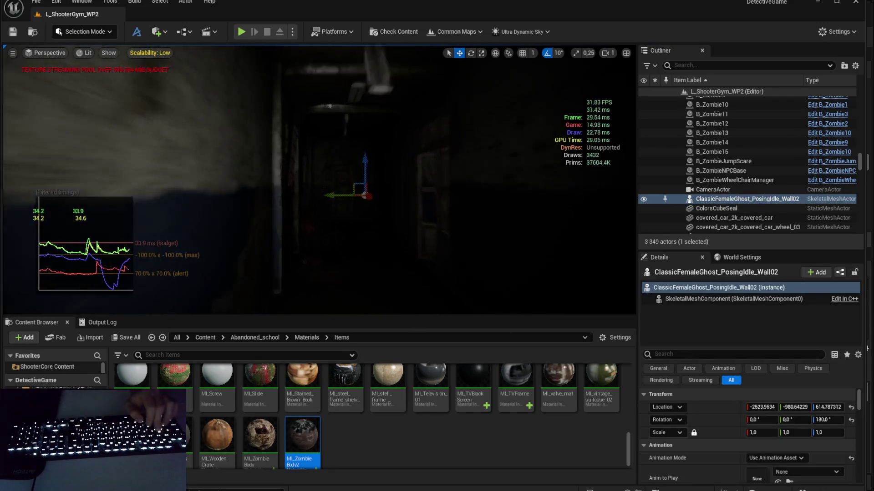
pyautogui.press('w')
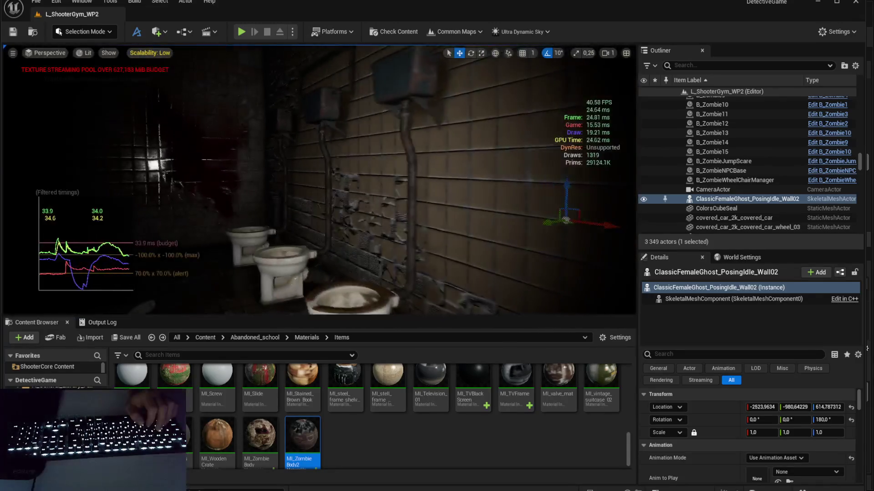
pyautogui.press('s')
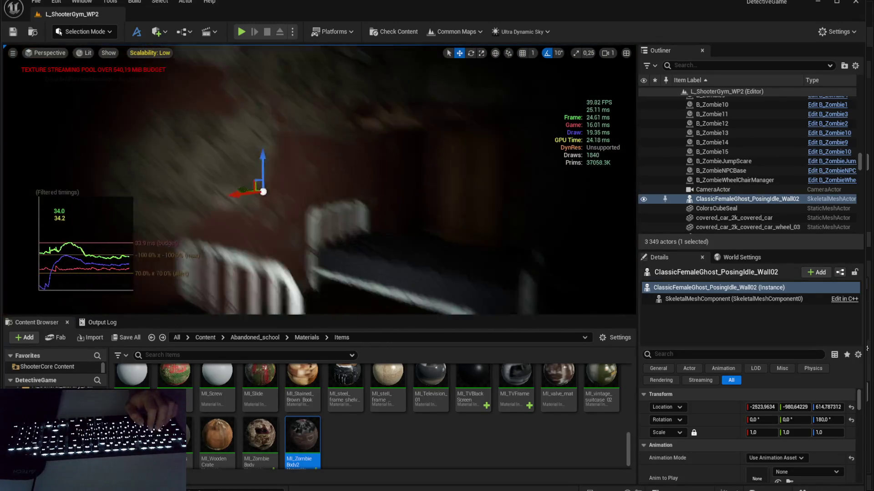
pyautogui.click(738, 198)
pyautogui.press('Delete')
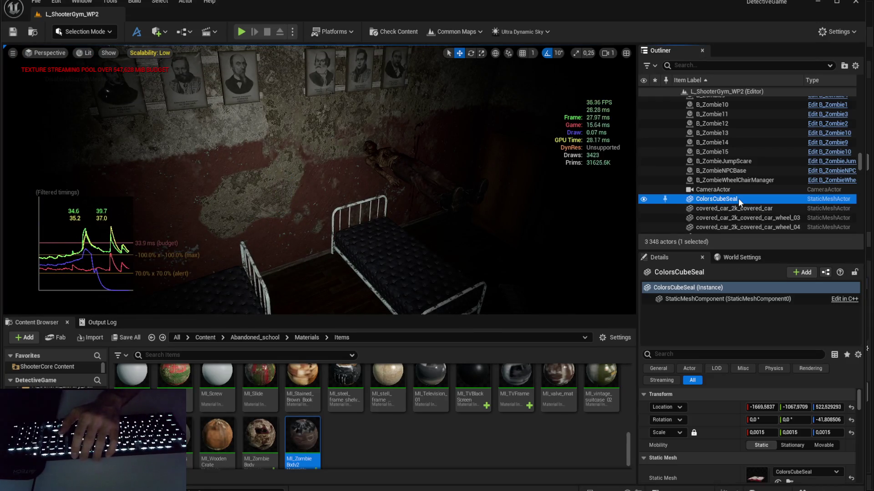
pyautogui.scroll(-3, 751, 436)
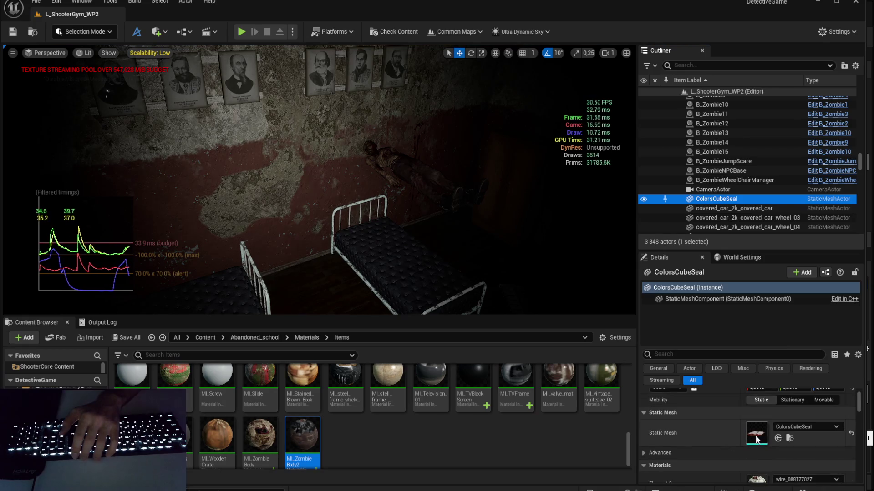
# Step: Save, close the ColorsCubeSeal mesh editor, and bring the camera close to the red box
pyautogui.hotkey('ctrl', 's')
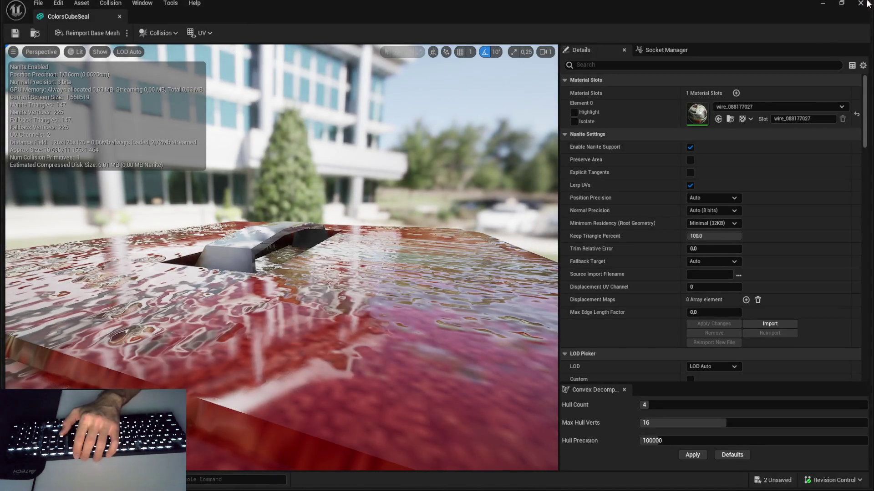
pyautogui.click(867, 4)
pyautogui.moveTo(410, 191)
pyautogui.mouseDown()
pyautogui.moveTo(327, 200)
pyautogui.moveTo(291, 218)
pyautogui.mouseUp()
pyautogui.scroll(-2, 710, 403)
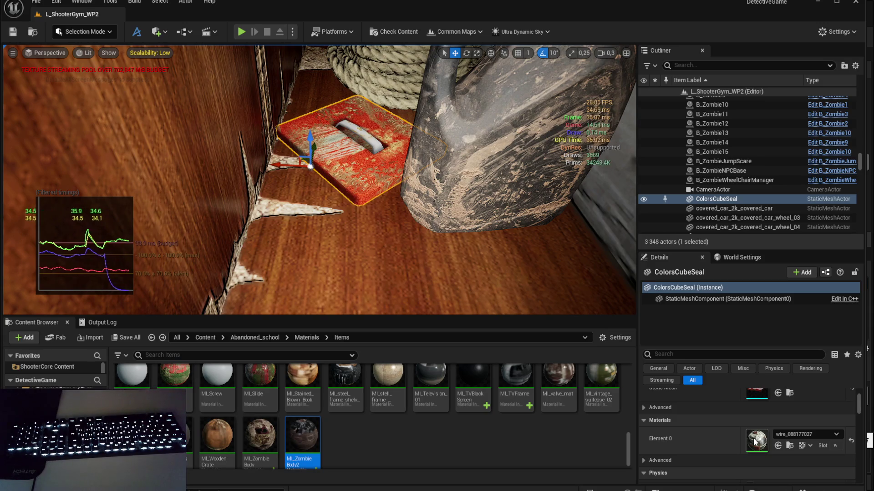
pyautogui.moveTo(468, 256); pyautogui.dragTo(458, 260)
# Step: Delete the red ColorsCubeSeal box as a test, undo it, and save
pyautogui.press('Escape')
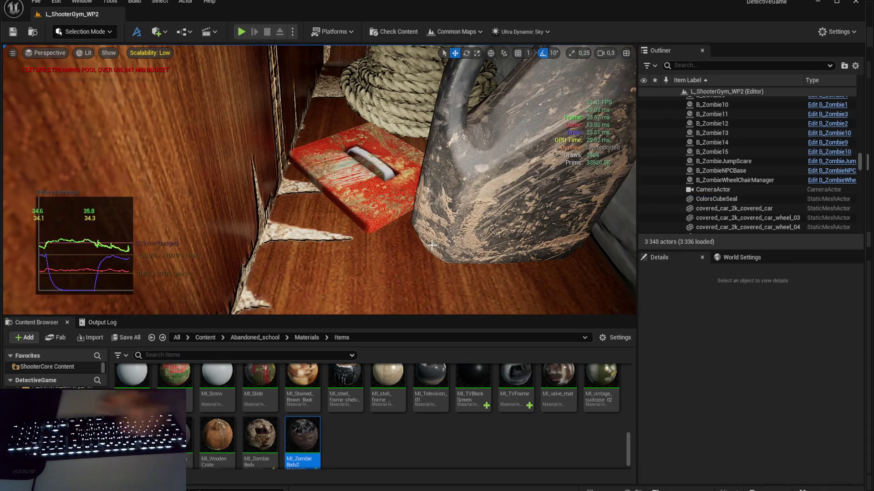
pyautogui.click(389, 187)
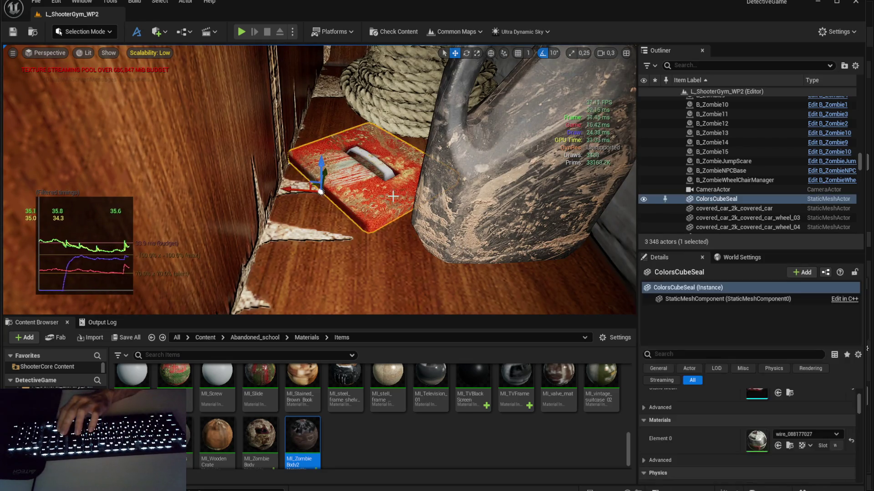
pyautogui.press('Delete')
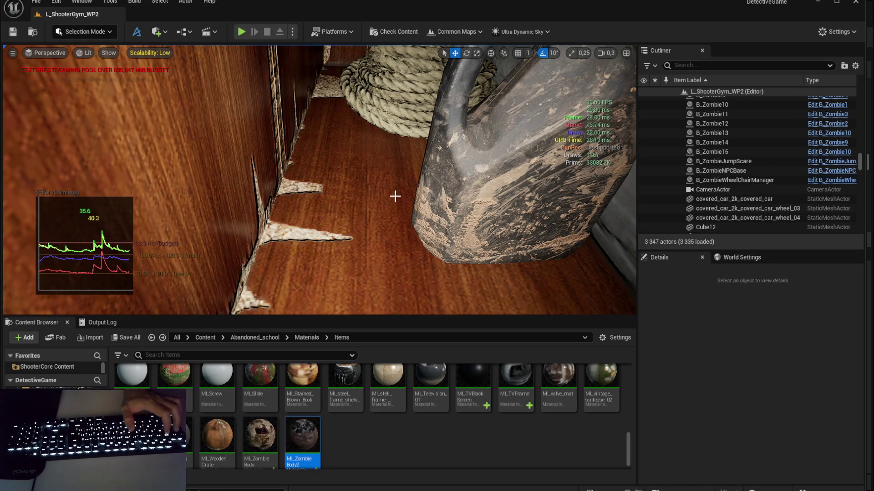
pyautogui.hotkey('ctrl', 'z')
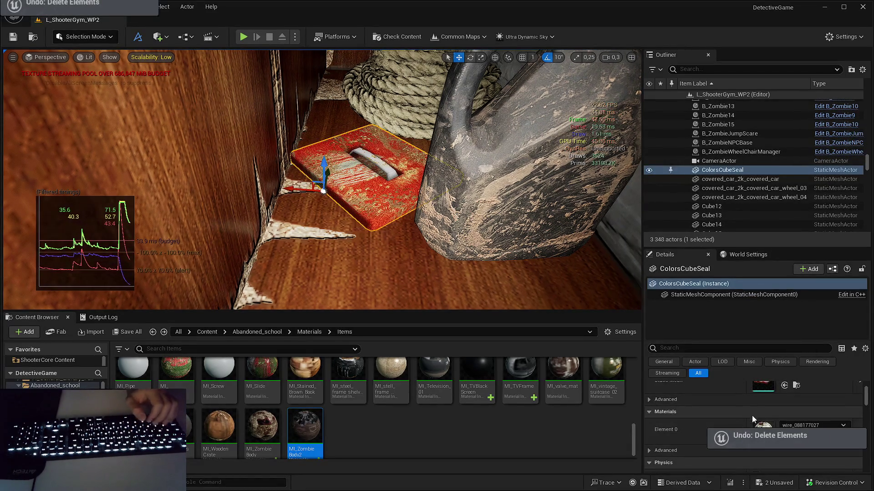
pyautogui.hotkey('ctrl', 's')
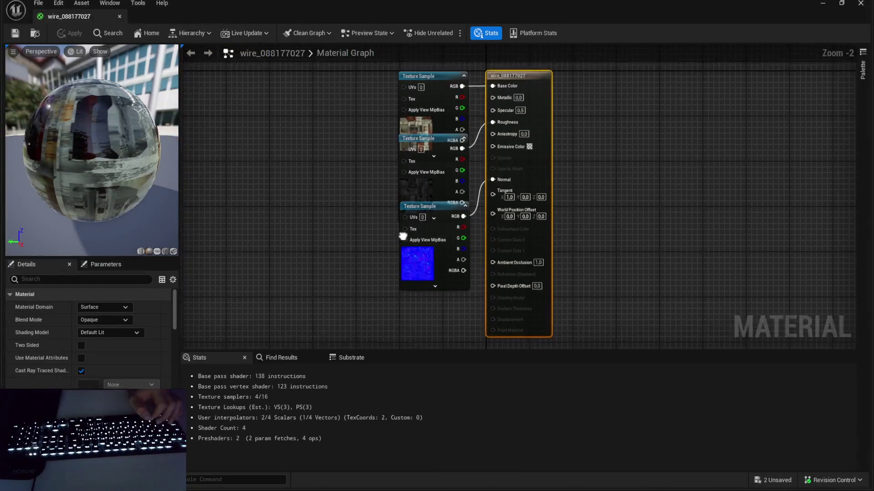
# Step: Rearrange the Texture Sample nodes in the wire_088177027 material graph
pyautogui.moveTo(371, 220)
pyautogui.mouseDown()
pyautogui.moveTo(479, 274)
pyautogui.moveTo(464, 268)
pyautogui.mouseUp()
pyautogui.moveTo(441, 234); pyautogui.dragTo(440, 262)
pyautogui.moveTo(439, 168); pyautogui.dragTo(302, 158)
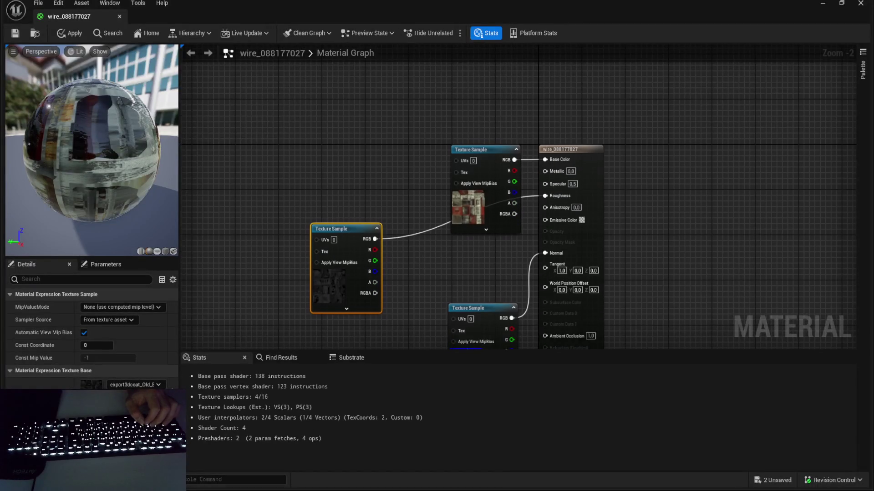
# Step: Return to the level, check the Old Box specular texture's actions, and show frame-timing stats
pyautogui.moveTo(340, 306); pyautogui.dragTo(337, 269)
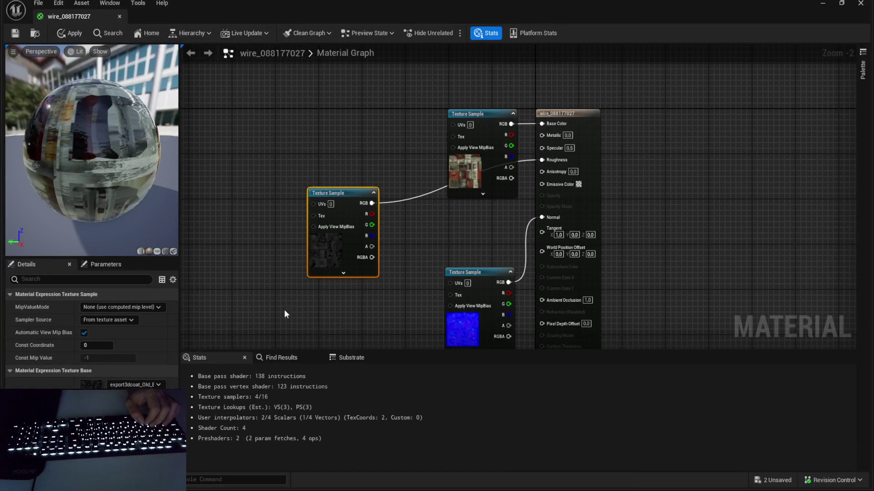
pyautogui.click(824, 3)
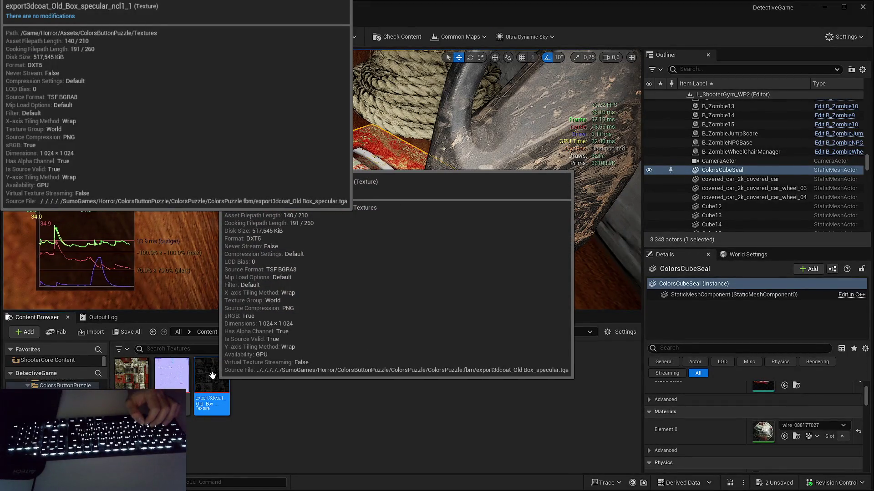
pyautogui.rightClick(213, 375)
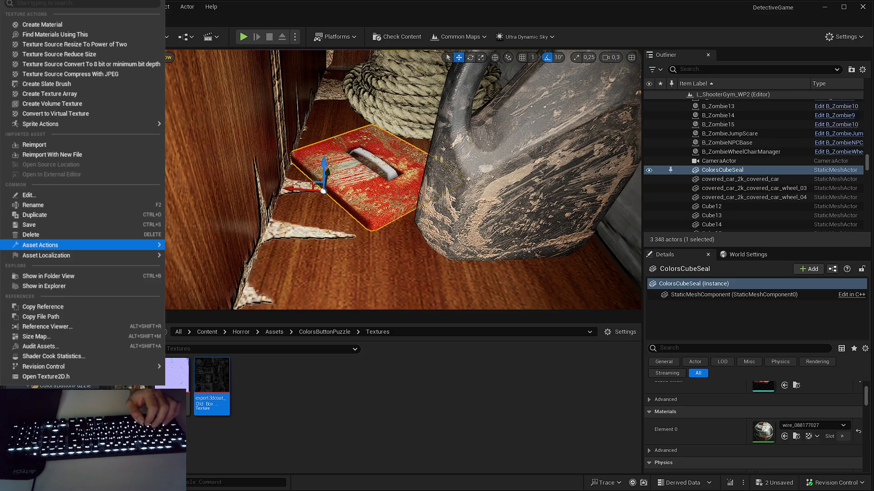
pyautogui.press('Escape')
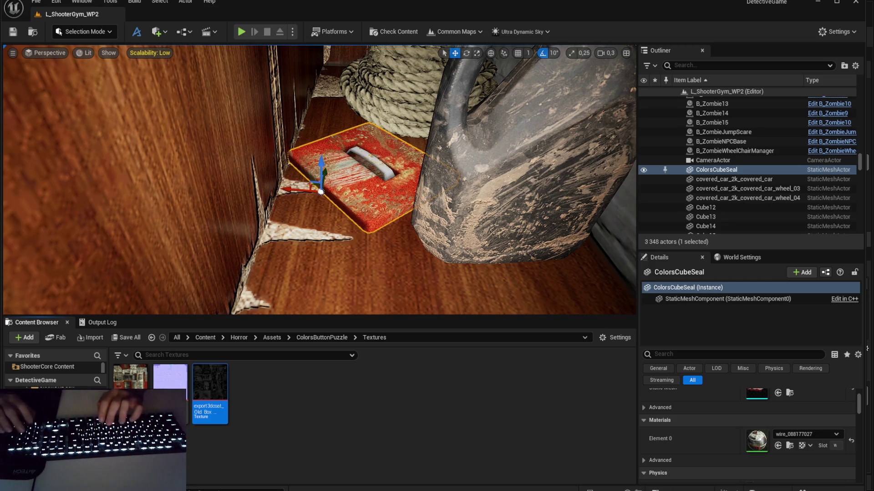
pyautogui.press('Return')
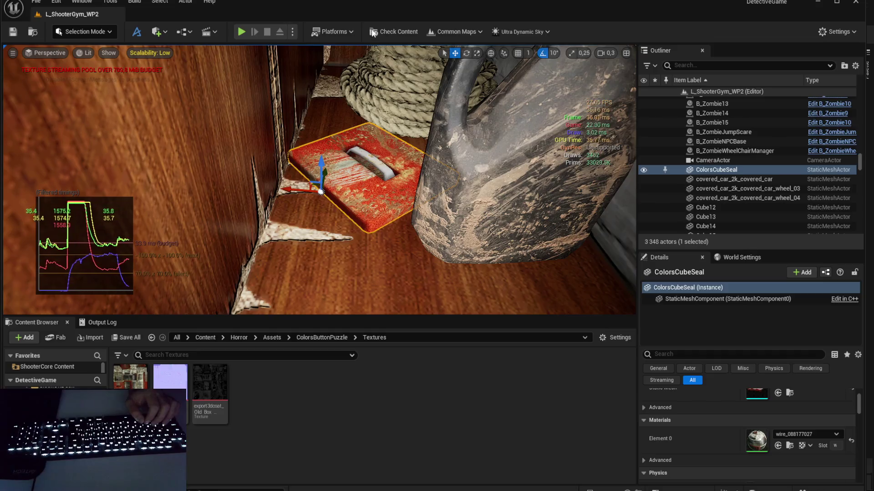
# Step: Navigate the Content Browser to the Materials > Items folder
pyautogui.click(205, 337)
pyautogui.click(240, 355)
pyautogui.write('M_1')
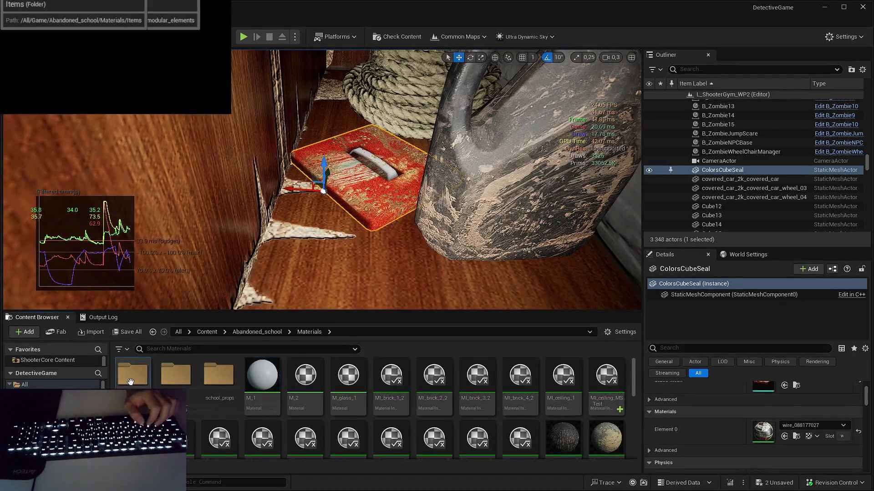
pyautogui.doubleClick(175, 376)
pyautogui.scroll(-3, 368, 403)
pyautogui.scroll(-2, 318, 414)
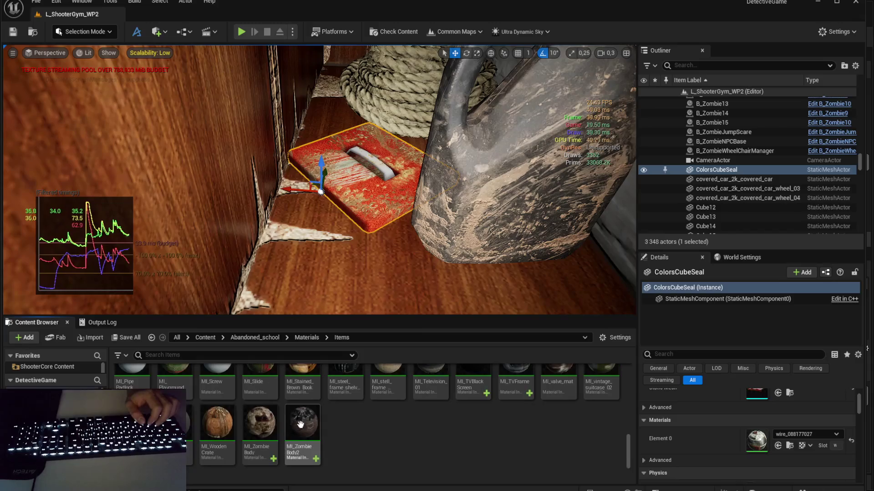
# Step: Duplicate MI_Zombie Body as MI_ColorsCubeSeal and open the export3dcoat_Old_Box_color texture
pyautogui.click(266, 419)
pyautogui.hotkey('ctrl', 'd')
pyautogui.write('MI_')
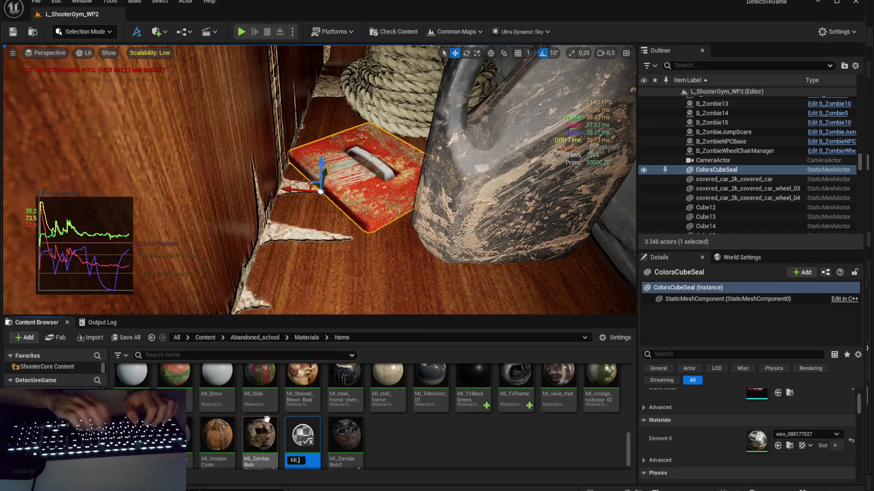
pyautogui.write('C')
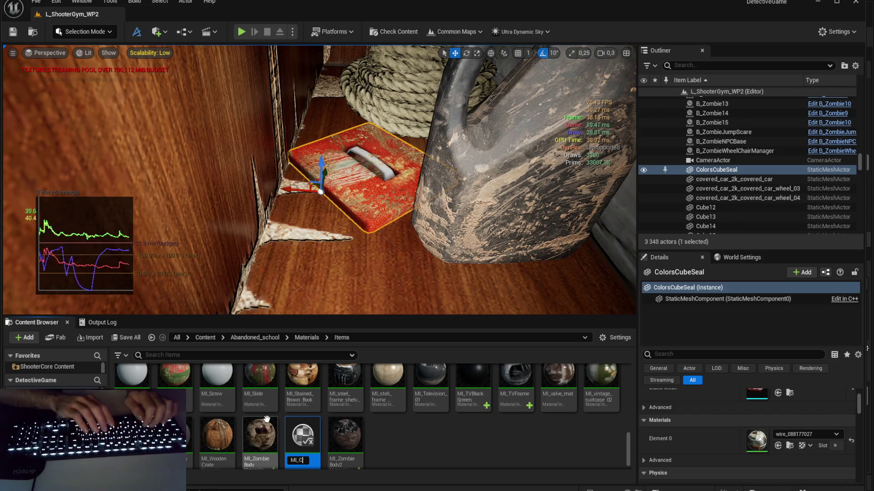
pyautogui.write('olorsCubeSeal')
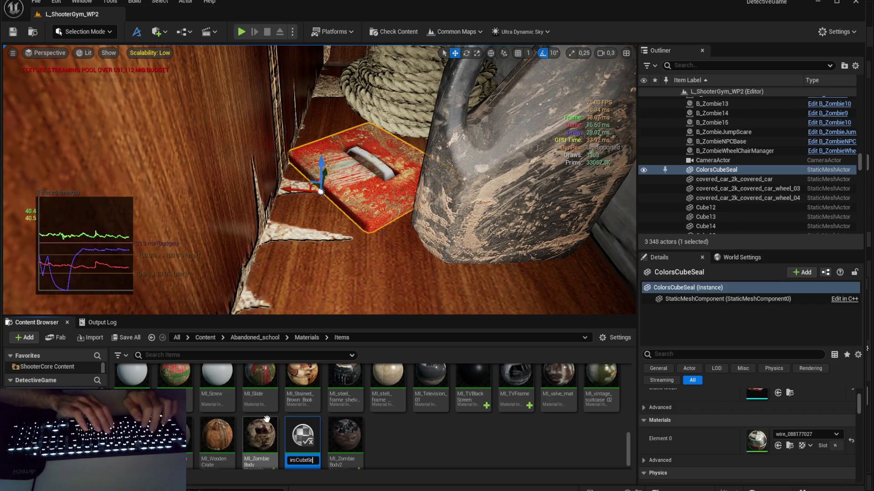
pyautogui.press('Return')
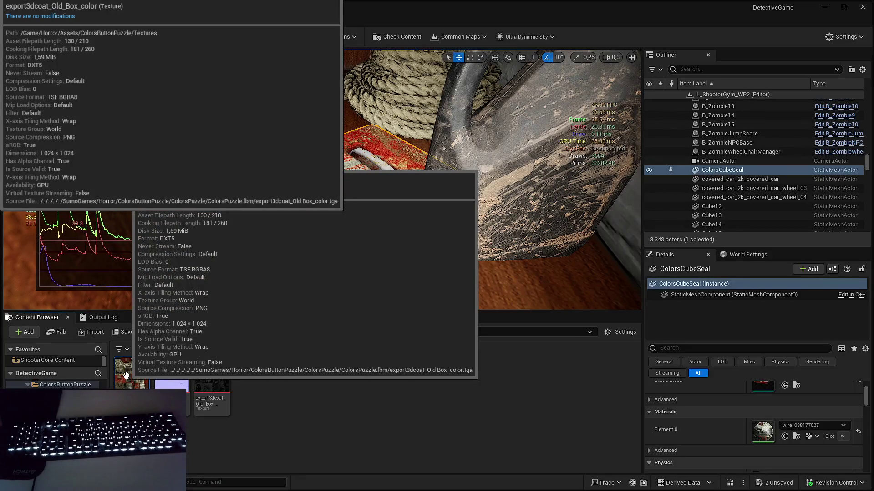
pyautogui.doubleClick(126, 376)
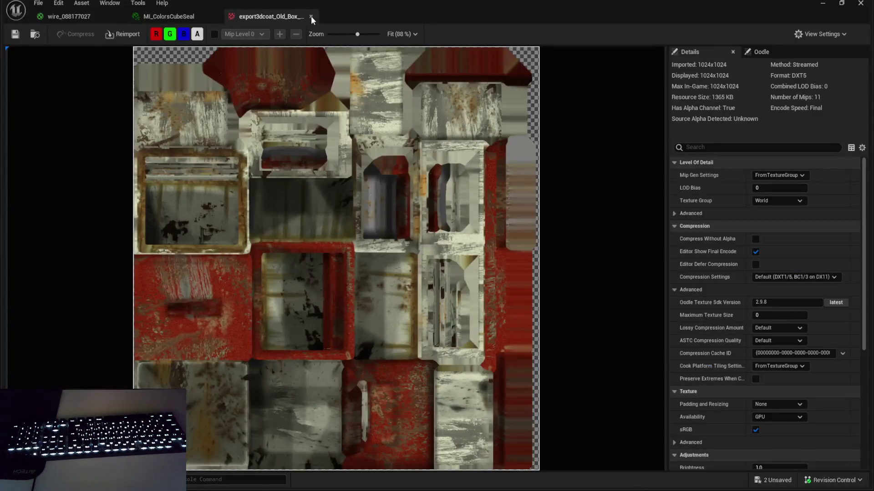
# Step: Give MI_ColorsCubeSeal the Old Box color and normal textures with 2_Roughness_min at 0.0
pyautogui.click(311, 16)
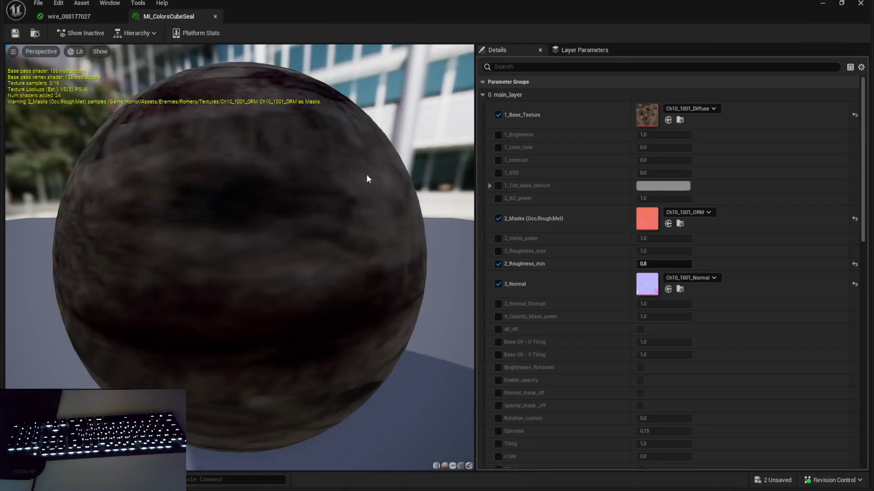
pyautogui.click(668, 121)
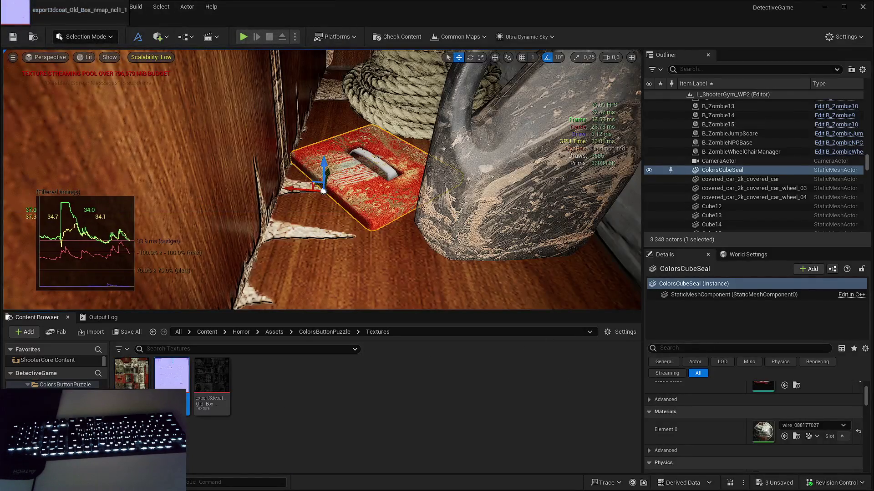
pyautogui.click(668, 290)
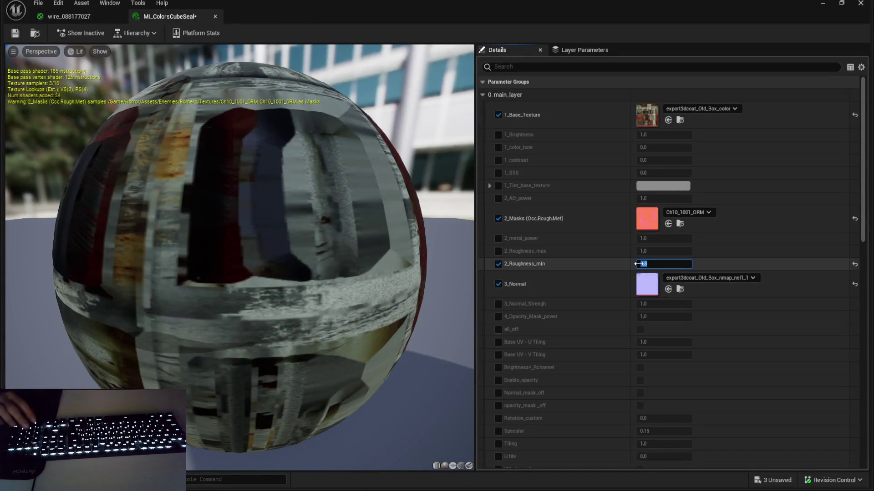
pyautogui.write('0')
pyautogui.press('Return')
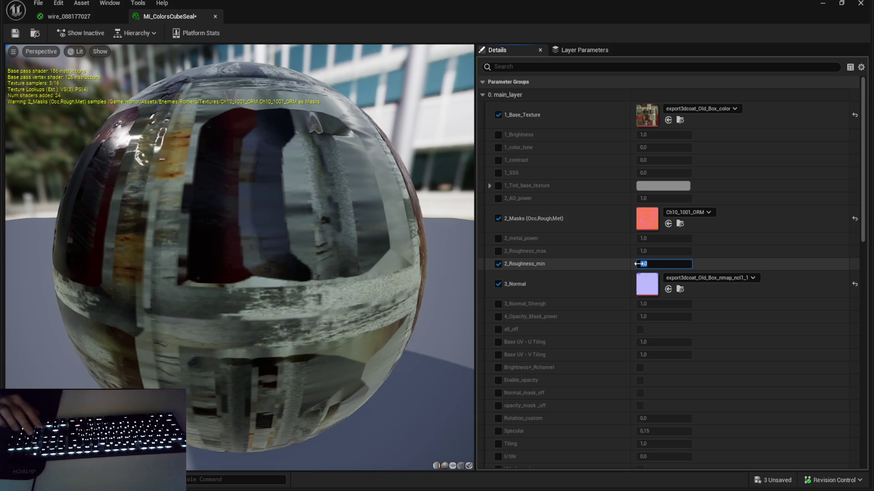
pyautogui.write('1')
pyautogui.press('Return')
pyautogui.write('0')
pyautogui.press('Return')
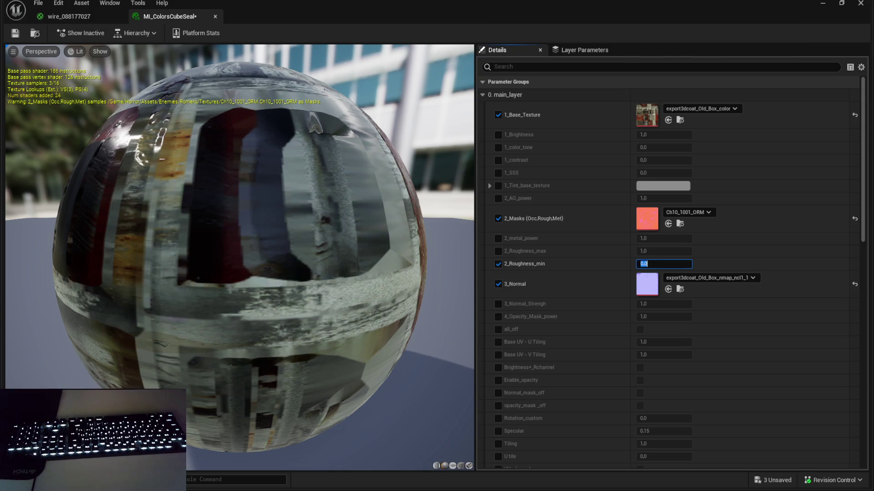
# Step: Open the ColorsCubeSeal mesh editor from the level editor
pyautogui.hotkey('alt', 'Tab')
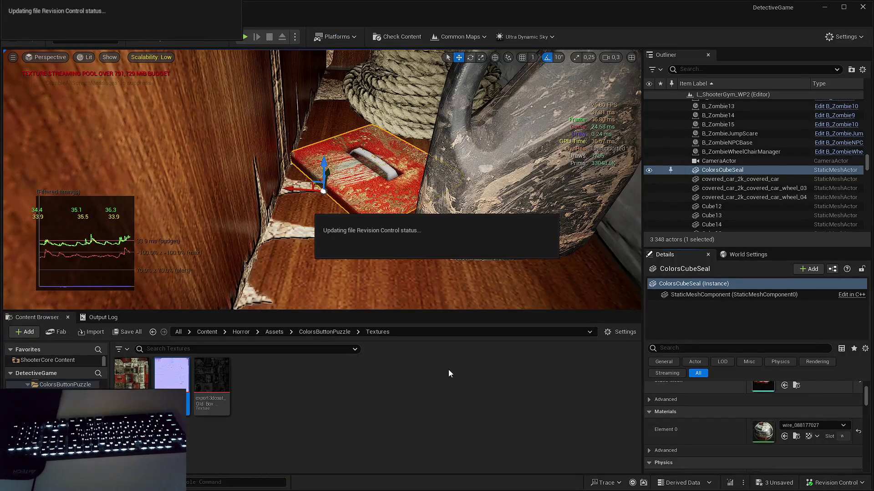
pyautogui.hotkey('ctrl', 'e')
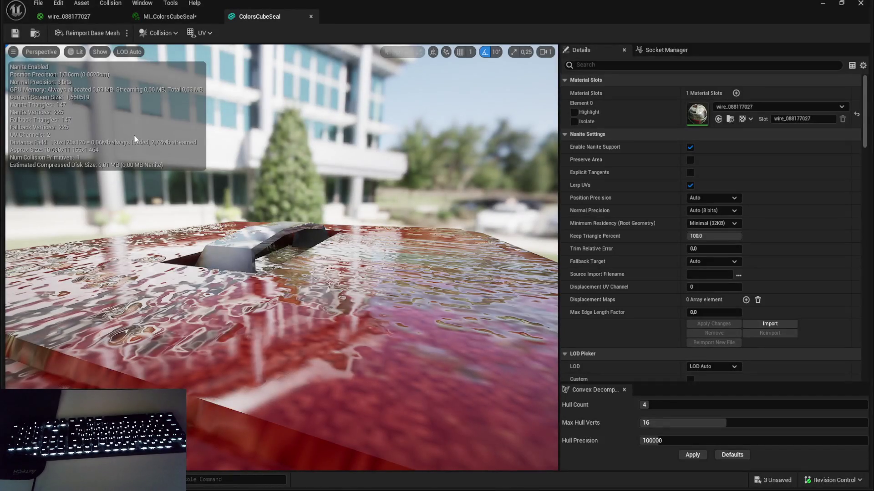
pyautogui.click(164, 13)
# Step: Assign MI_ColorsCubeSeal to the ColorsCubeSeal mesh's material slot and save all pending items
pyautogui.hotkey('alt', 'Tab')
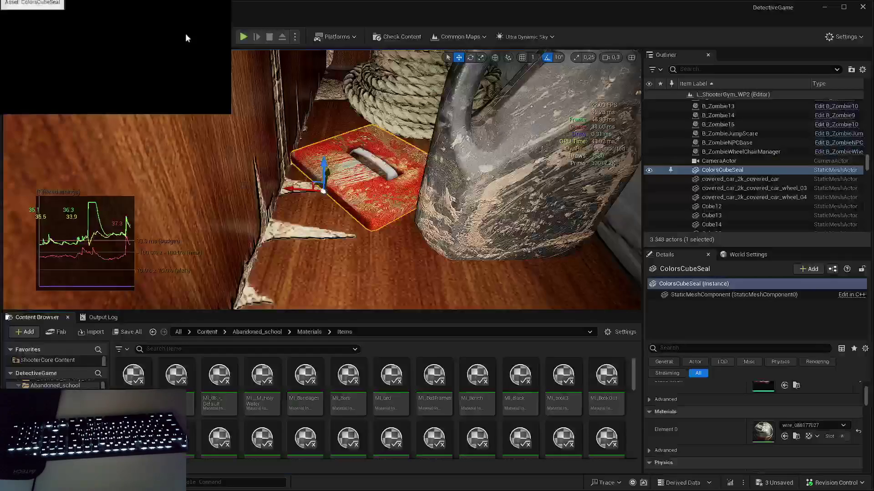
pyautogui.hotkey('alt', 'Tab')
pyautogui.click(718, 119)
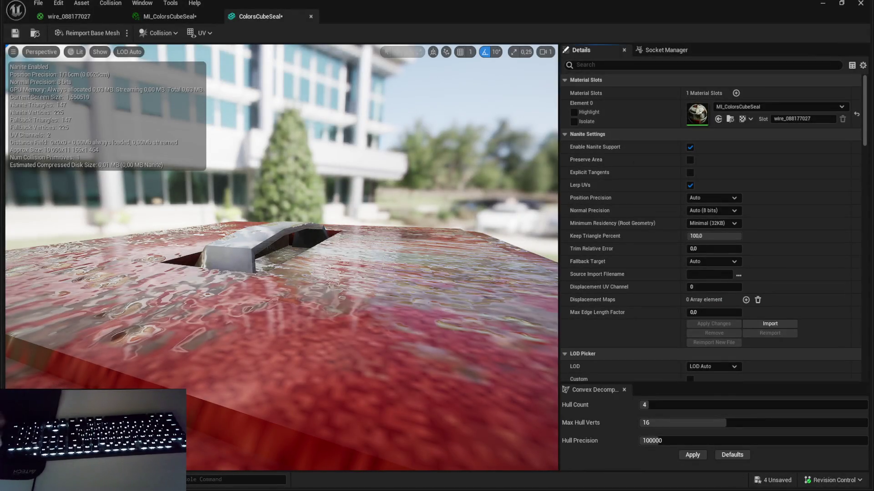
pyautogui.click(164, 16)
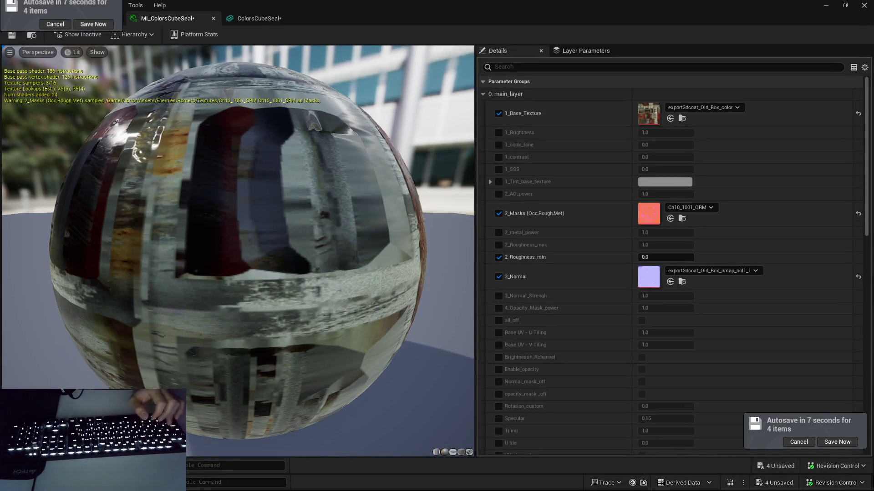
pyautogui.click(837, 442)
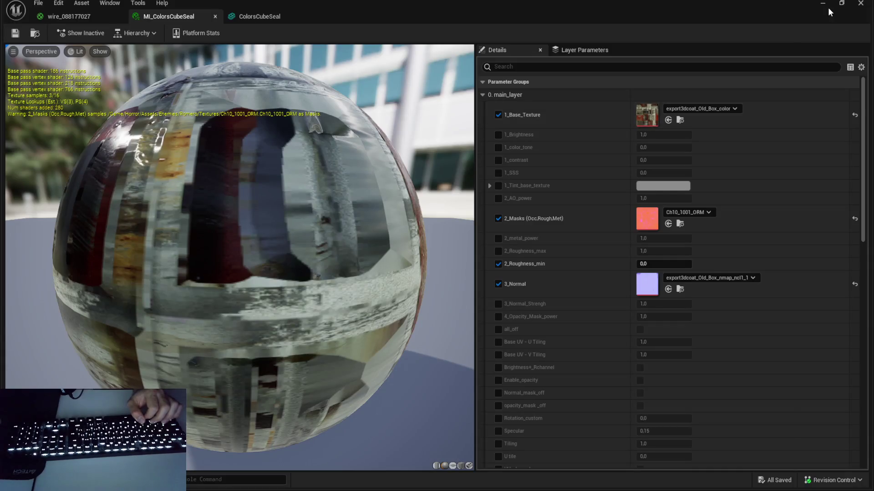
# Step: Assign export3dcoat_Old_Box_ORM to MI_ColorsCubeSeal's 2_Masks and preview it on the mesh
pyautogui.click(680, 288)
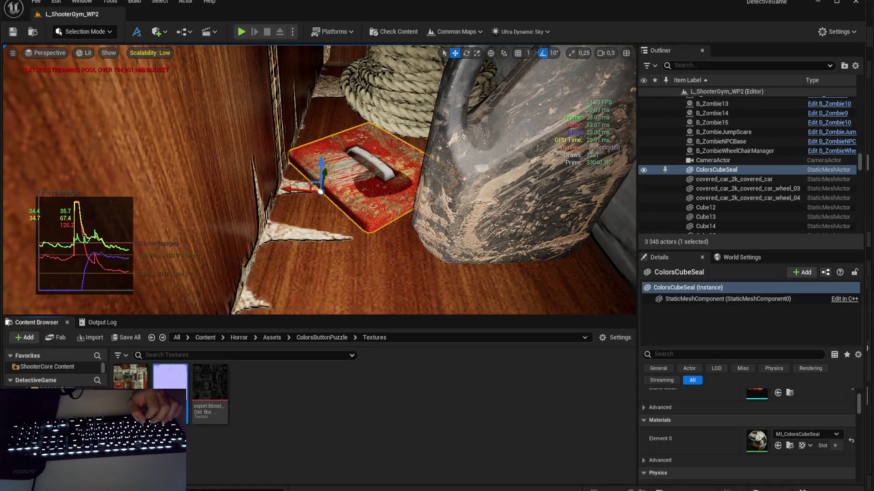
pyautogui.hotkey('ctrl', 'r')
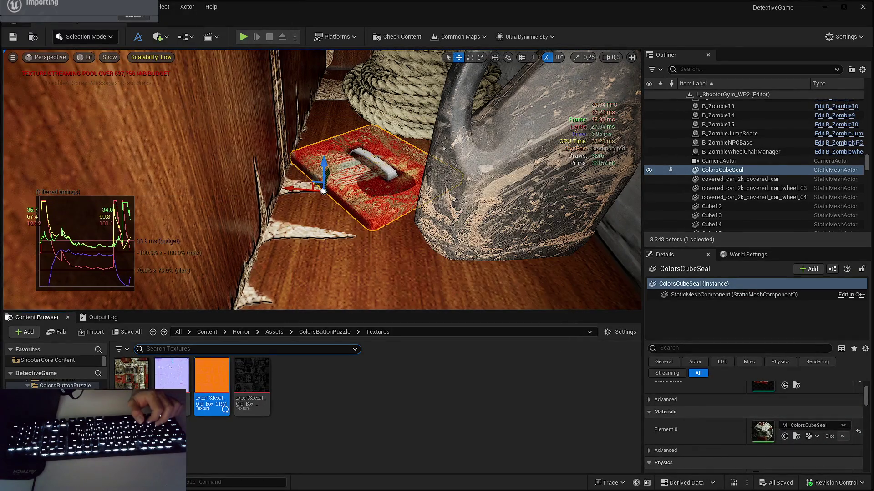
pyautogui.doubleClick(763, 431)
pyautogui.click(668, 223)
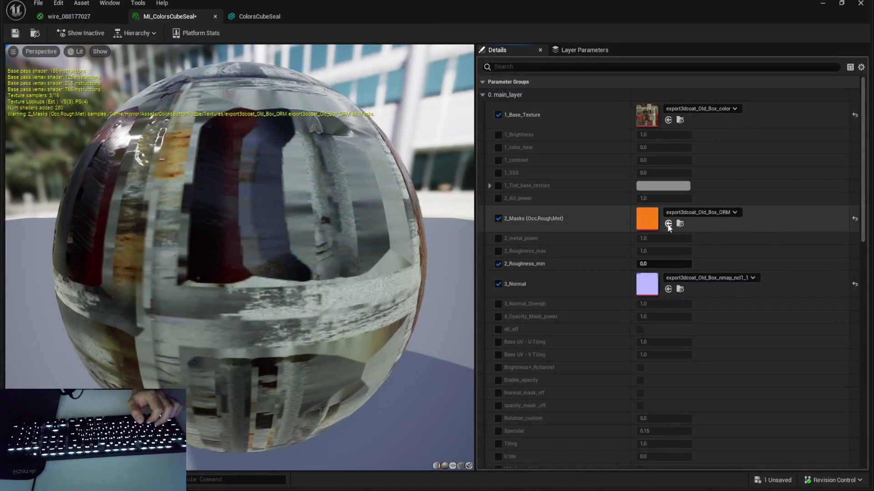
pyautogui.click(259, 16)
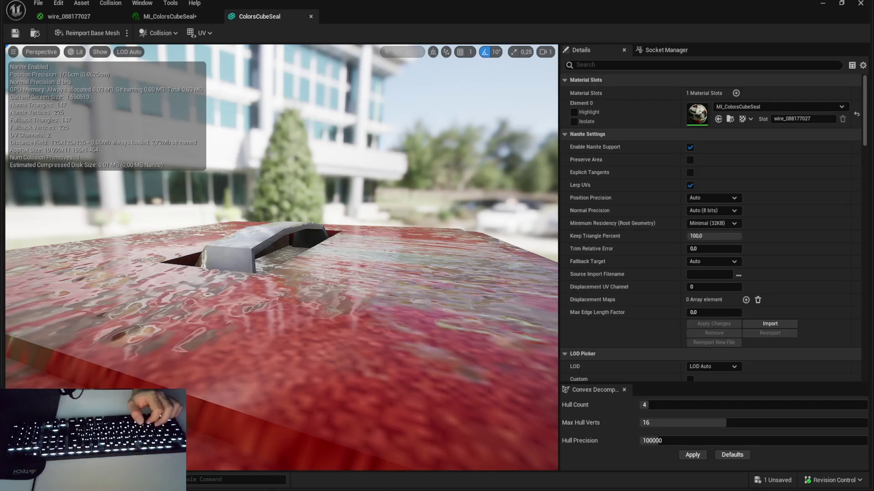
pyautogui.scroll(-3, 281, 257)
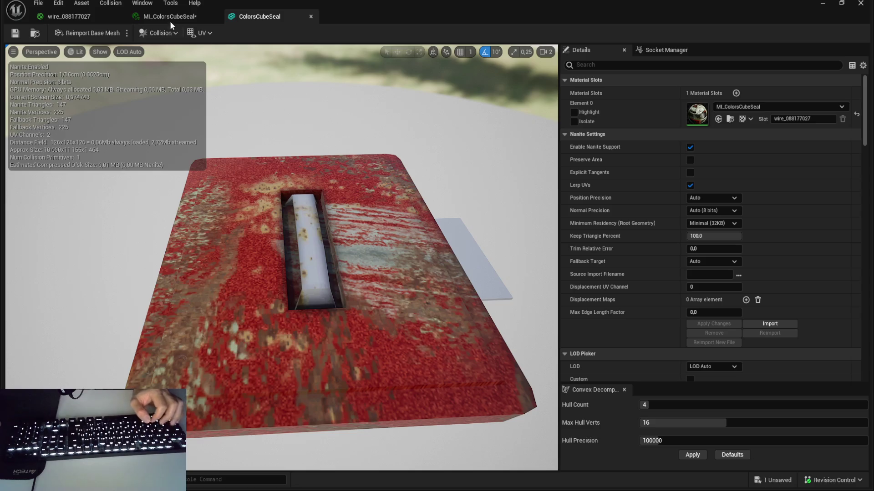
pyautogui.hotkey('ctrl', 'Tab')
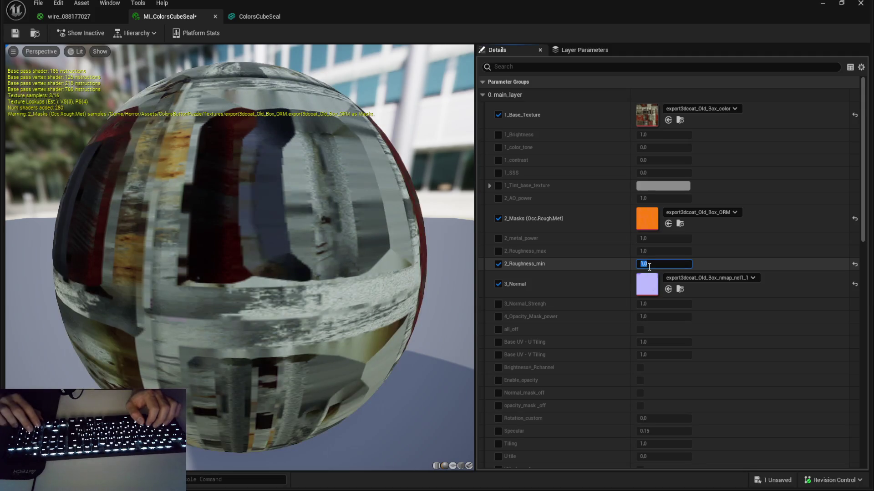
# Step: Set 2_Roughness_min to 0.8, then begin deleting the wire_088177027 material
pyautogui.write('1')
pyautogui.press('Return')
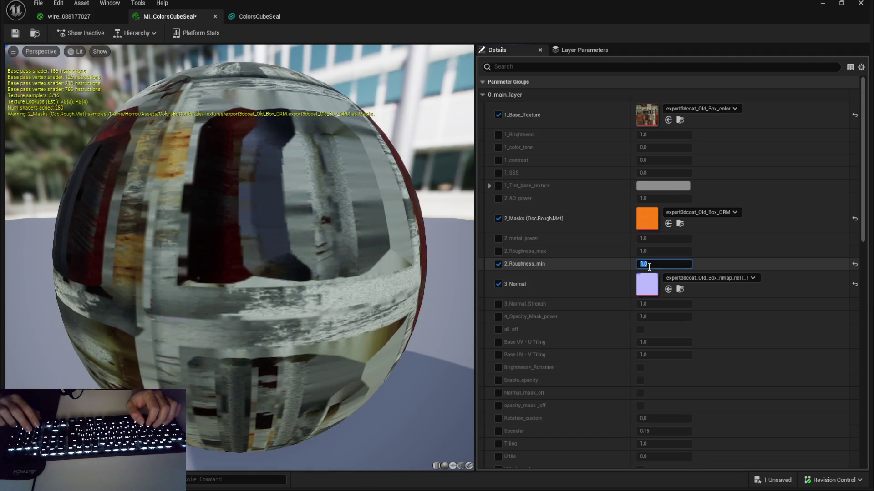
pyautogui.write('0.8')
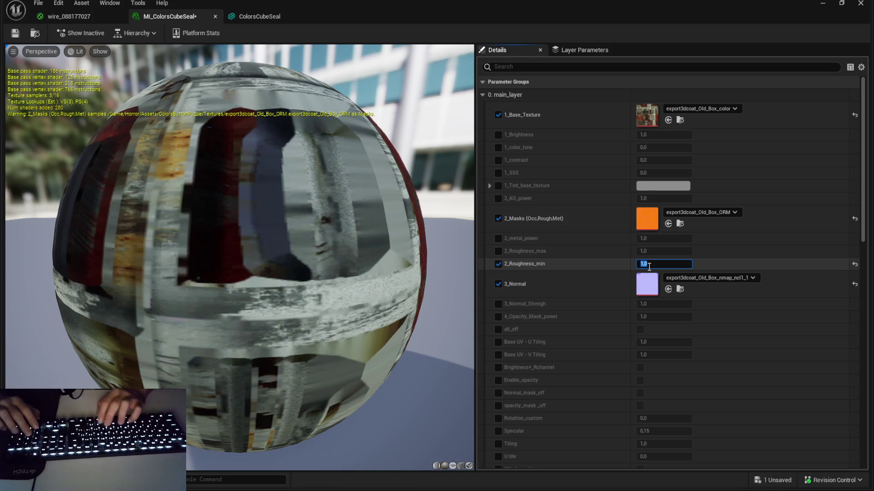
pyautogui.press('Return')
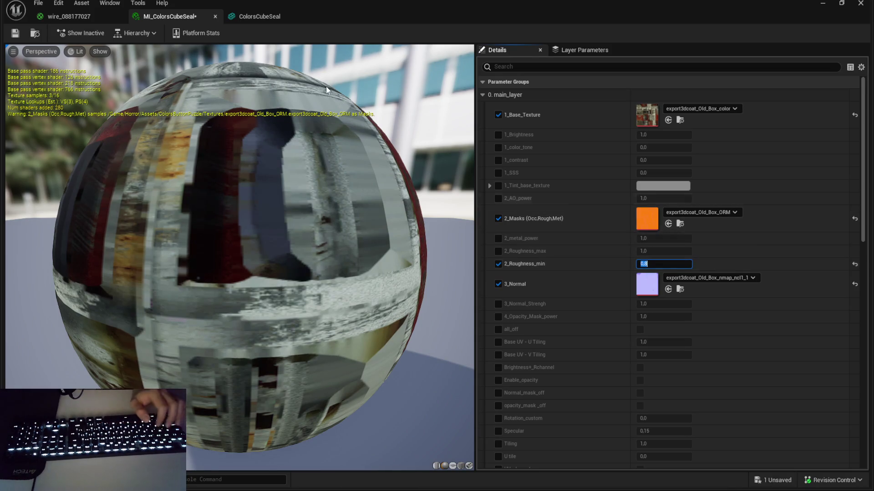
pyautogui.click(69, 17)
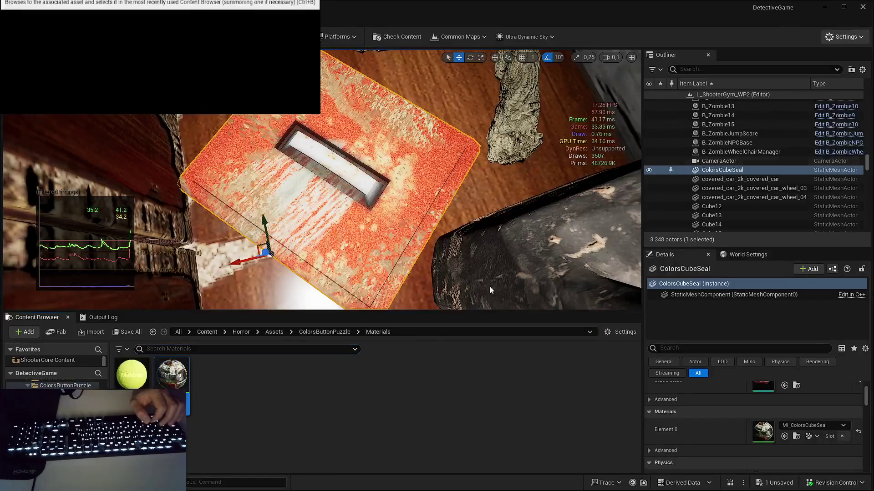
pyautogui.press('Delete')
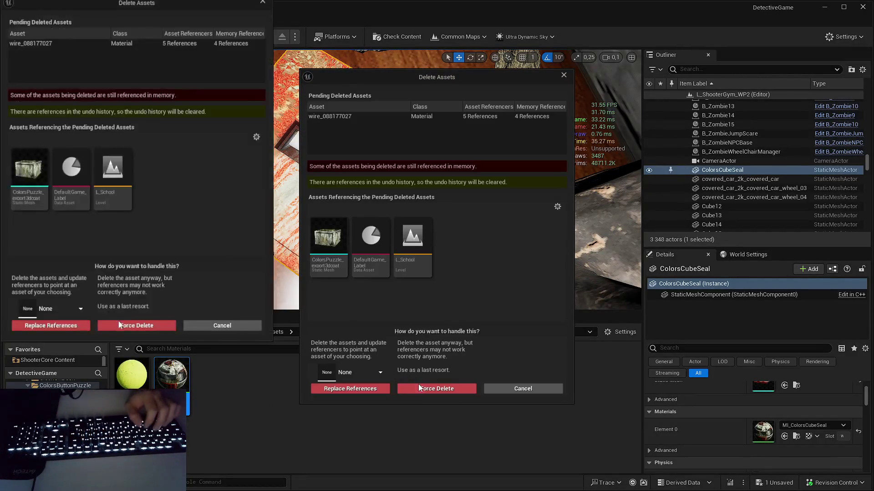
# Step: Force-delete the wire_088177027 material despite its three references
pyautogui.click(436, 389)
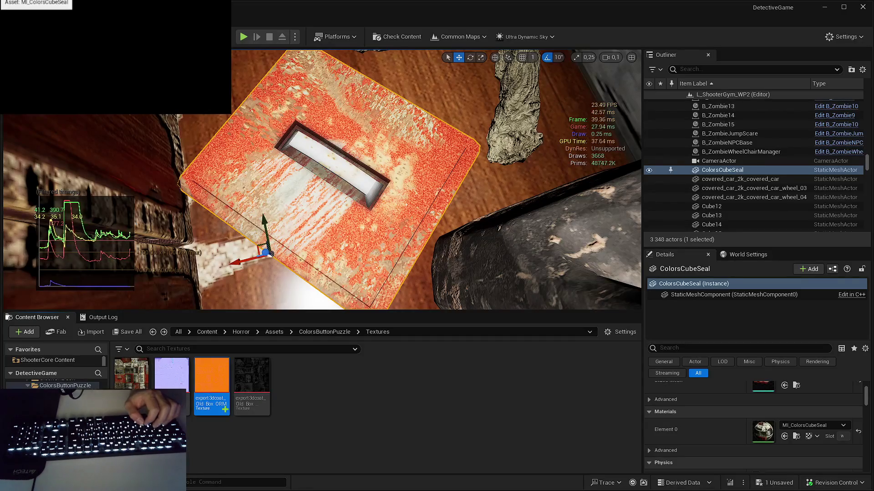
pyautogui.hotkey('ctrl', 'b')
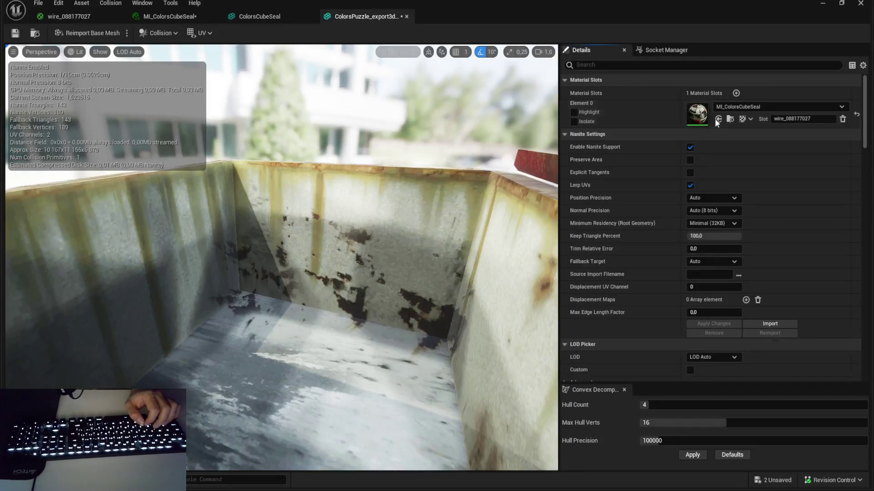
pyautogui.moveTo(205, 248)
pyautogui.mouseDown()
pyautogui.moveTo(260, 250)
pyautogui.moveTo(274, 79)
pyautogui.mouseUp()
pyautogui.click(68, 17)
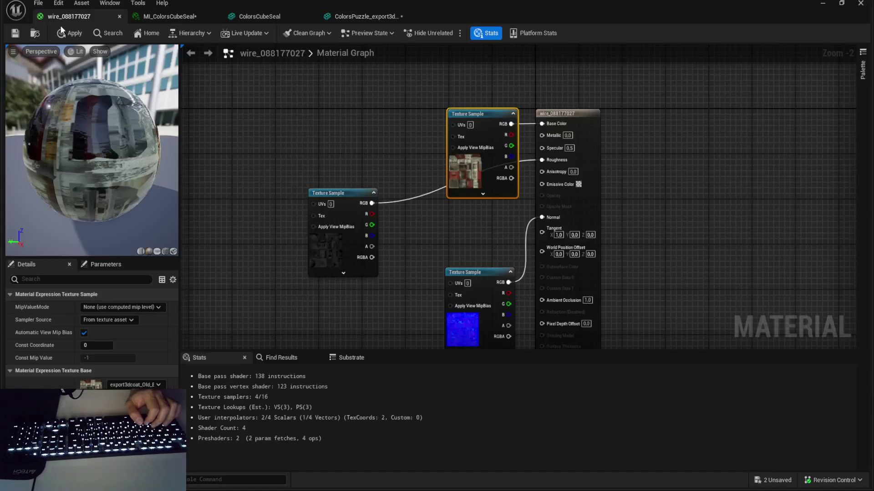
pyautogui.press('Delete')
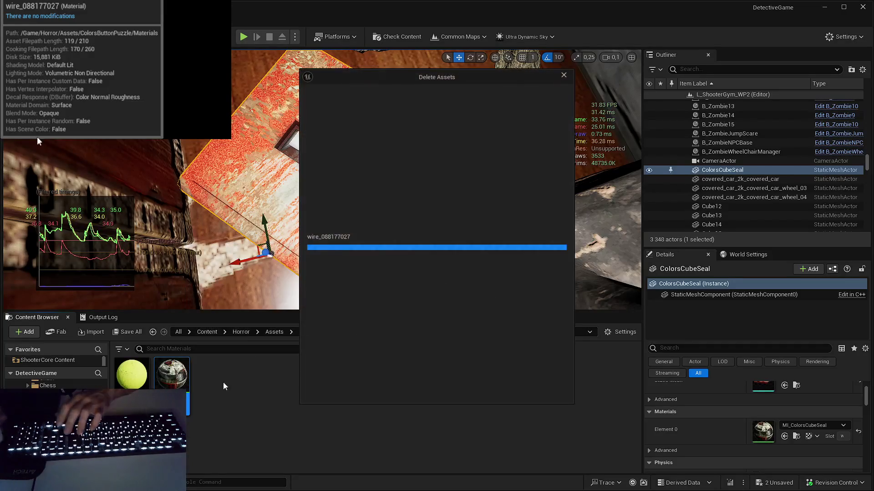
pyautogui.click(522, 389)
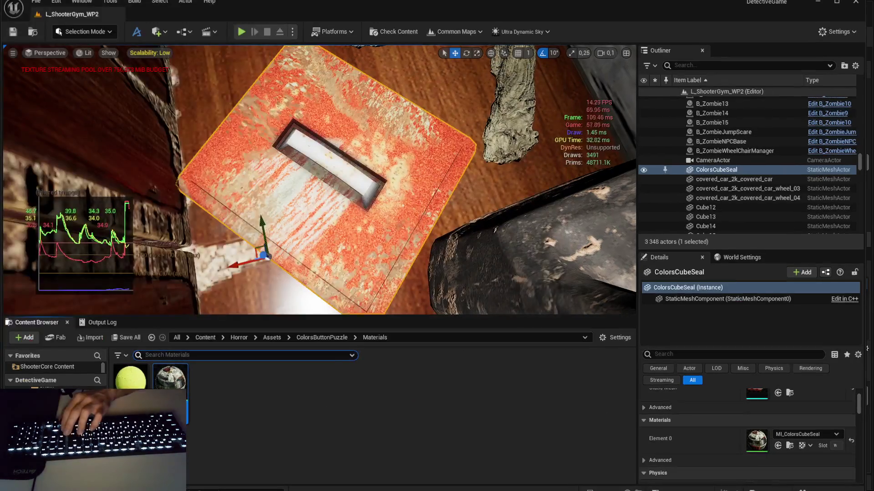
pyautogui.hotkey('ctrl', 's')
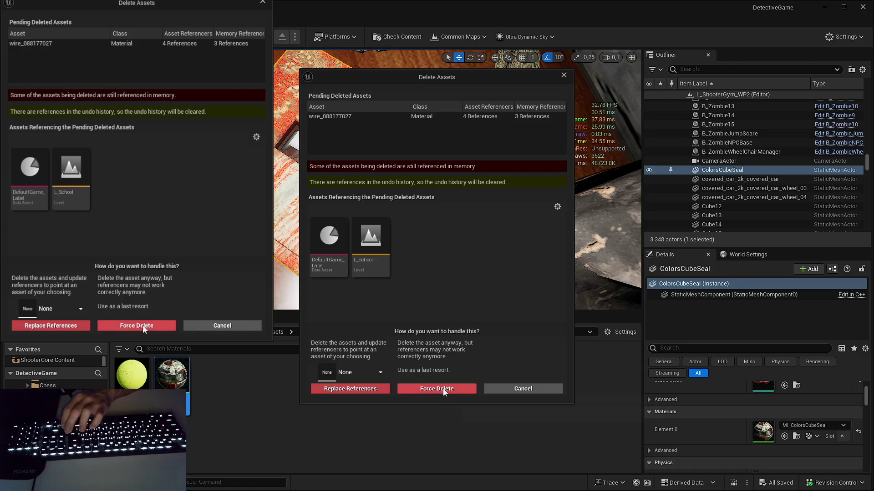
pyautogui.click(431, 389)
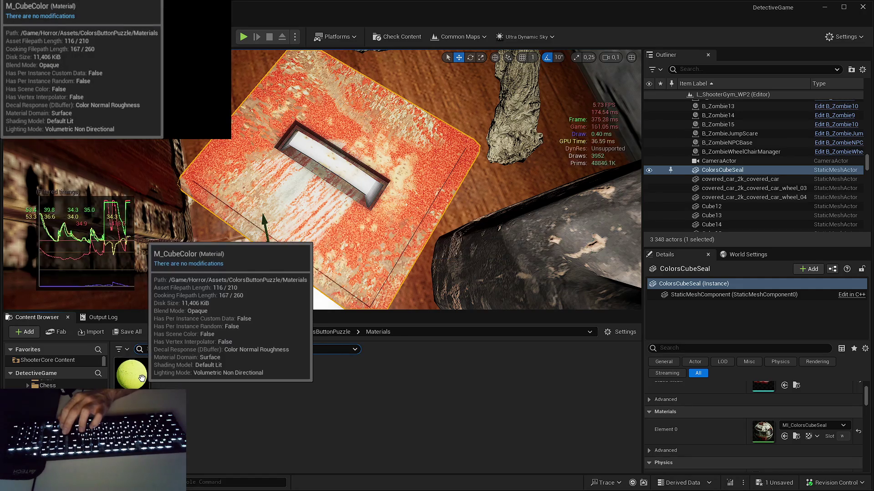
# Step: Delete M_CubeColor and force-delete the ColorsCube mesh after checking its references
pyautogui.press('Delete')
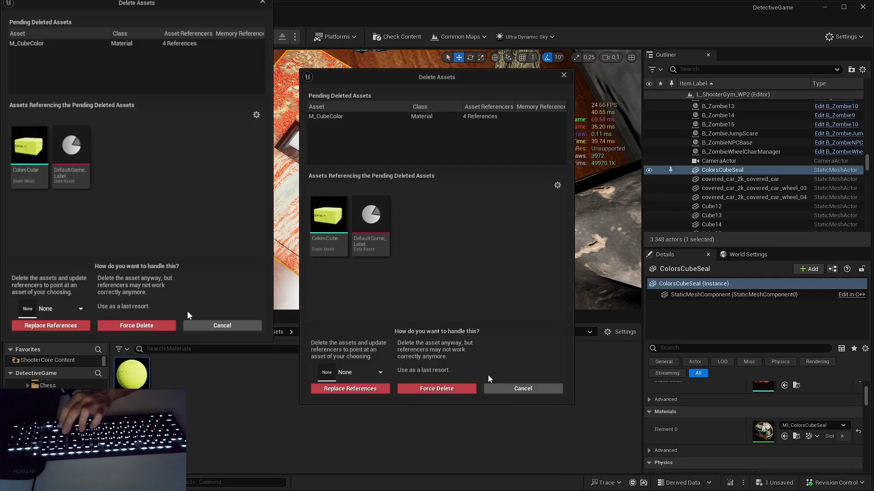
pyautogui.press('Escape')
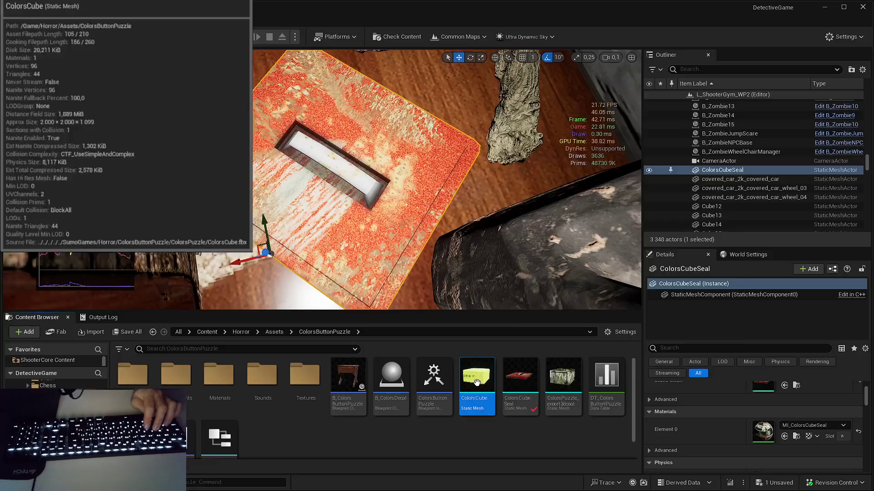
pyautogui.hotkey('alt', 'shift', 'r')
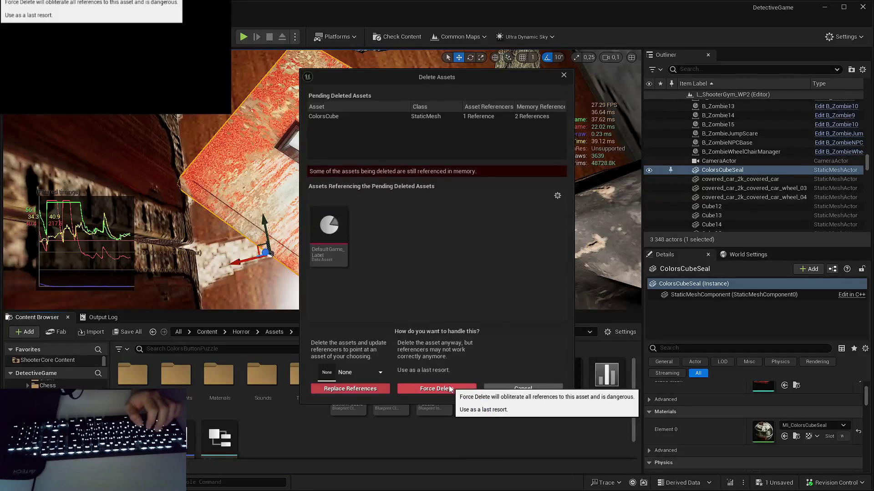
pyautogui.click(450, 389)
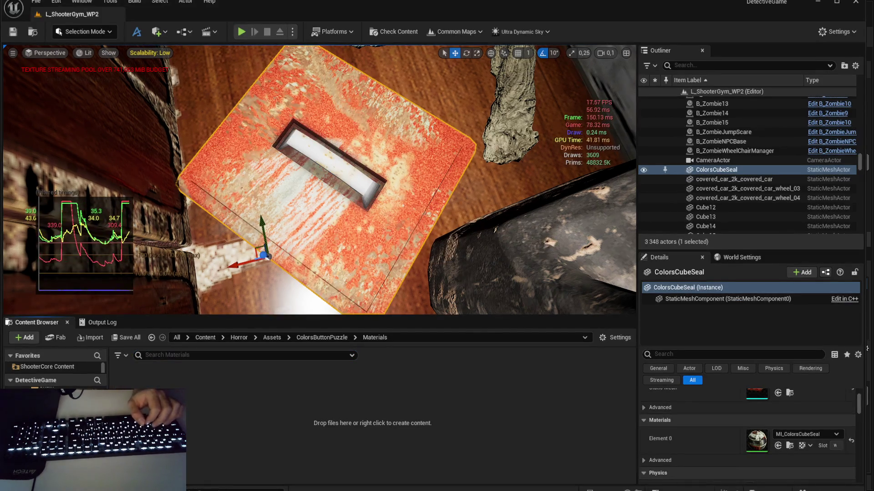
pyautogui.moveTo(318, 182); pyautogui.dragTo(275, 190)
pyautogui.press('Escape')
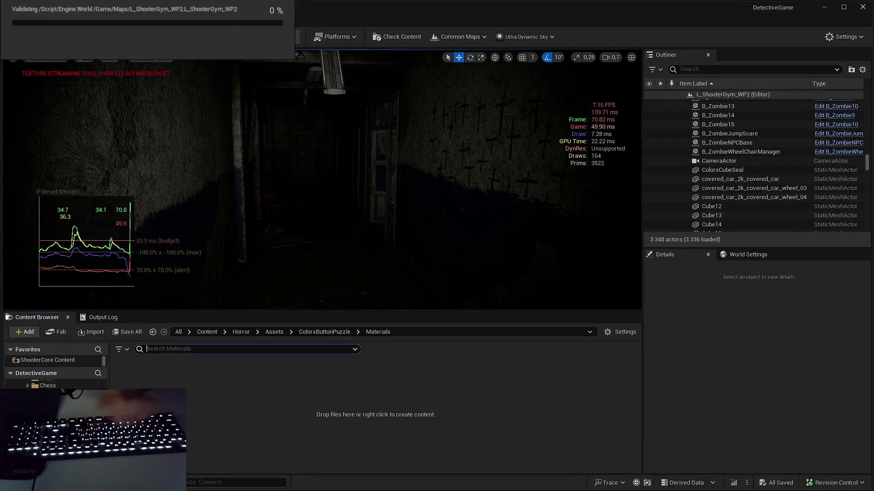
pyautogui.hotkey('ctrl', 'f')
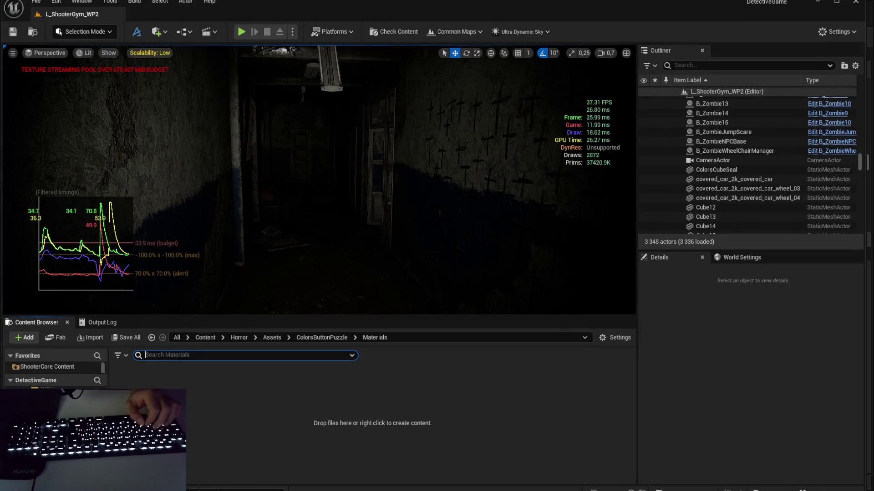
# Step: Select the covered_car_2k_covered_car actor in the Outliner
pyautogui.click(733, 181)
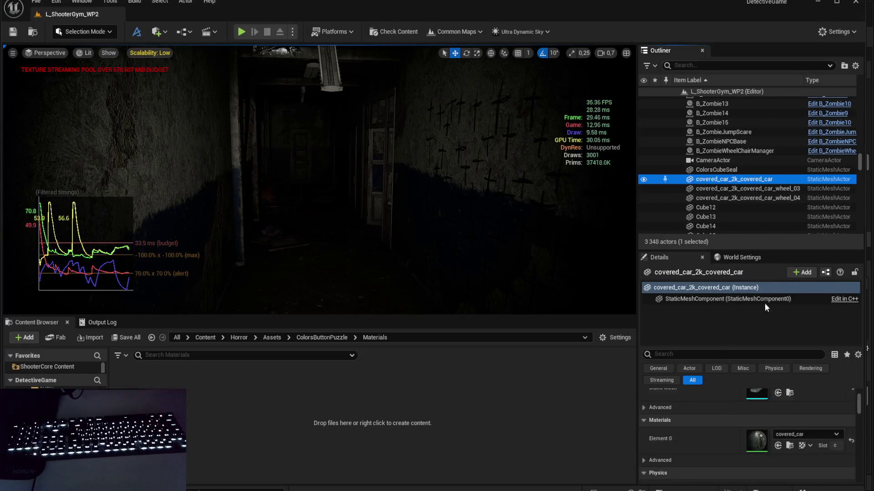
pyautogui.click(767, 197)
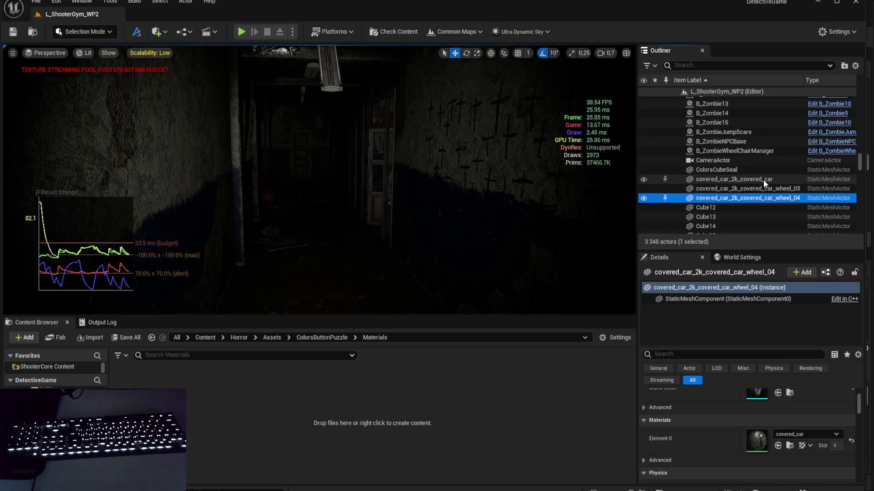
pyautogui.click(763, 179)
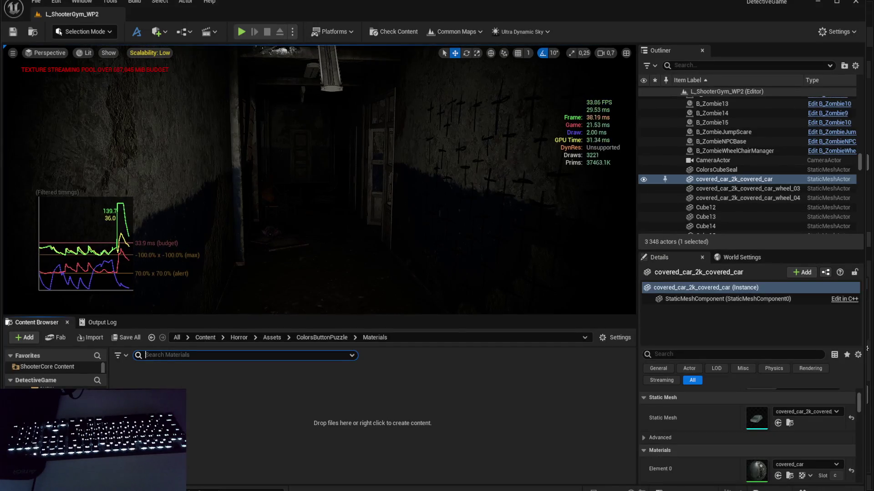
# Step: Inspect the covered_car material's texture samples, then bring up a car texture's actions
pyautogui.doubleClick(757, 470)
pyautogui.click(432, 273)
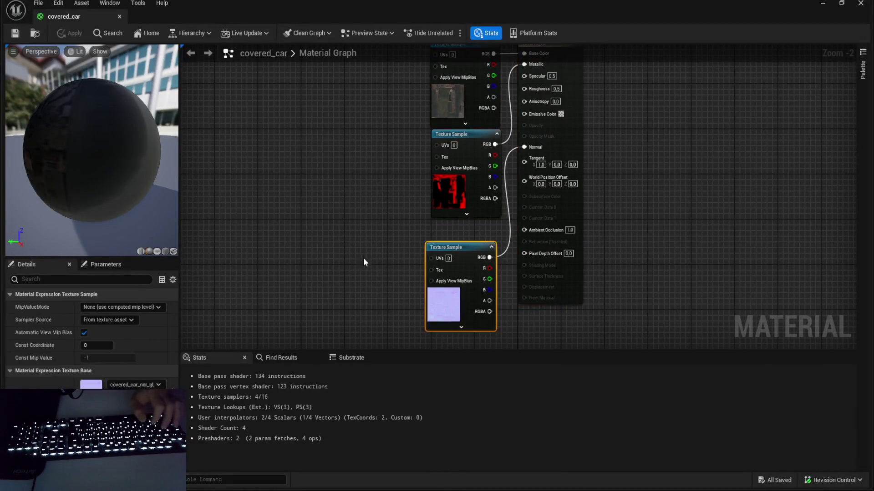
pyautogui.click(458, 255)
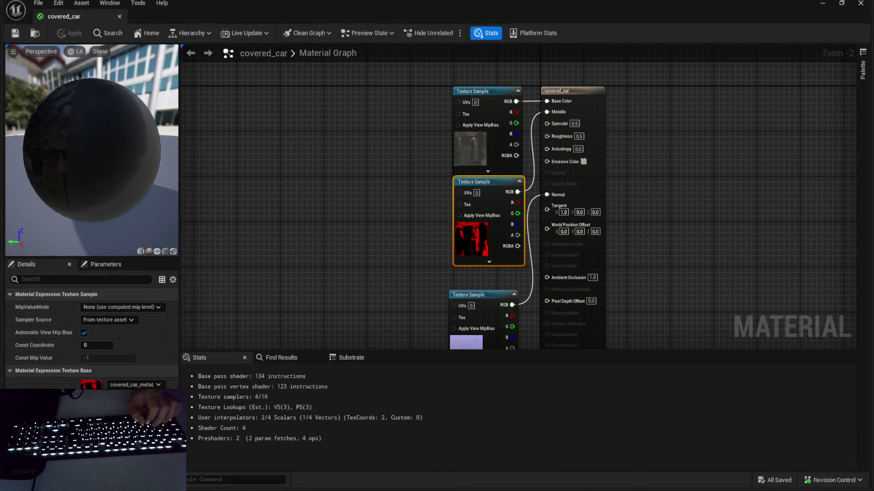
pyautogui.moveTo(440, 187); pyautogui.dragTo(430, 207)
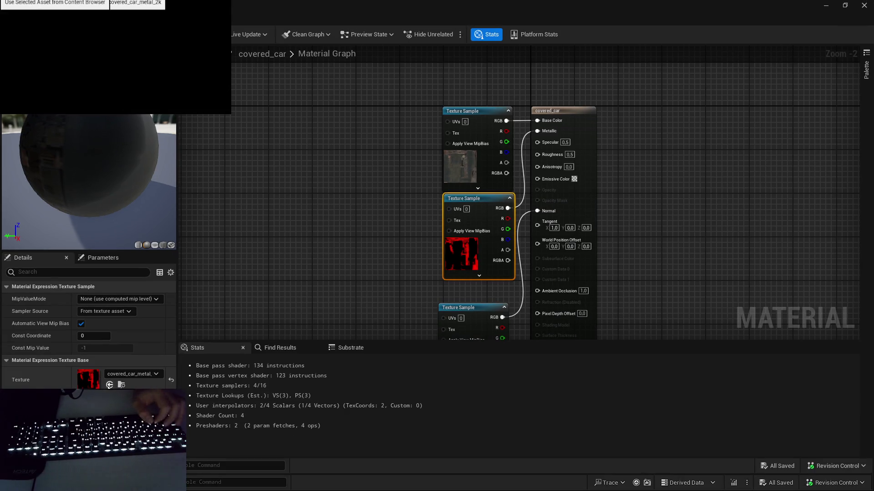
pyautogui.click(832, 3)
pyautogui.rightClick(168, 361)
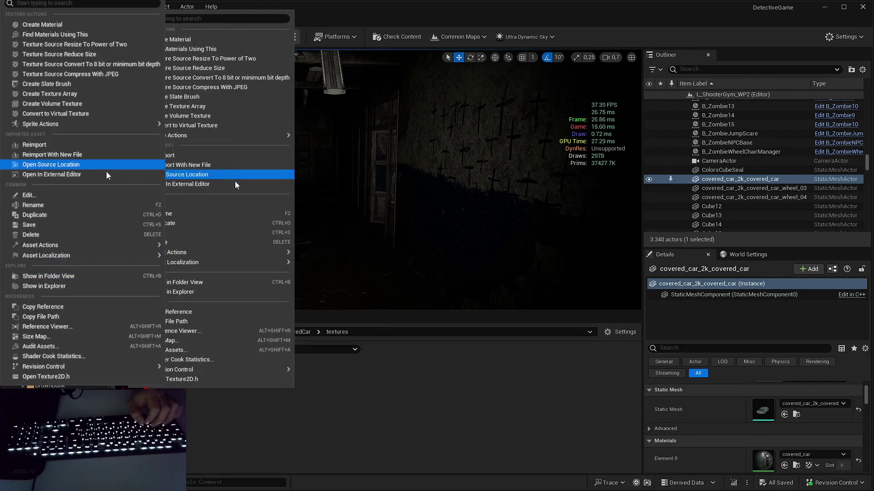
# Step: Dismiss the texture asset menu and toggle the viewport frame-rate and timing stats on and off three times
pyautogui.click(331, 310)
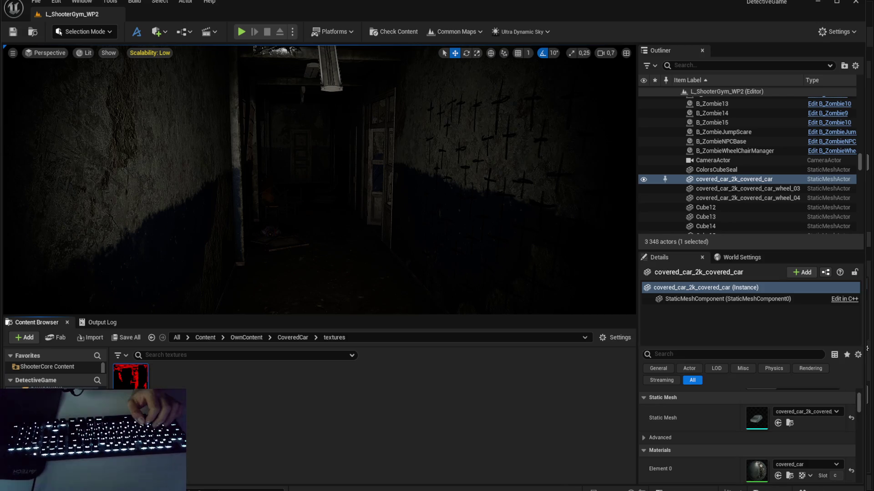
pyautogui.press('Return')
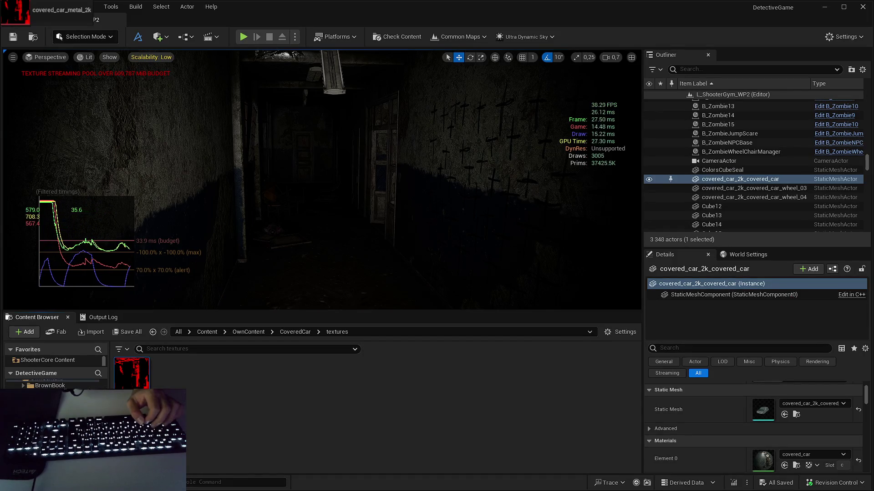
pyautogui.press('Return')
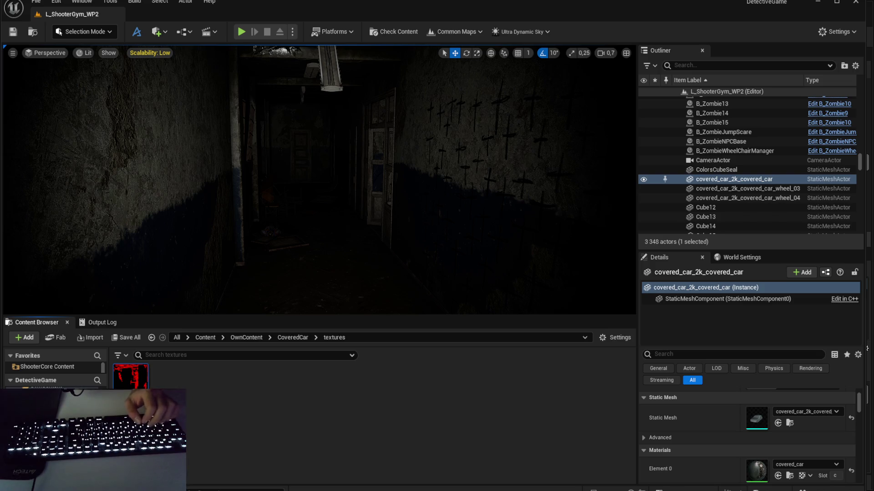
pyautogui.press('Return')
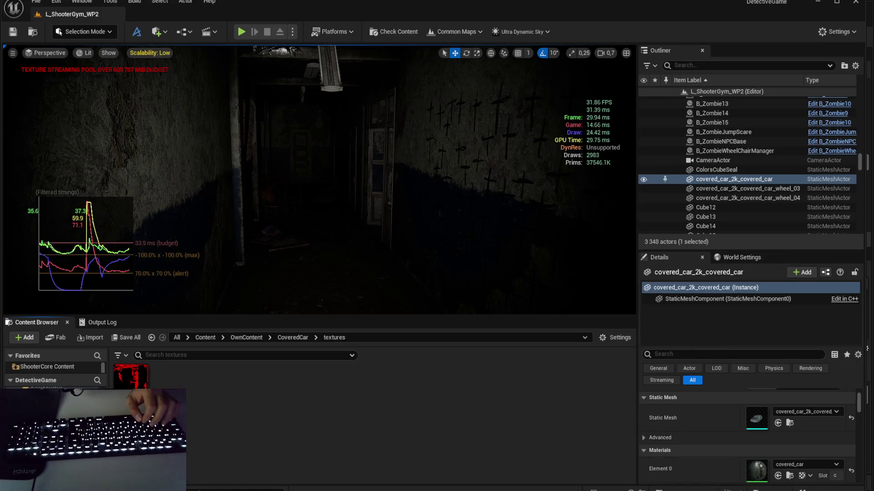
pyautogui.press('Return')
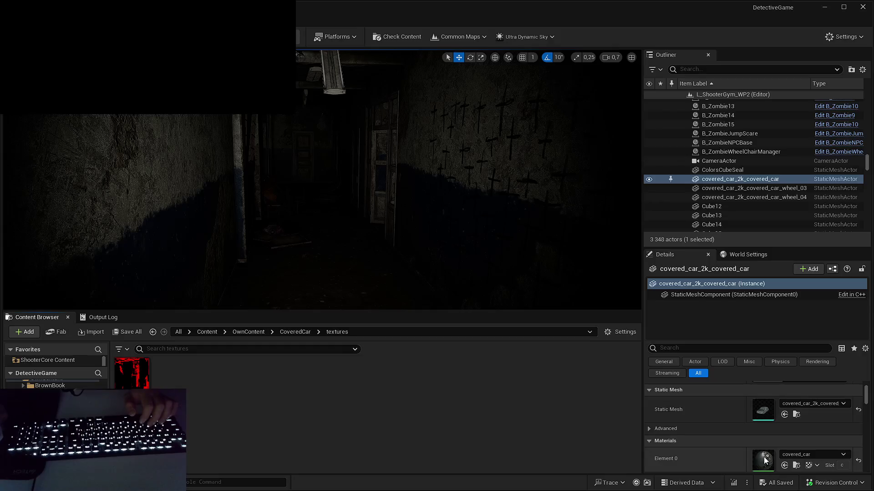
pyautogui.press('Return')
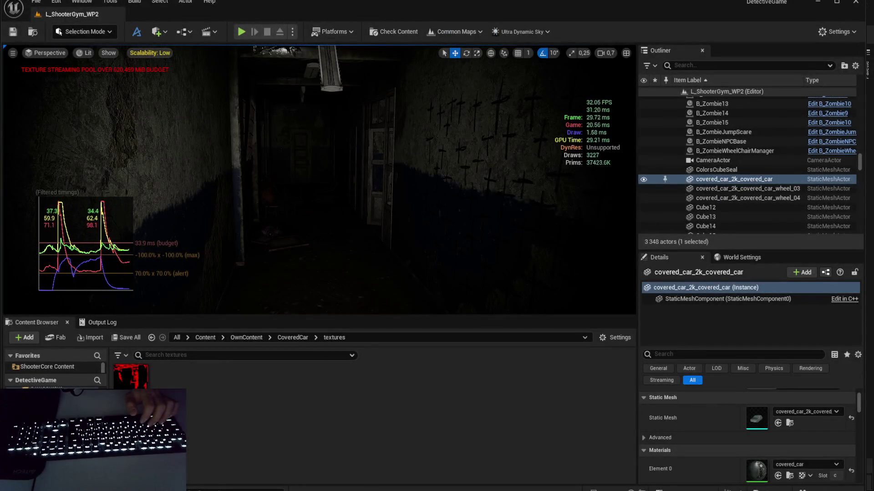
pyautogui.press('Return')
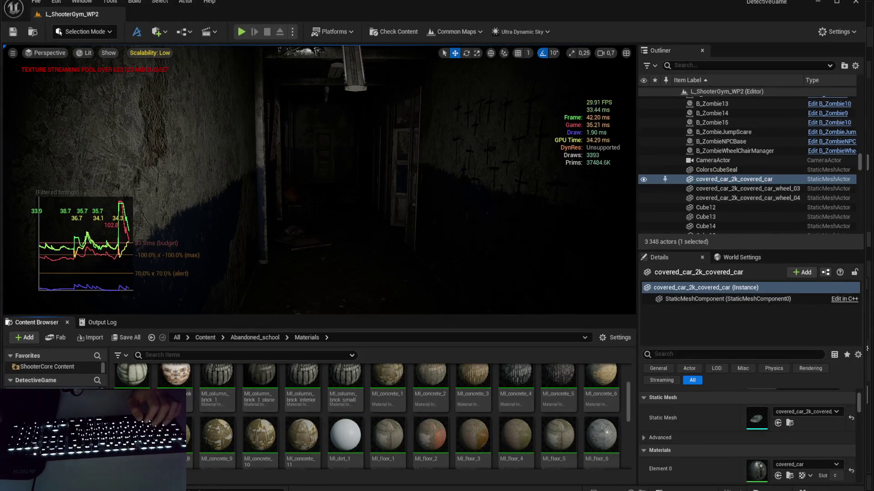
# Step: Select the MI_dirt_1 material instance and scroll up through the asset grid
pyautogui.click(344, 435)
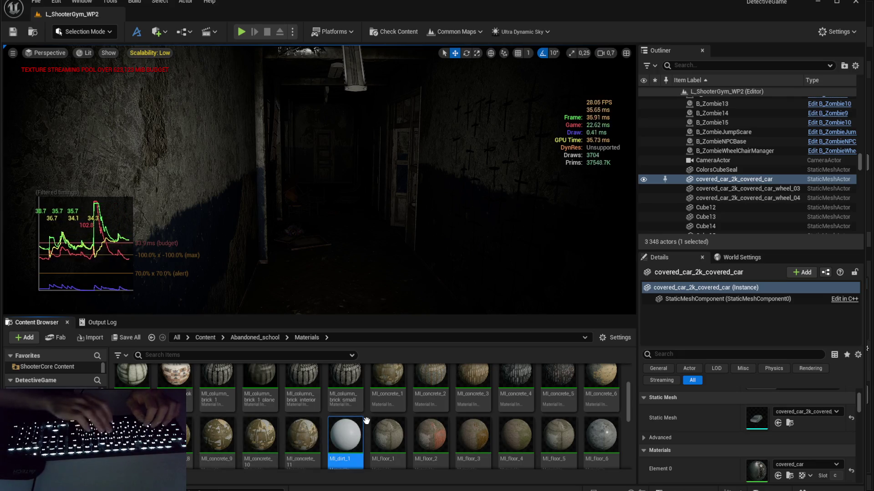
pyautogui.scroll(2, 364, 416)
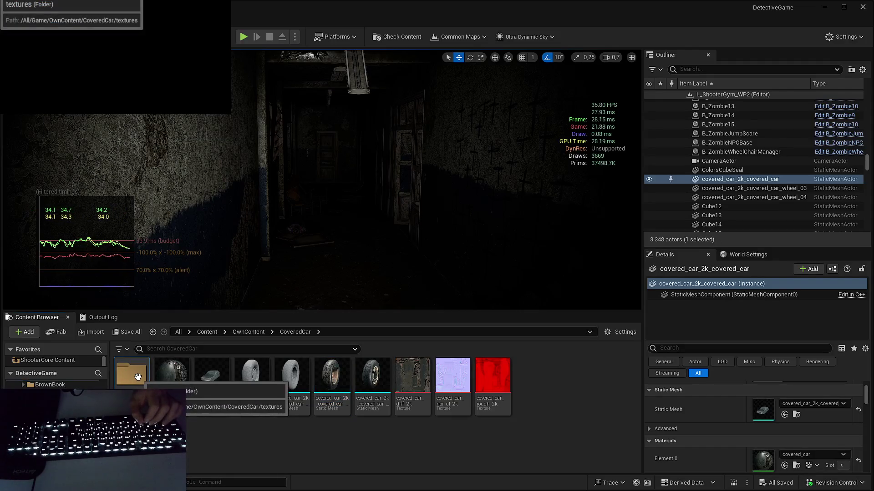
# Step: In MI_CoveredCar, enable 2_Masks and set base texture covered_car_diff_2k and normal covered_car_nor_gl_2k
pyautogui.doubleClick(171, 374)
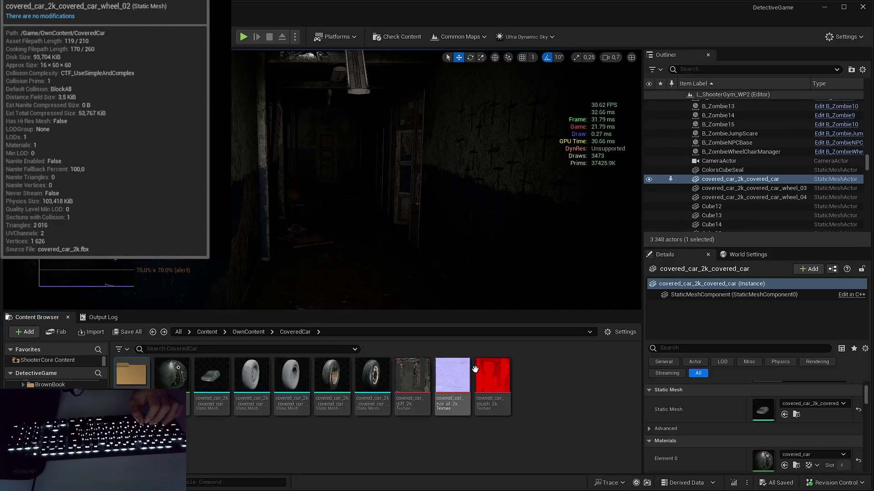
pyautogui.doubleClick(412, 377)
pyautogui.click(498, 115)
pyautogui.click(499, 219)
pyautogui.click(672, 121)
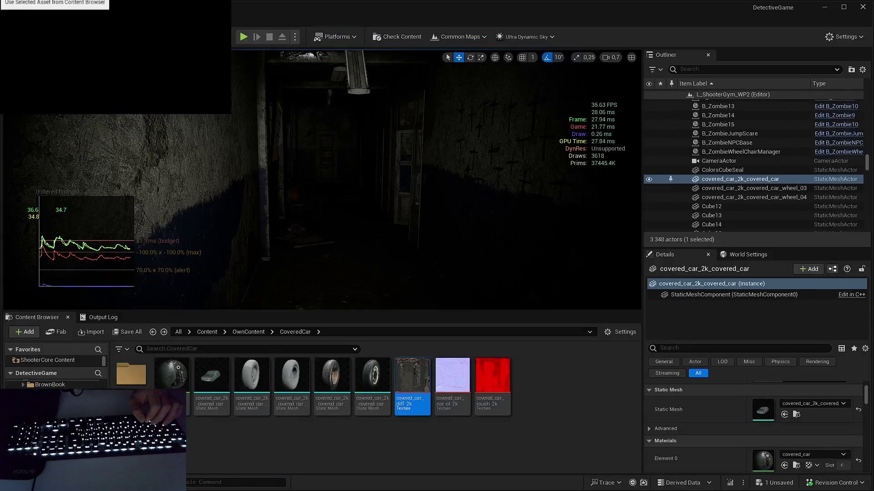
pyautogui.click(498, 284)
pyautogui.click(668, 289)
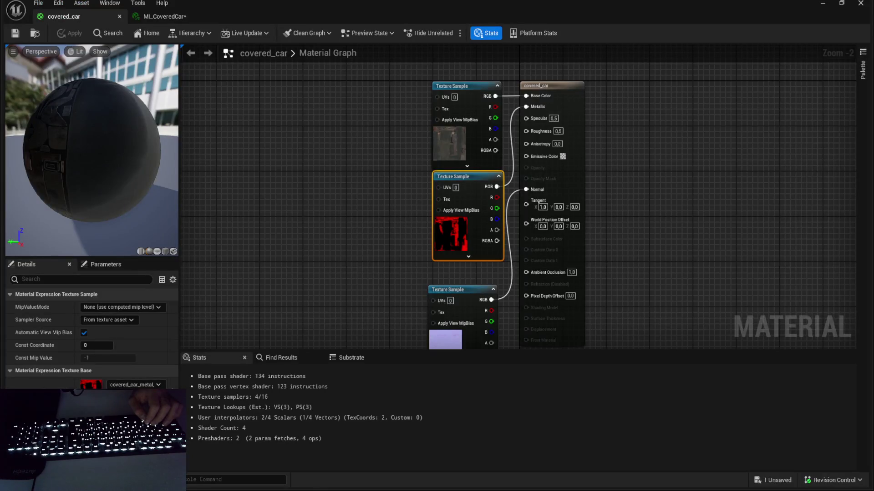
# Step: Pan the covered_car graph, cancel deleting covered_car_rough_2k, and close its texture viewer
pyautogui.moveTo(363, 259); pyautogui.dragTo(365, 165)
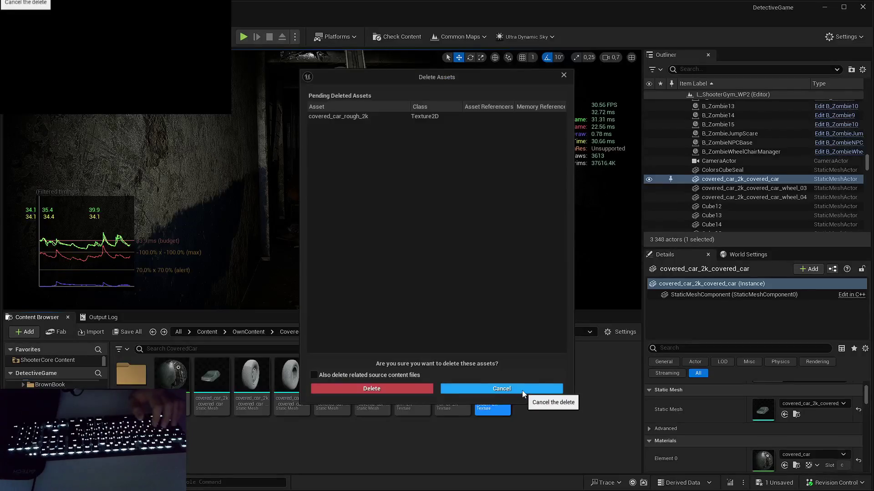
pyautogui.click(474, 389)
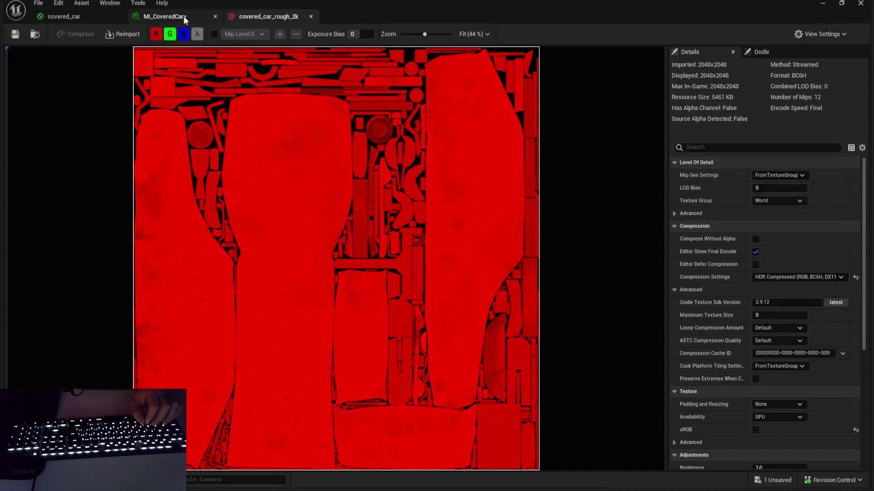
pyautogui.click(311, 17)
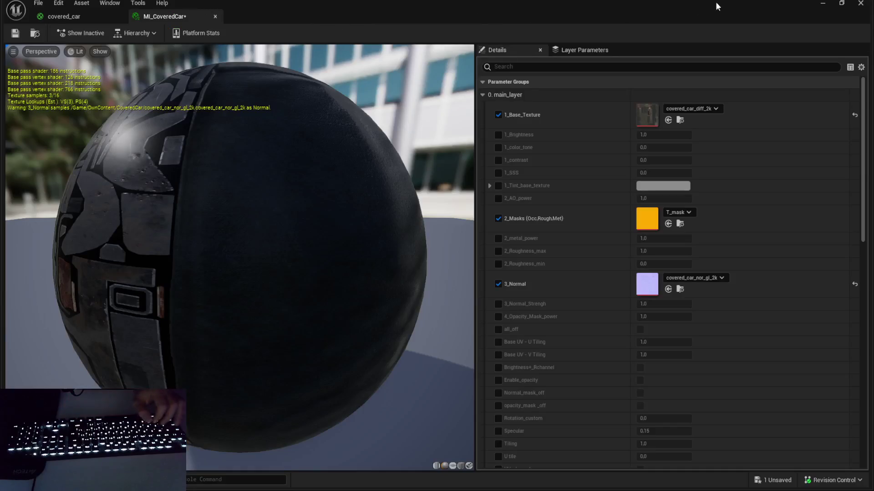
# Step: Wire covered_car_rough_2k into the covered_car material's Roughness, then return to the level editor
pyautogui.click(101, 15)
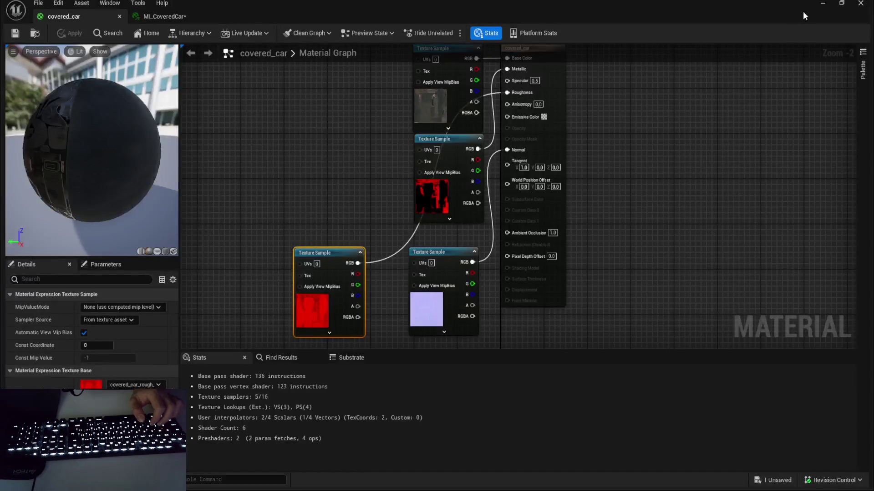
pyautogui.click(822, 3)
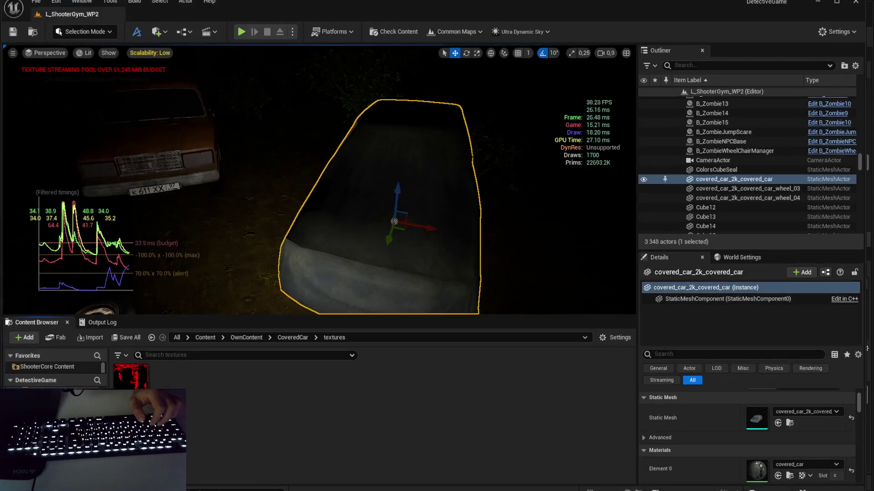
# Step: Import the new orange texture into the textures folder and open the five referencing car meshes
pyautogui.moveTo(331, 426); pyautogui.dragTo(328, 414)
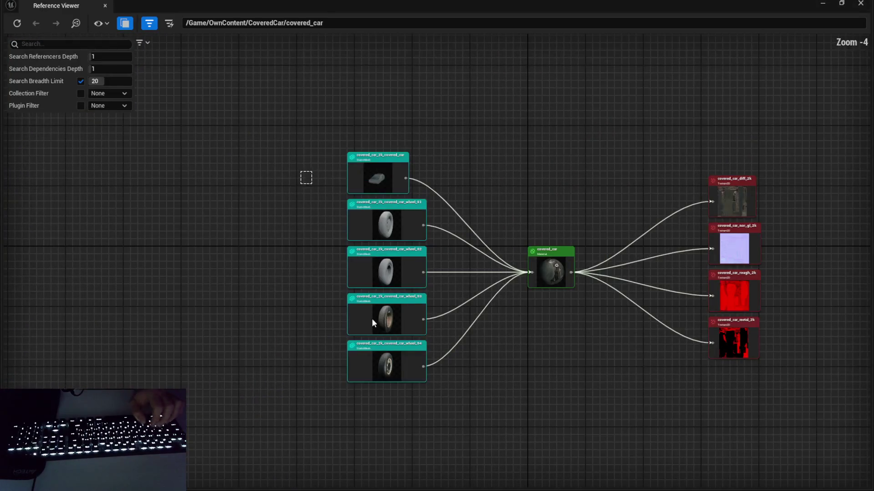
pyautogui.hotkey('ctrl', 'a')
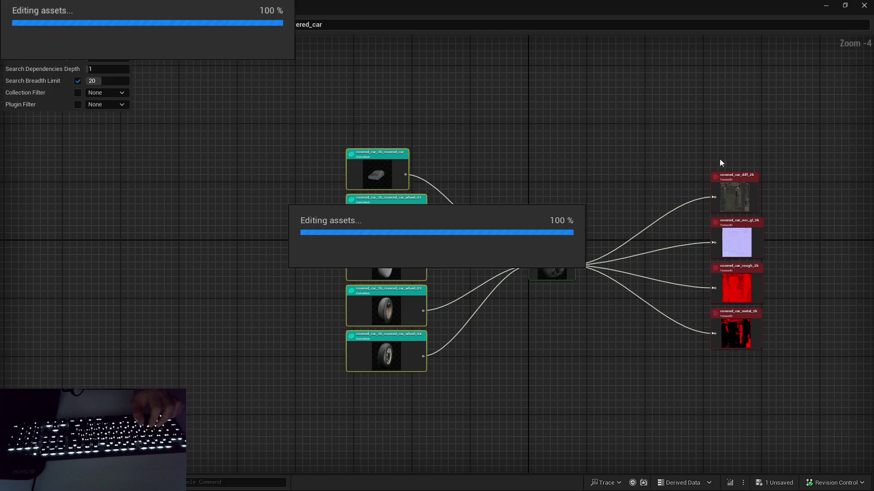
pyautogui.click(863, 5)
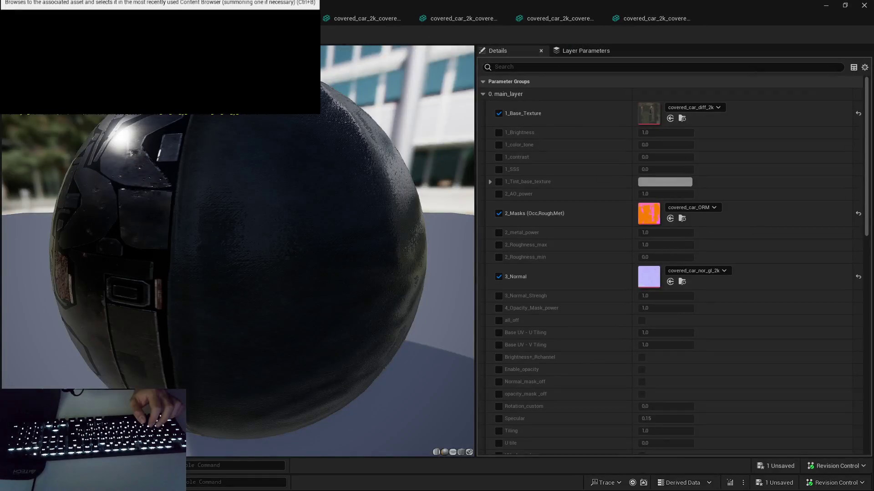
# Step: Assign MI_CoveredCar to Element 0 of each wheel mesh and the covered car body
pyautogui.click(630, 18)
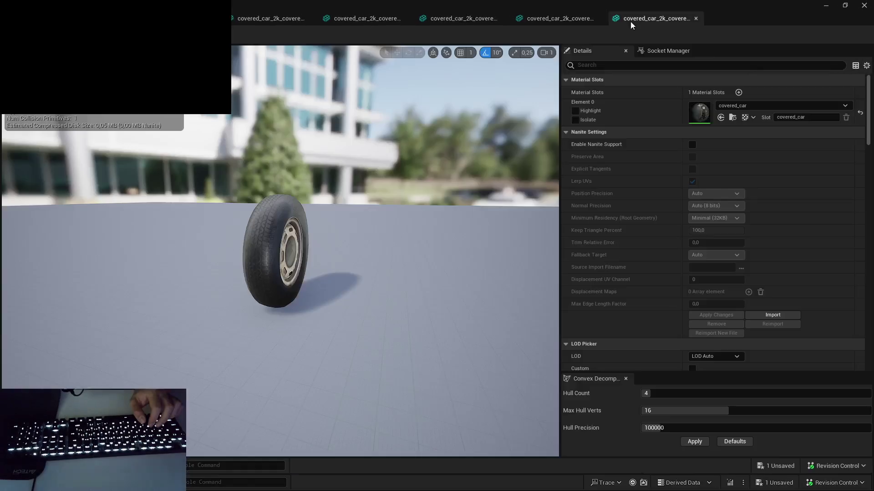
pyautogui.click(555, 17)
pyautogui.click(718, 120)
pyautogui.click(451, 18)
pyautogui.click(718, 120)
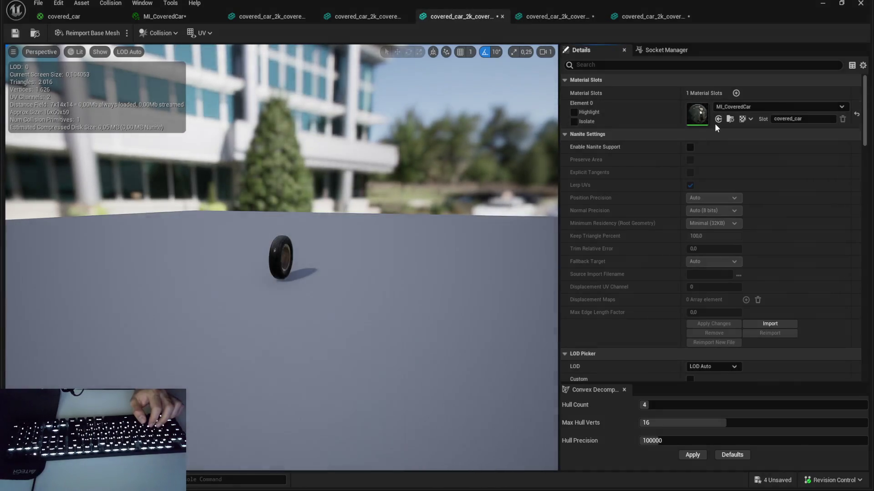
pyautogui.scroll(5, 319, 179)
pyautogui.click(396, 19)
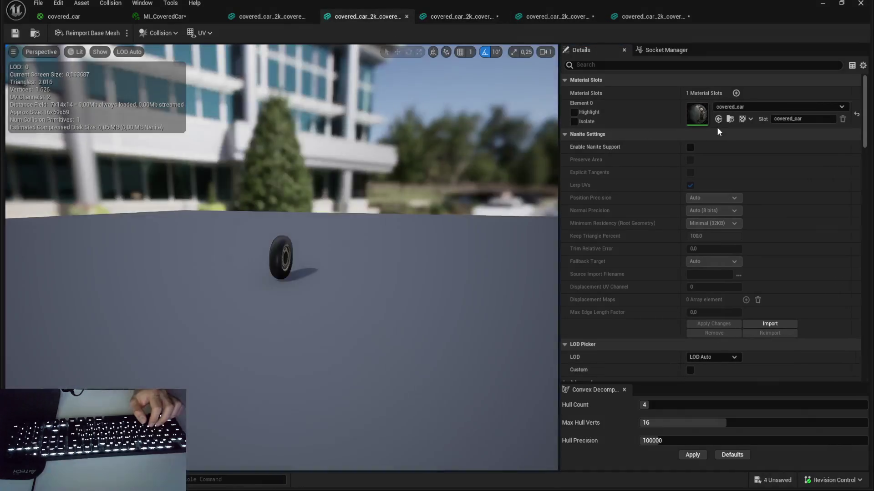
pyautogui.click(718, 120)
pyautogui.click(255, 17)
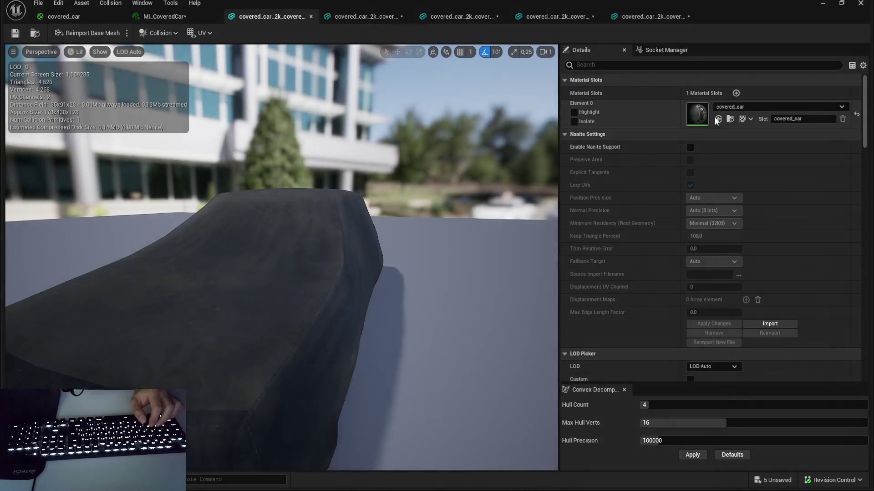
pyautogui.click(718, 119)
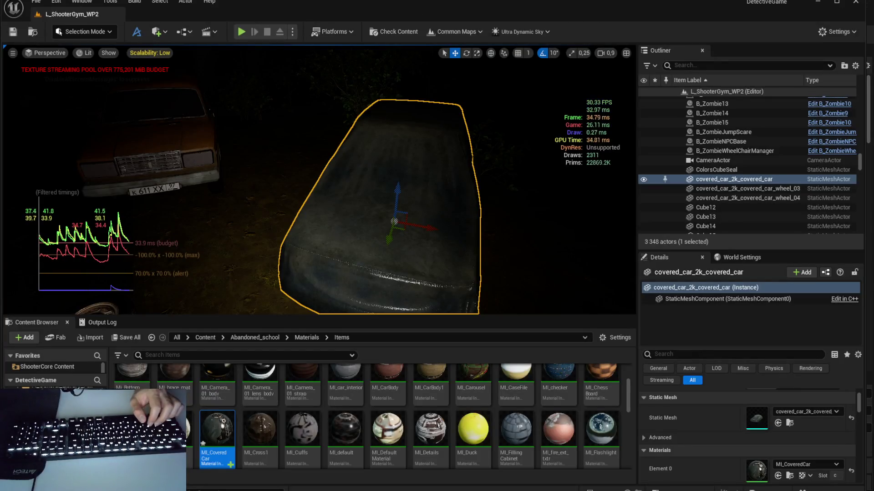
# Step: Set MI_CoveredCar's 2_Roughness_min parameter to 1.0
pyautogui.doubleClick(217, 430)
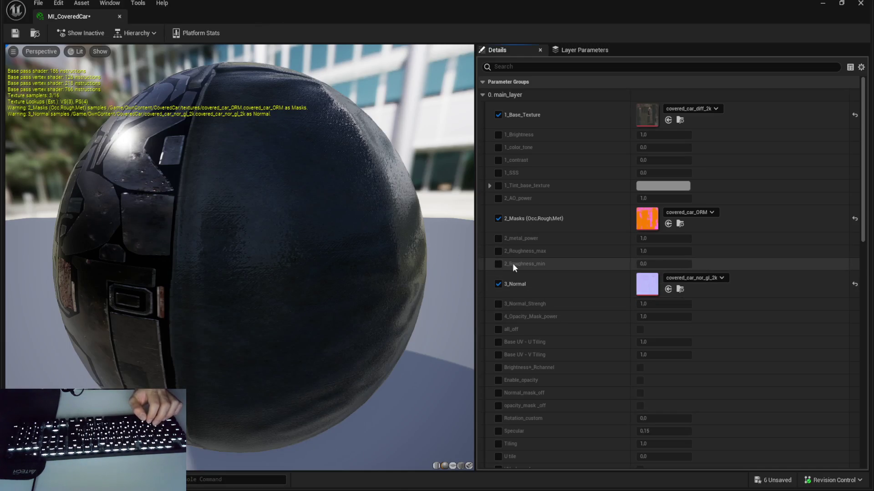
pyautogui.click(666, 266)
pyautogui.write('1')
pyautogui.press('Return')
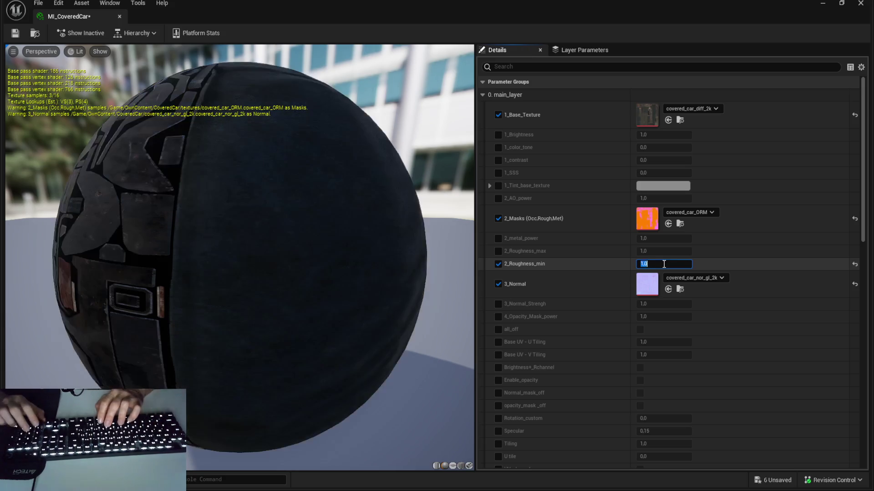
pyautogui.press('Return')
pyautogui.write('1')
pyautogui.press('Return')
pyautogui.press('Escape')
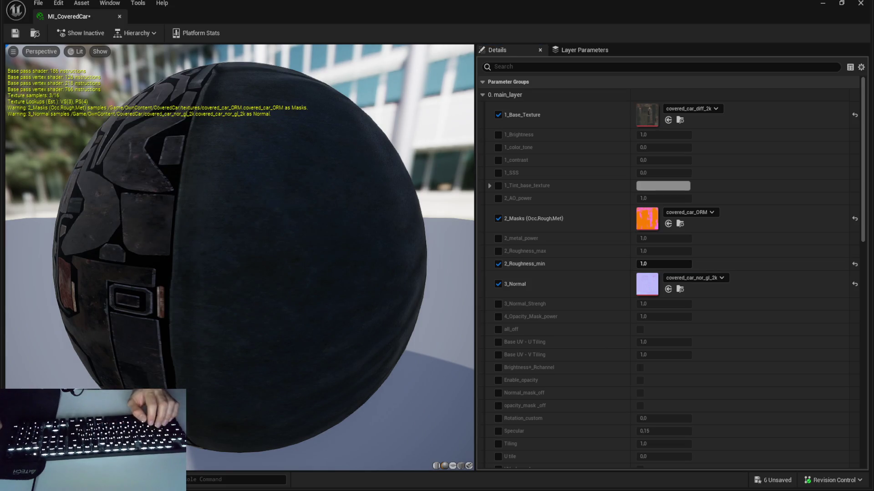
# Step: Close the material instance and static mesh editors and locate covered_car in the Content Browser
pyautogui.click(867, 3)
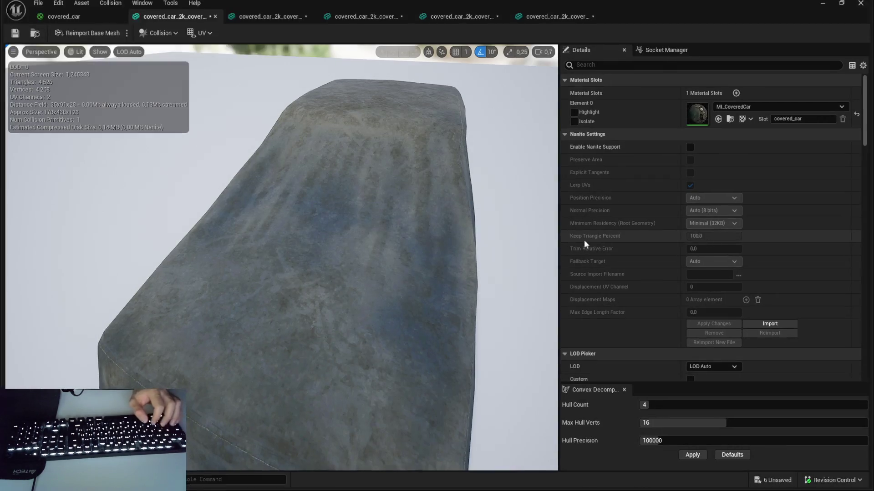
pyautogui.click(175, 17)
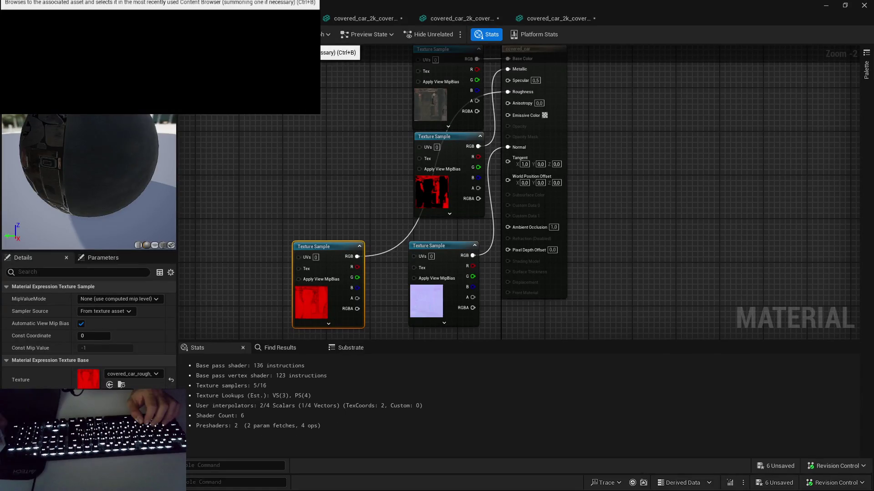
pyautogui.hotkey('ctrl', 'b')
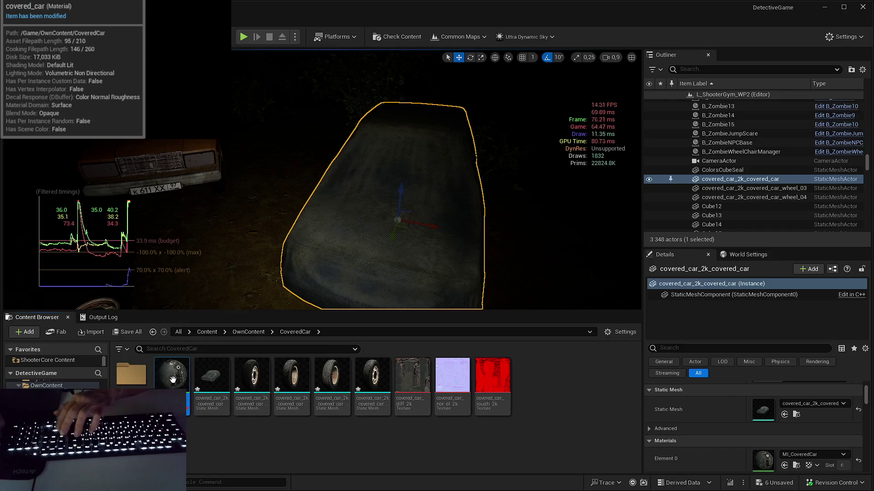
# Step: Delete the covered_car material after one cancelled attempt, then select the covered car and both wheels
pyautogui.press('Delete')
pyautogui.click(522, 390)
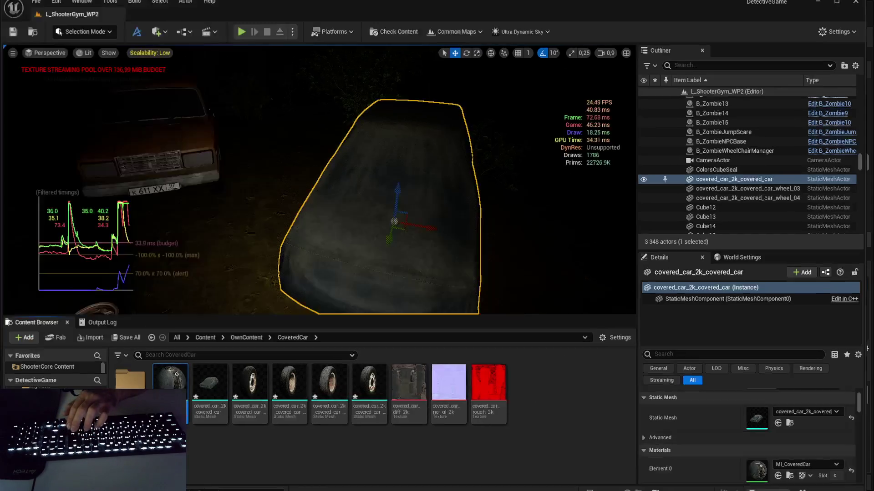
pyautogui.press('Delete')
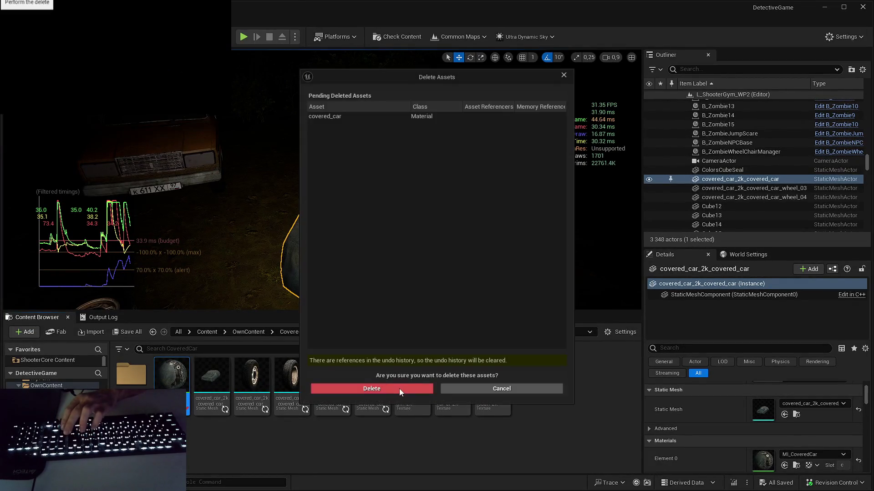
pyautogui.click(400, 388)
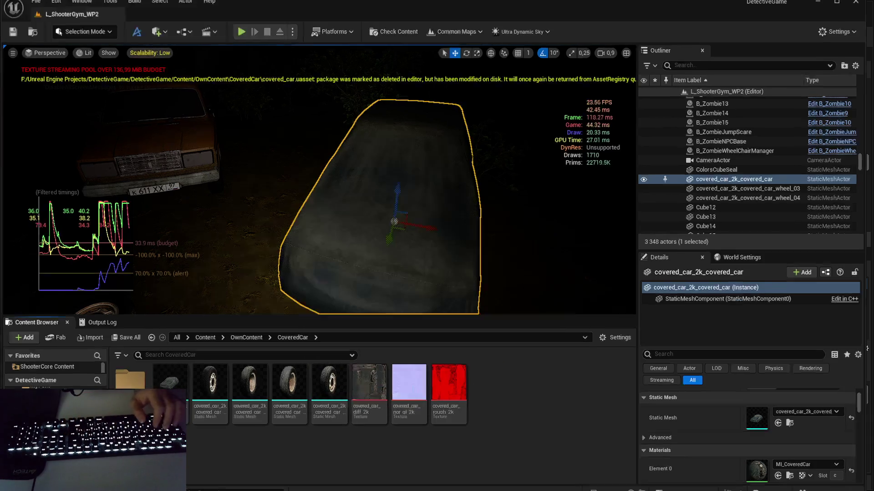
pyautogui.moveTo(455, 182); pyautogui.dragTo(455, 182)
pyautogui.keyDown('shift'); pyautogui.click(723, 198); pyautogui.keyUp('shift')
pyautogui.press('Delete')
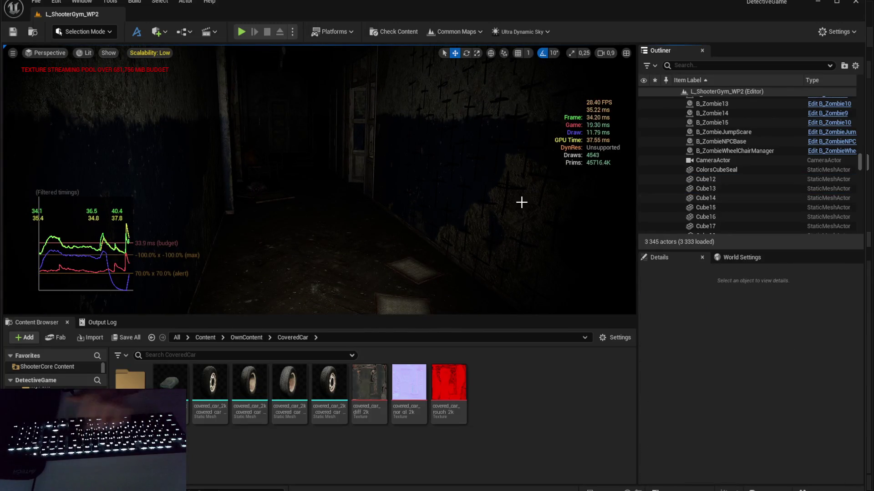
pyautogui.moveTo(500, 197); pyautogui.dragTo(508, 200)
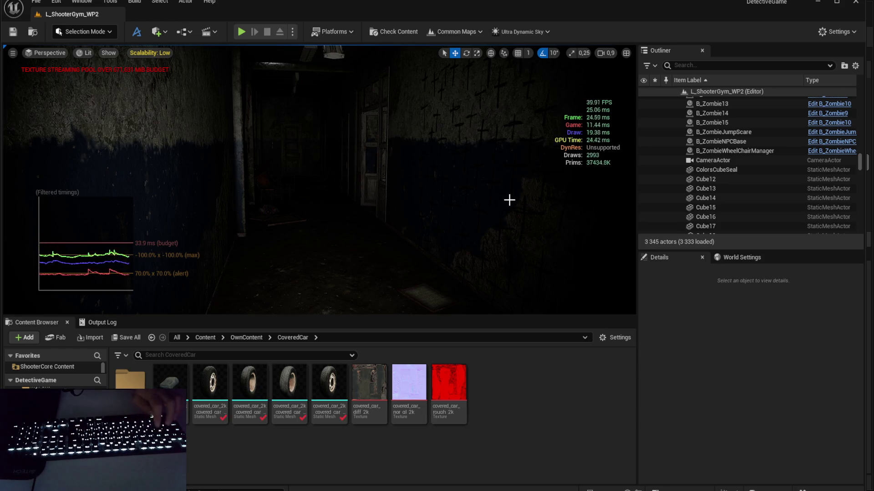
pyautogui.hotkey('ctrl', 'z')
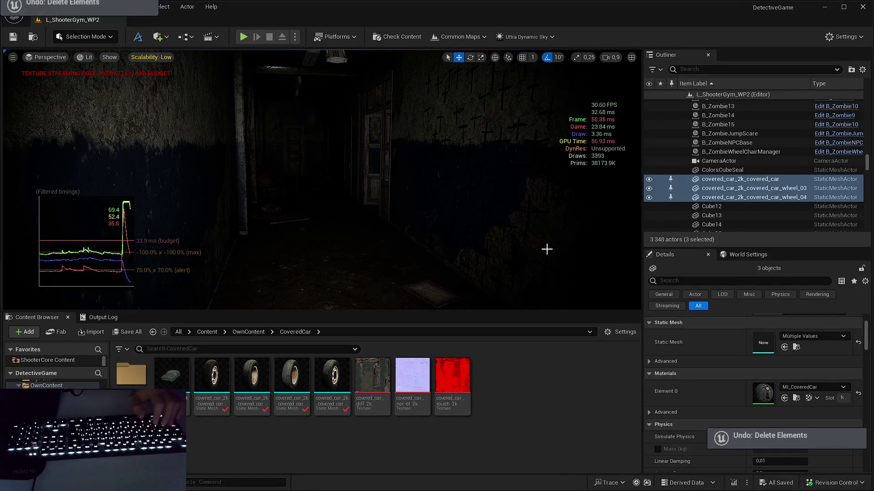
pyautogui.press('Escape')
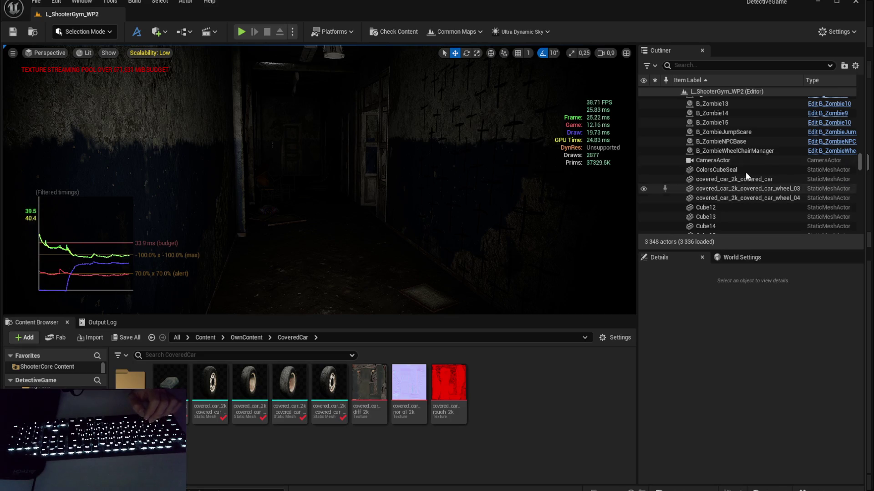
pyautogui.scroll(-2, 743, 187)
pyautogui.click(720, 179)
pyautogui.scroll(-2, 722, 185)
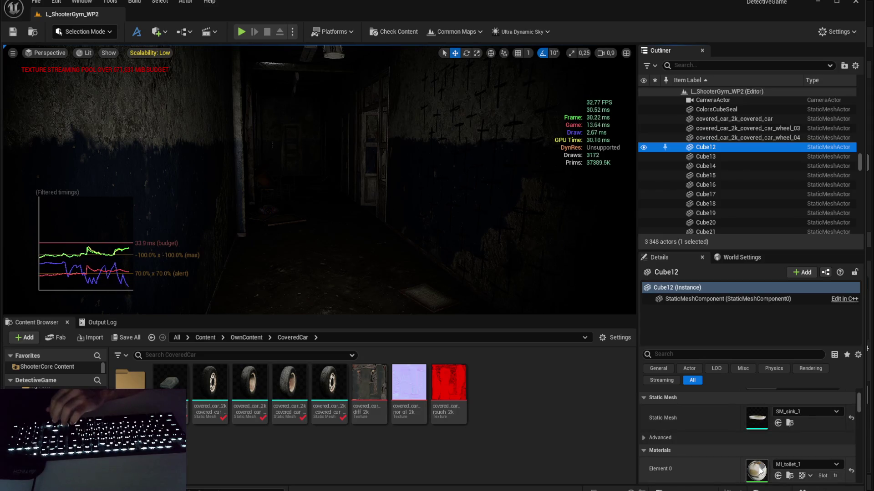
pyautogui.press('Down')
pyautogui.press('Down')
pyautogui.press('Down')
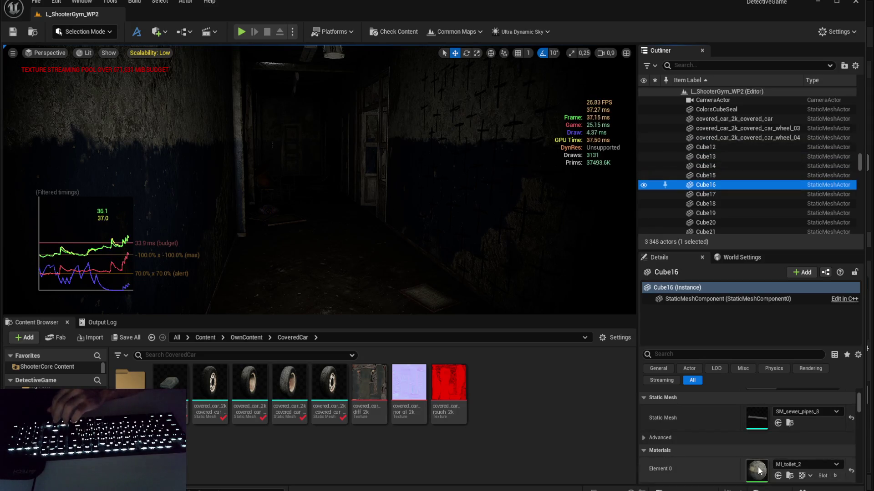
pyautogui.press('Down')
pyautogui.press('Down')
pyautogui.press('Down')
pyautogui.press('Down')
pyautogui.press('Down')
pyautogui.press('Down')
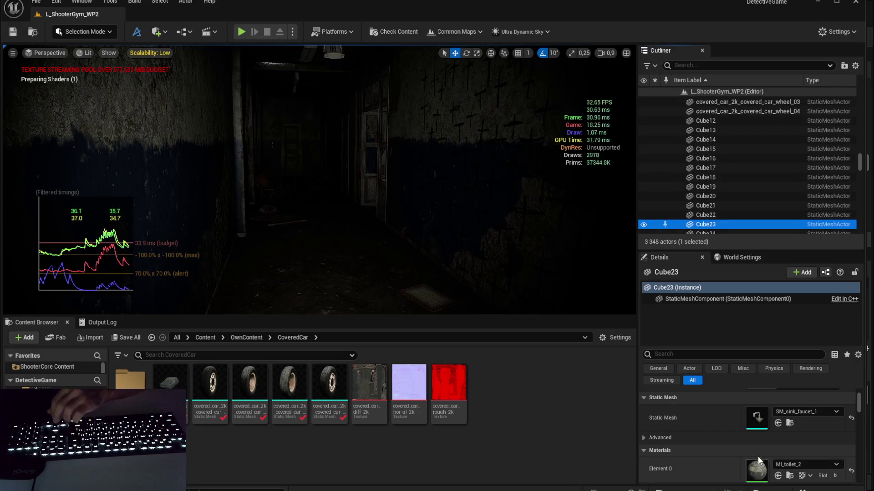
pyautogui.press('Down')
pyautogui.press('Down')
pyautogui.press('Down')
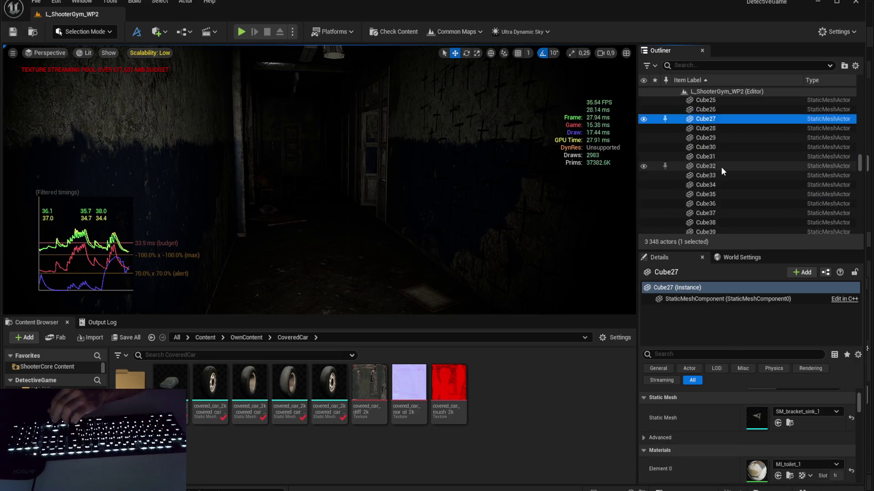
pyautogui.press('Down')
pyautogui.press('Down')
pyautogui.press('Down')
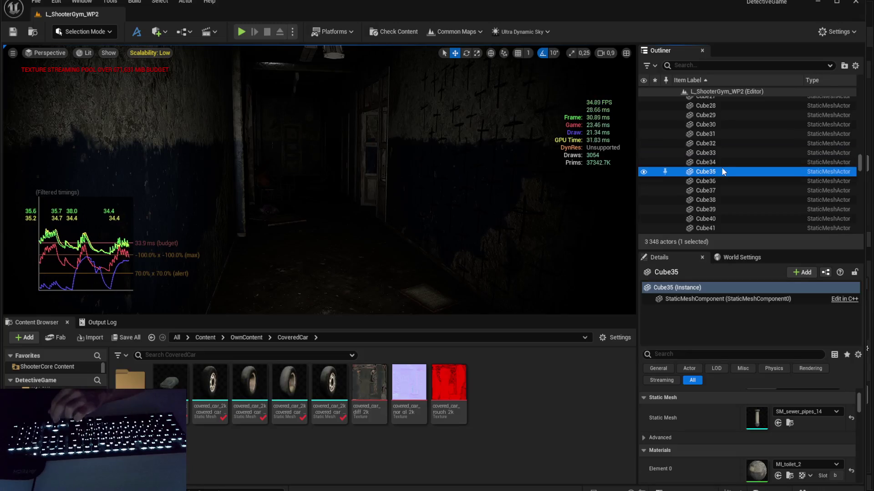
pyautogui.press('Down')
pyautogui.press('Down')
pyautogui.press('Down')
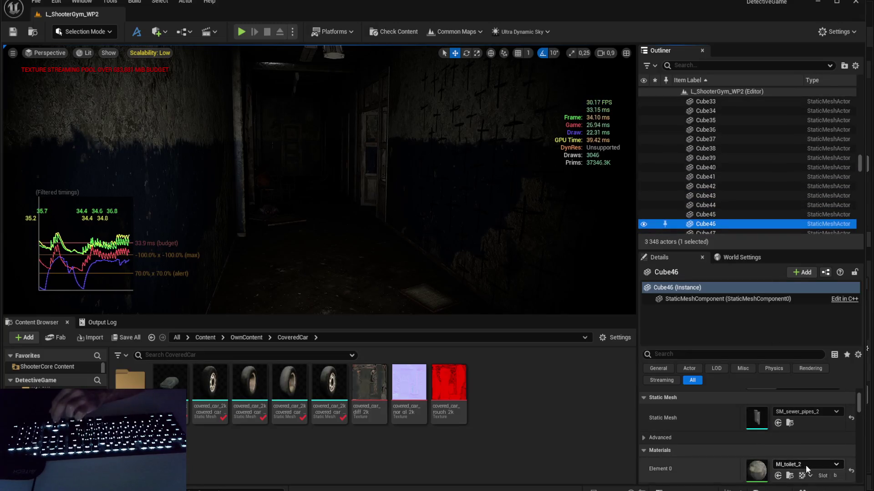
pyautogui.press('Down')
pyautogui.press('Down')
pyautogui.press('Down')
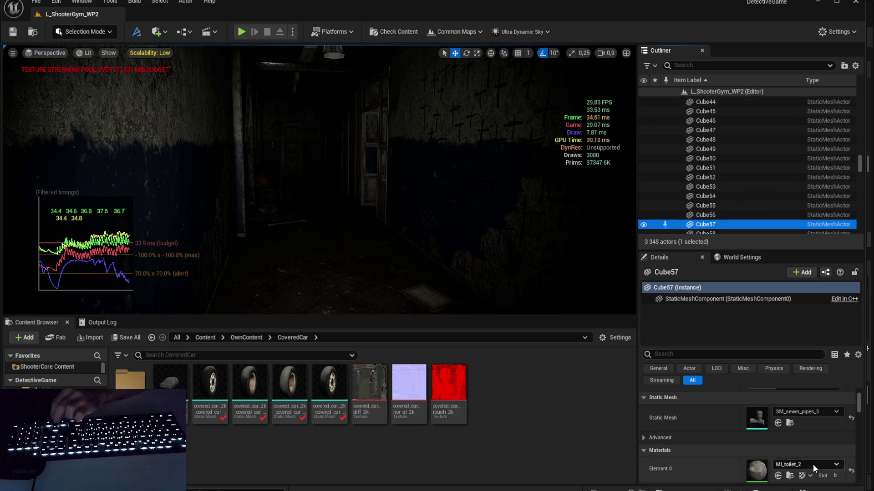
pyautogui.press('Down')
pyautogui.press('Down')
pyautogui.press('Down')
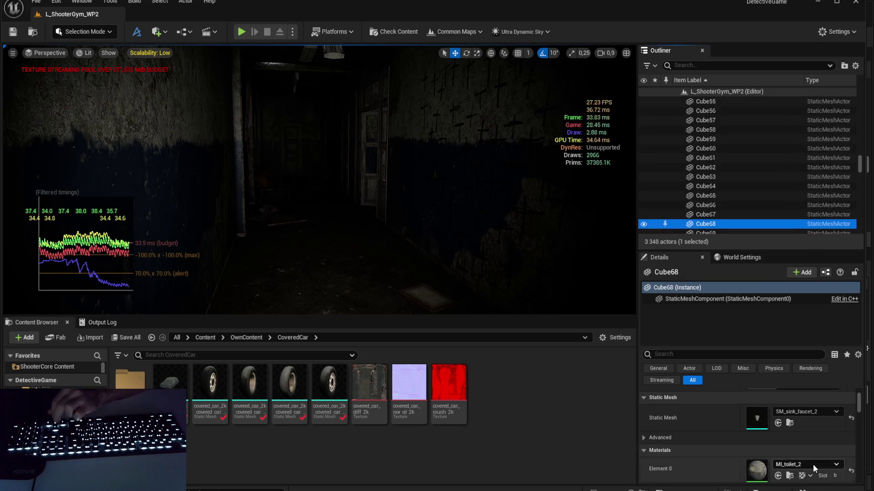
pyautogui.press('Down')
pyautogui.press('Down')
pyautogui.press('Down')
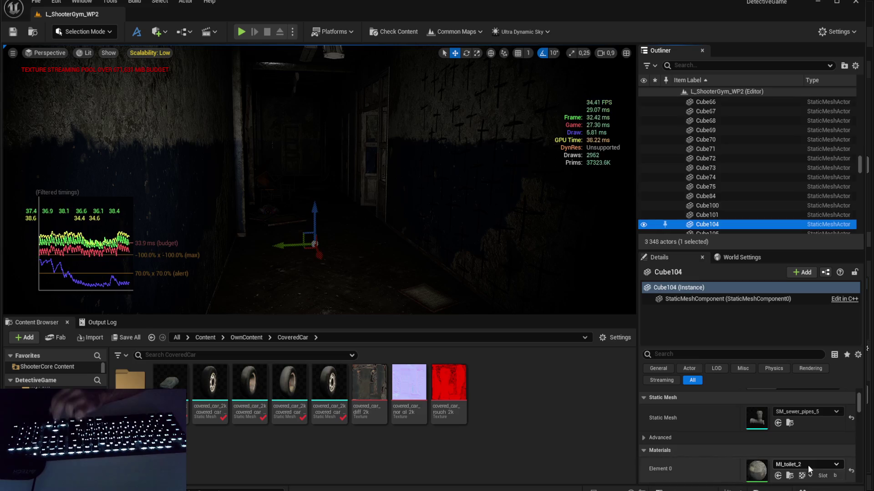
pyautogui.scroll(-3, 768, 205)
pyautogui.scroll(3, 767, 203)
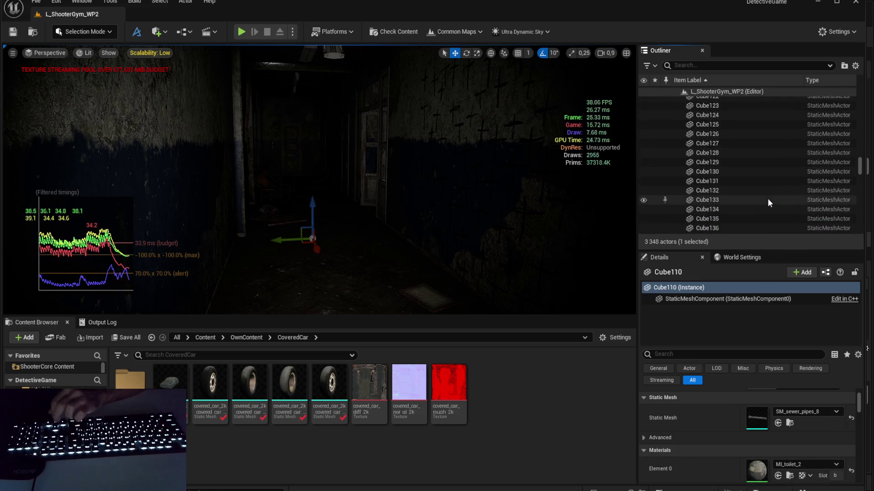
pyautogui.press('Down')
pyautogui.press('Down')
pyautogui.scroll(-15, 767, 200)
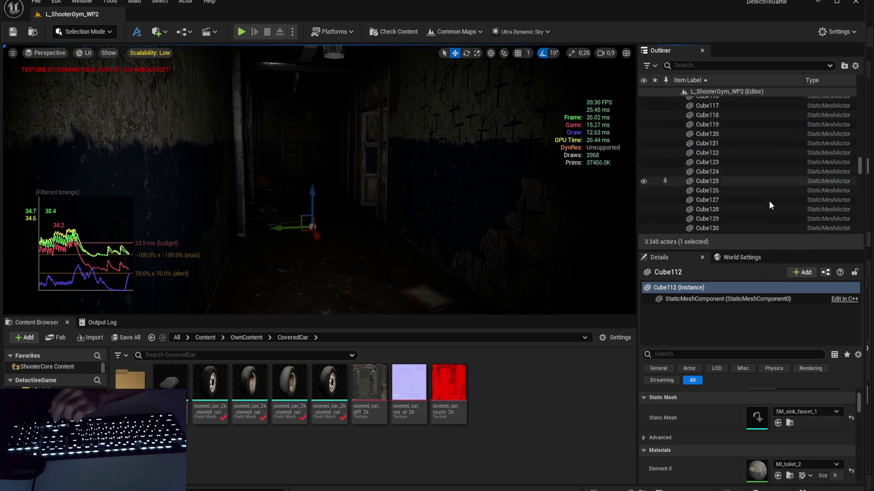
pyautogui.scroll(3, 767, 202)
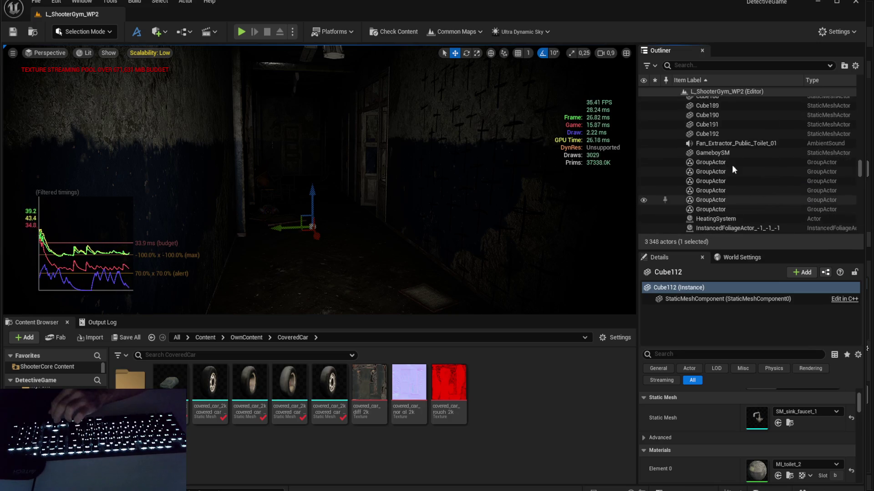
pyautogui.press('Down')
pyautogui.press('Down')
pyautogui.press('Down')
pyautogui.press('Down')
pyautogui.press('Down')
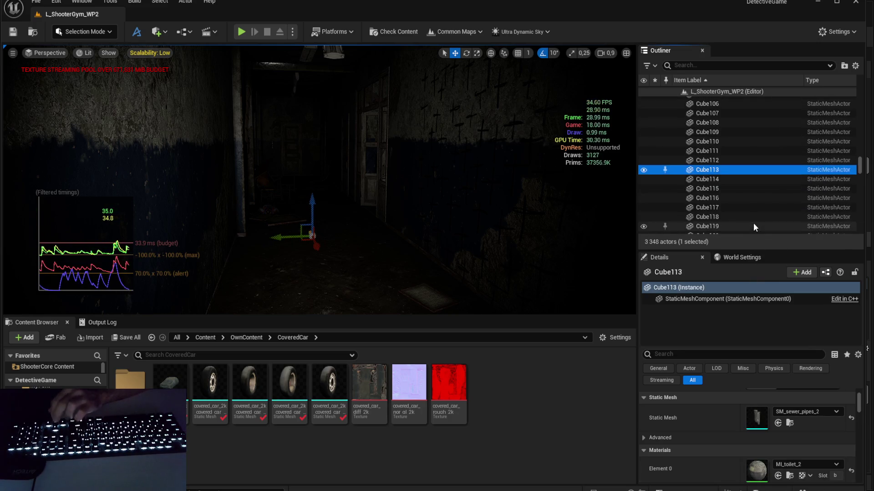
pyautogui.press('Down')
pyautogui.press('Down')
pyautogui.press('Down')
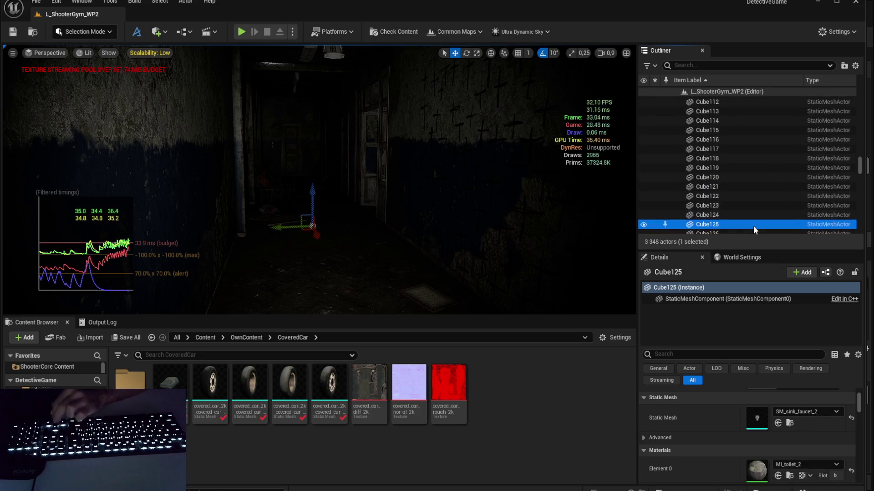
pyautogui.press('Down')
pyautogui.press('Down')
pyautogui.press('Down')
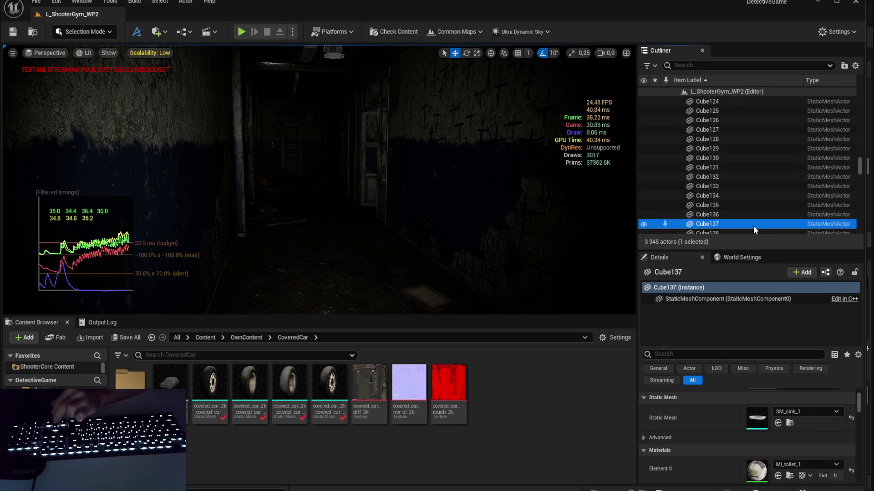
pyautogui.press('Down')
pyautogui.press('Down')
pyautogui.press('Down')
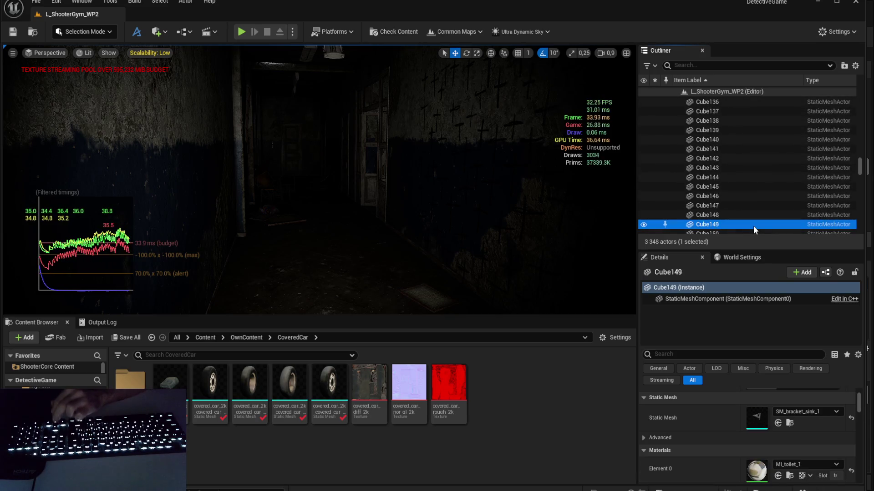
pyautogui.press('Down')
pyautogui.press('Down')
pyautogui.press('Down')
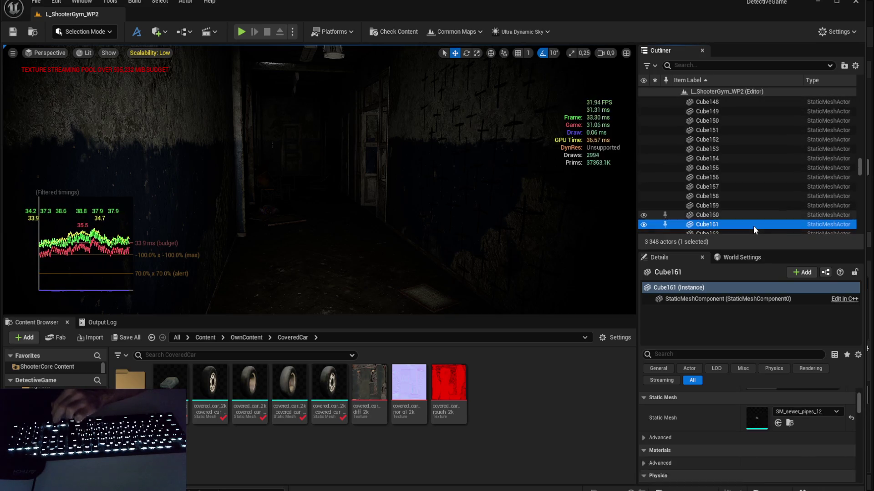
pyautogui.press('Down')
pyautogui.press('Down')
pyautogui.press('Down')
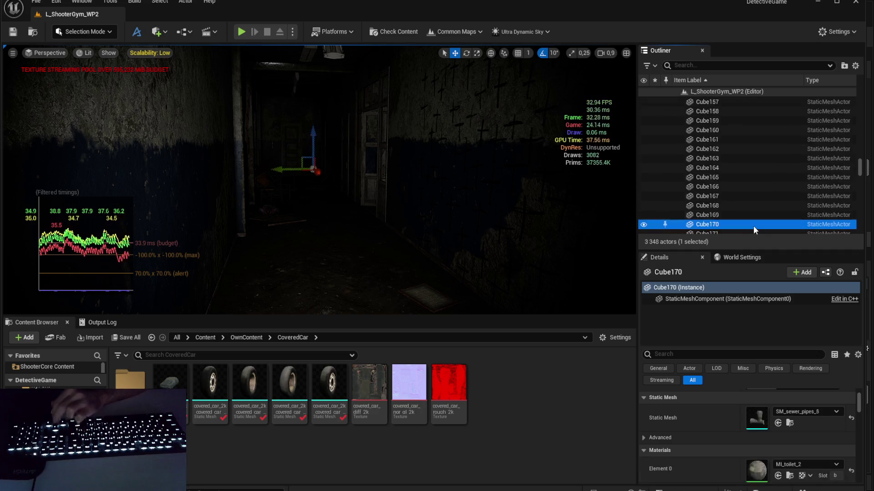
pyautogui.press('Down')
pyautogui.press('Down')
pyautogui.press('Down')
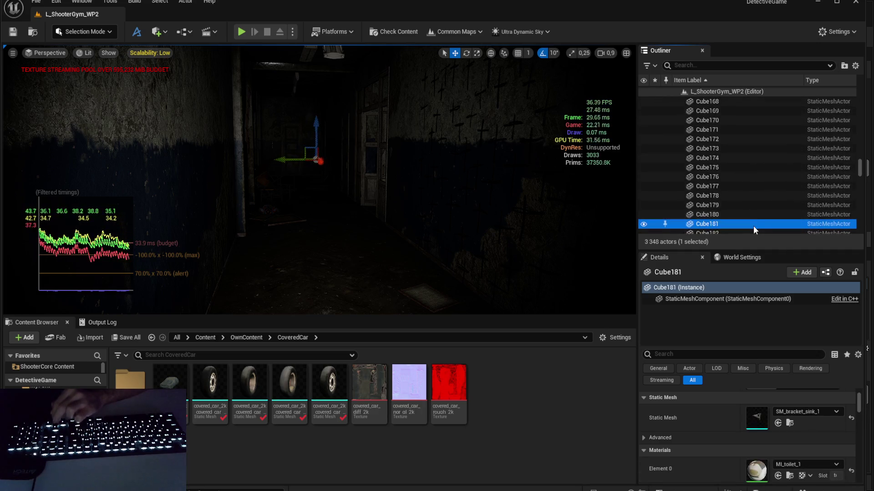
pyautogui.press('Down')
pyautogui.press('Down')
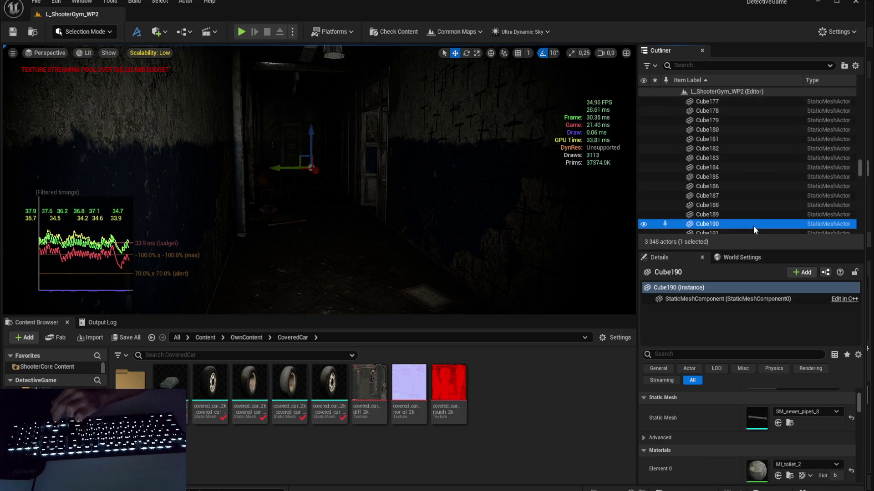
pyautogui.scroll(-3, 751, 205)
pyautogui.press('Down')
pyautogui.press('Down')
pyautogui.press('Down')
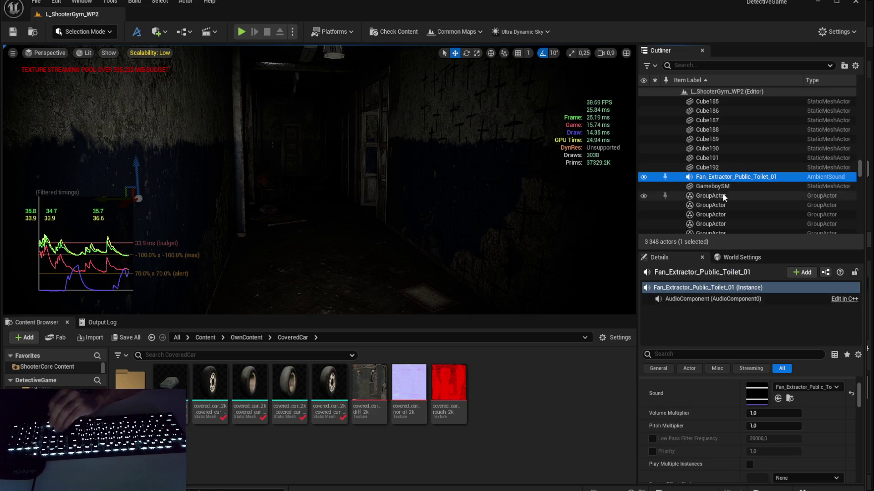
pyautogui.press('Down')
pyautogui.scroll(2, 759, 387)
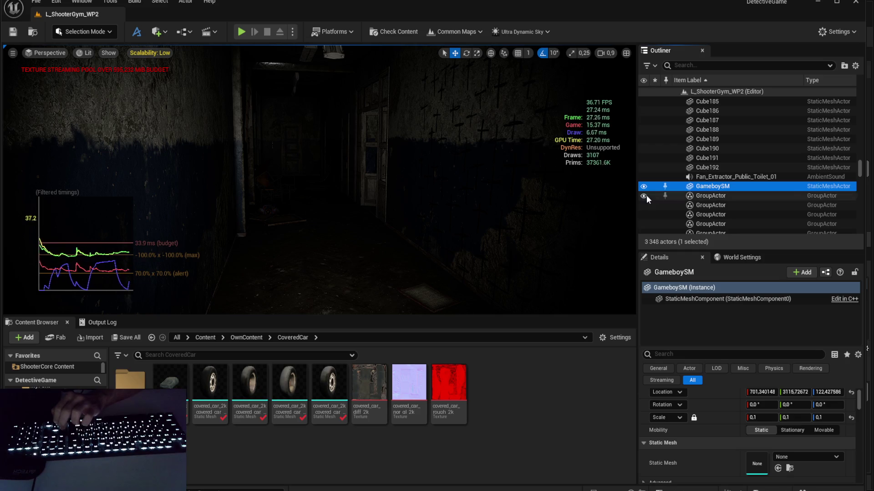
# Step: Frame the GameboySM actor in the viewport and delete it from the level
pyautogui.press('f')
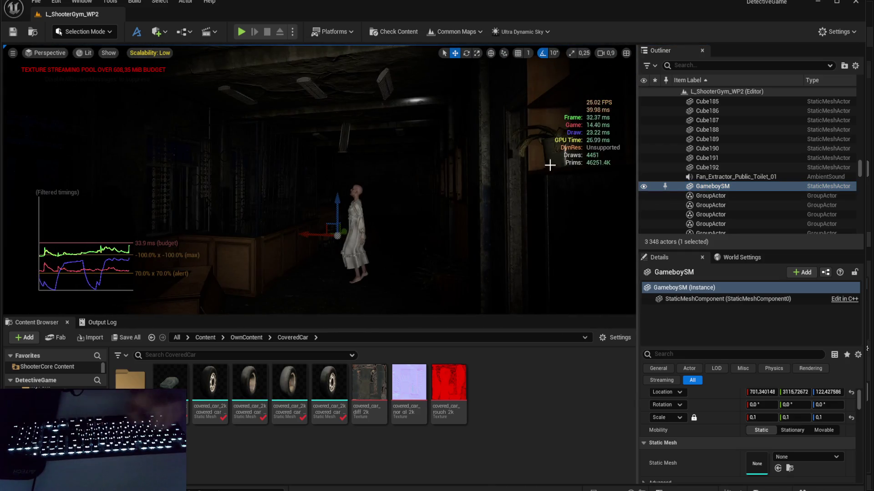
pyautogui.press('Up')
pyautogui.press('Down')
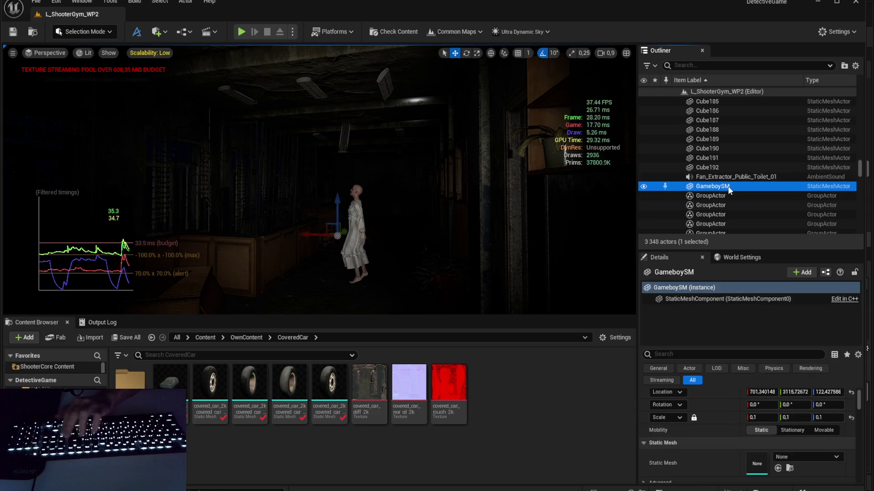
pyautogui.press('Delete')
# Step: Frame the books GroupActor on the shelf, slide it sideways, then undo the move
pyautogui.click(728, 187)
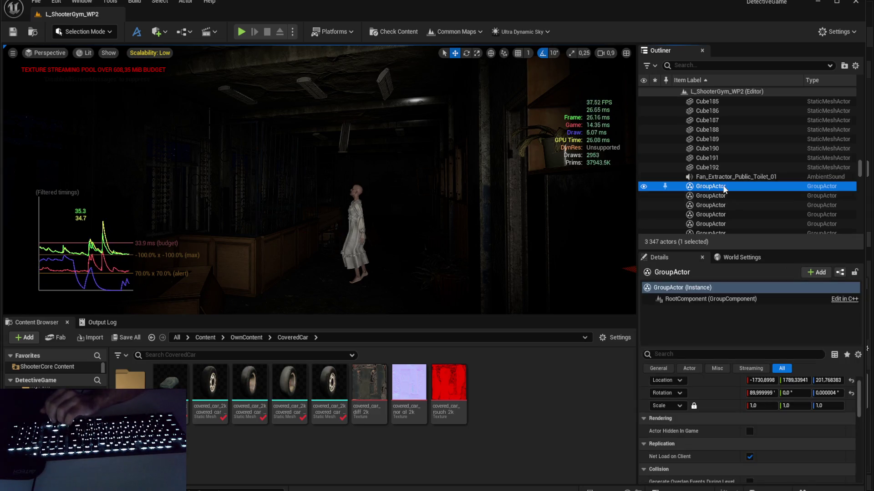
pyautogui.press('f')
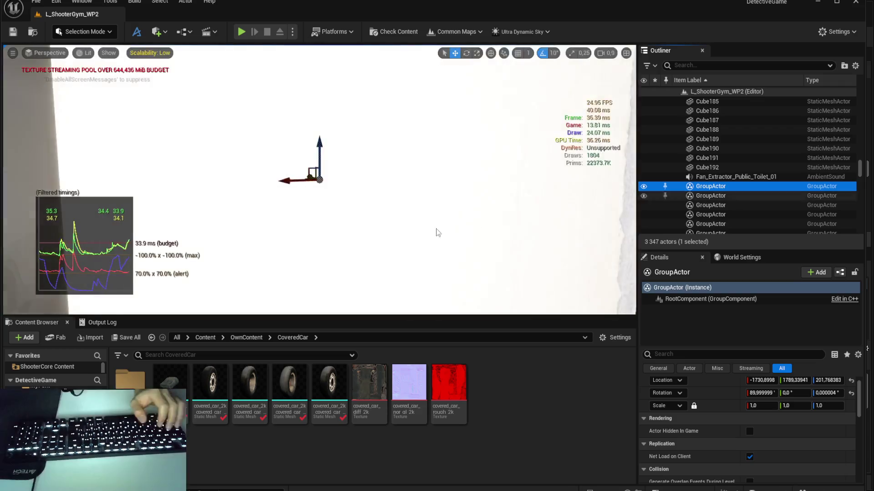
pyautogui.moveTo(436, 230); pyautogui.dragTo(353, 207)
pyautogui.scroll(-1, 373, 214)
pyautogui.moveTo(400, 185); pyautogui.dragTo(389, 180)
pyautogui.click(716, 177)
pyautogui.click(711, 187)
pyautogui.press('f')
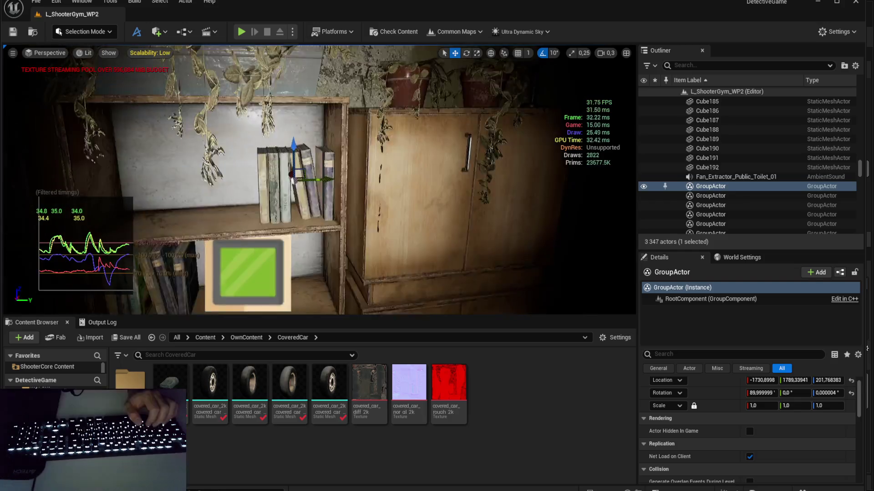
pyautogui.moveTo(360, 121); pyautogui.dragTo(279, 121)
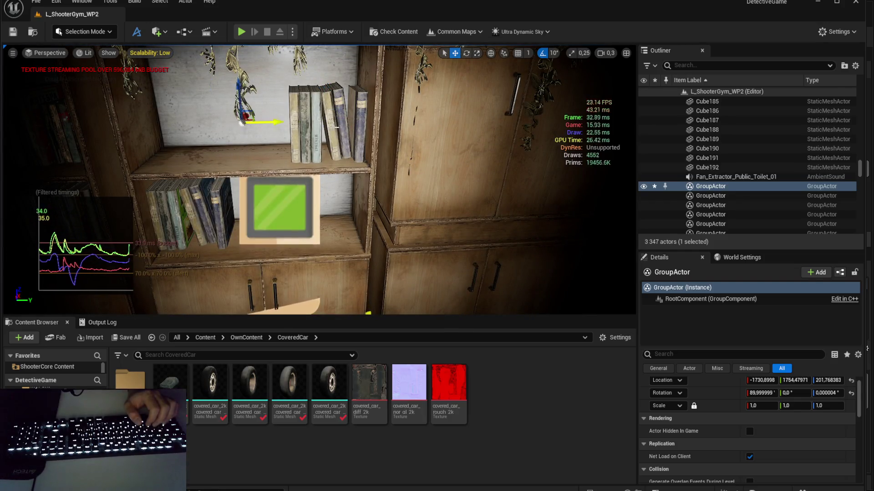
pyautogui.hotkey('ctrl', 'z')
# Step: Select all six GroupActors in the Outliner and delete them
pyautogui.scroll(-1, 711, 179)
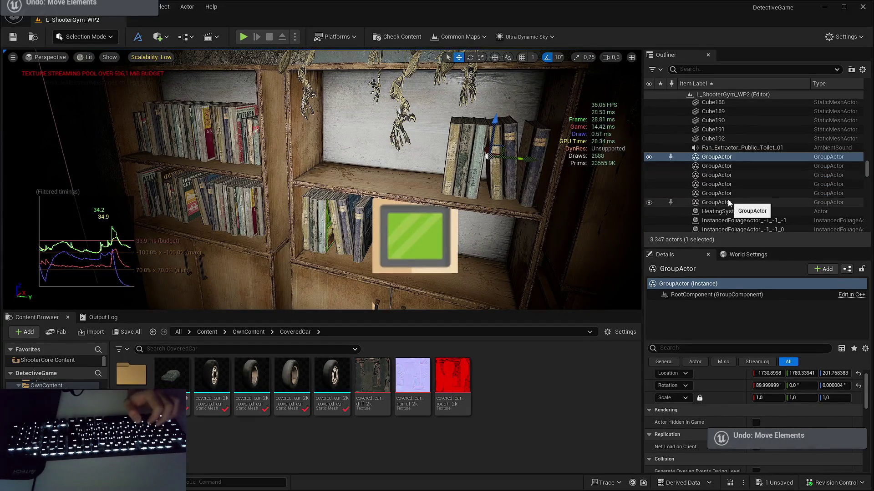
pyautogui.keyDown('shift'); pyautogui.click(728, 203); pyautogui.keyUp('shift')
pyautogui.press('Delete')
pyautogui.click(732, 157)
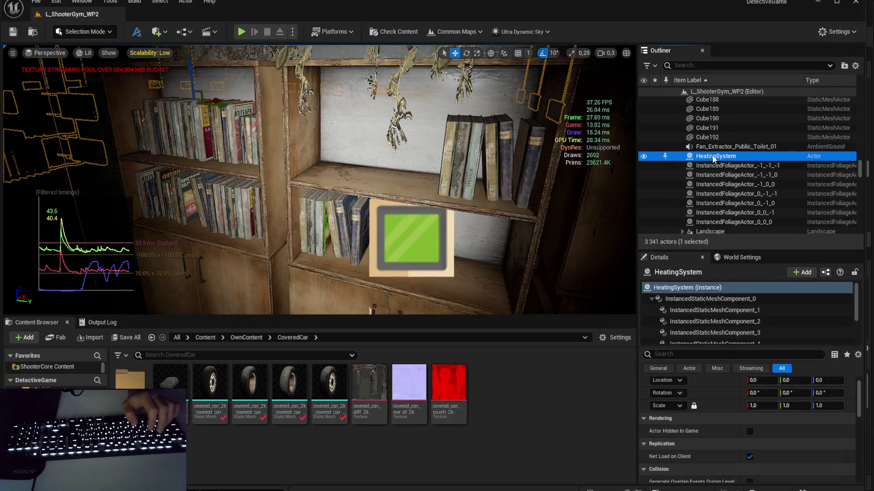
# Step: Rename the HeatingSystem actor to MergedActors_HeatingSystem
pyautogui.click(712, 156)
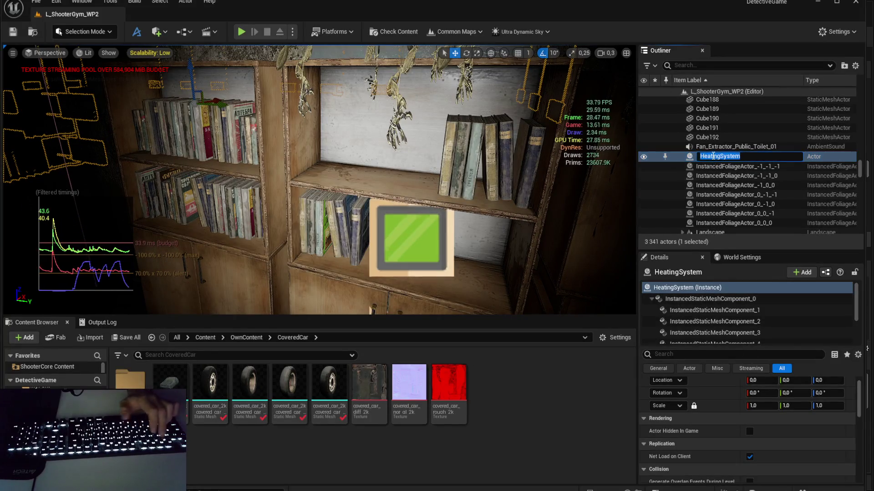
pyautogui.write('MergedActors_')
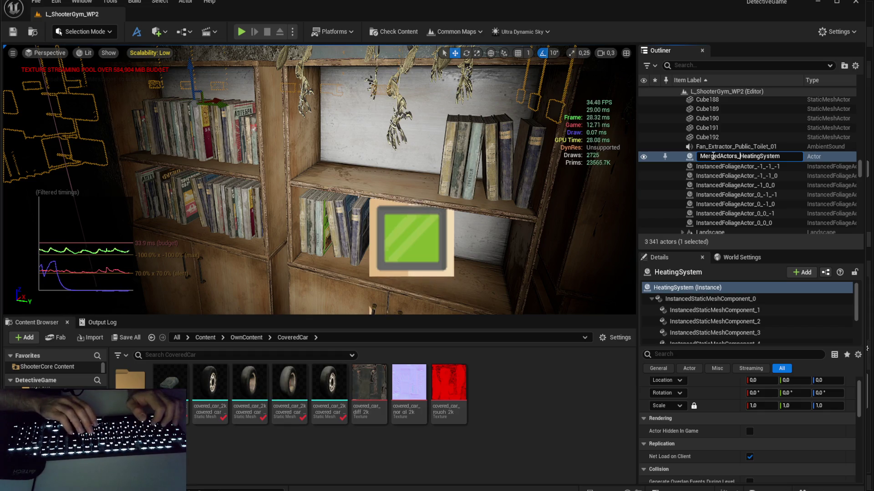
pyautogui.click(714, 166)
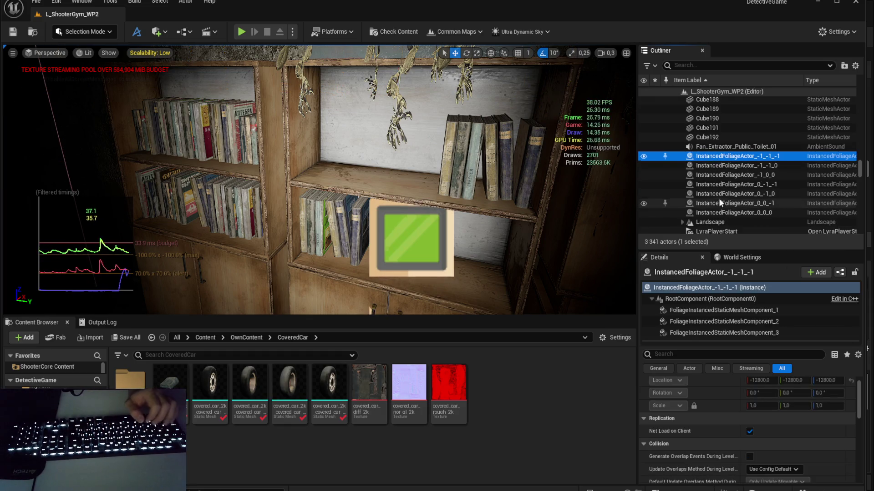
# Step: Inspect Landscape, LyraPlayerStart and Mask3, framing Mask3 and previewing the viewport without editor icons
pyautogui.scroll(-2, 719, 198)
pyautogui.scroll(-5, 727, 455)
pyautogui.scroll(5, 724, 438)
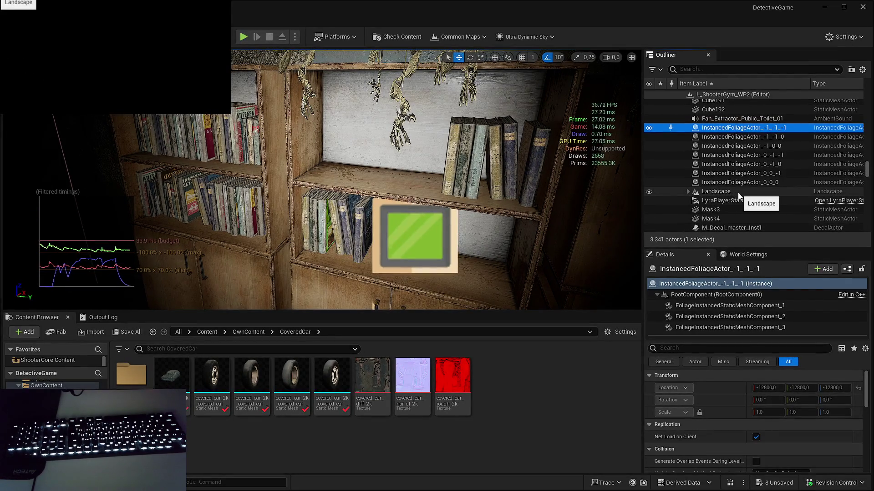
pyautogui.click(738, 193)
pyautogui.click(738, 200)
pyautogui.click(739, 208)
pyautogui.scroll(-1, 739, 209)
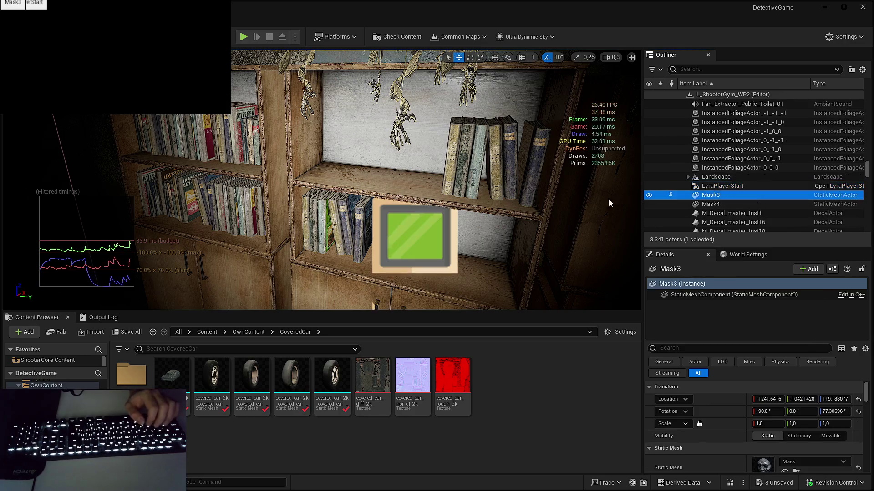
pyautogui.press('f')
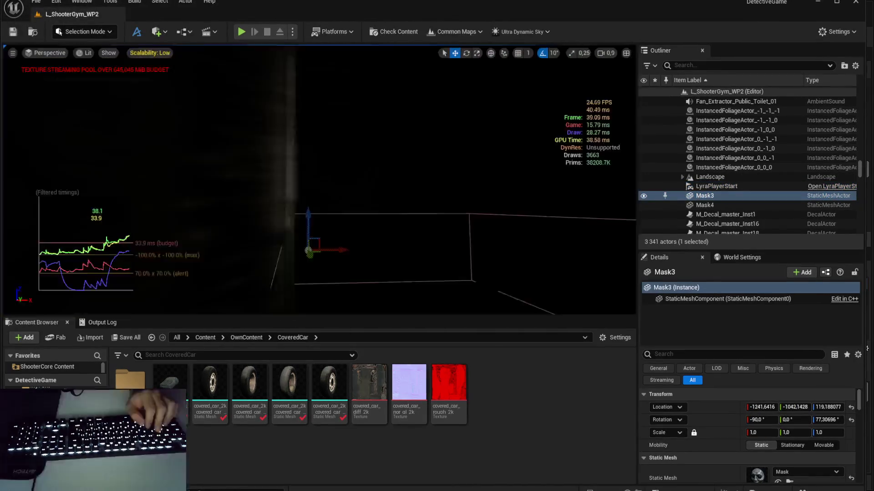
pyautogui.scroll(-5, 498, 185)
pyautogui.press('g')
pyautogui.scroll(-3, 725, 437)
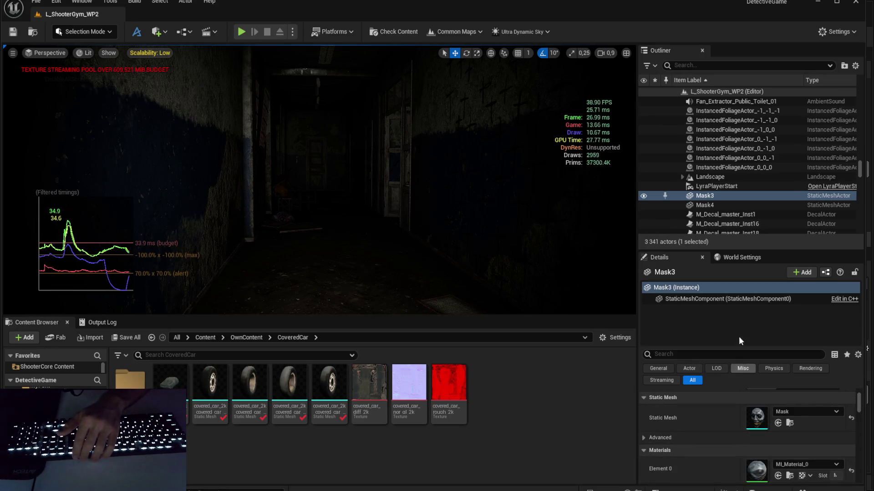
# Step: Review Mask4, the decal actors, the MergedActors groups and the MI_Blood_Stain_sg2aadcc_2K decal
pyautogui.click(706, 205)
pyautogui.click(713, 216)
pyautogui.scroll(-5, 720, 203)
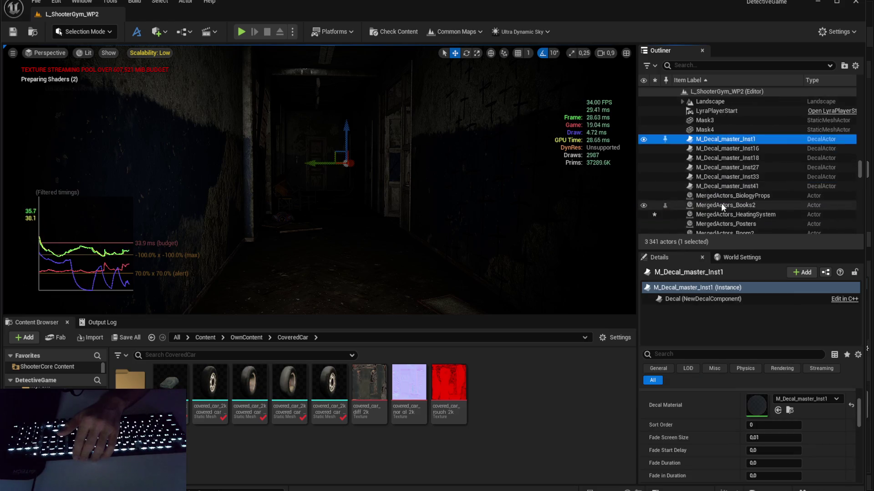
pyautogui.click(736, 136)
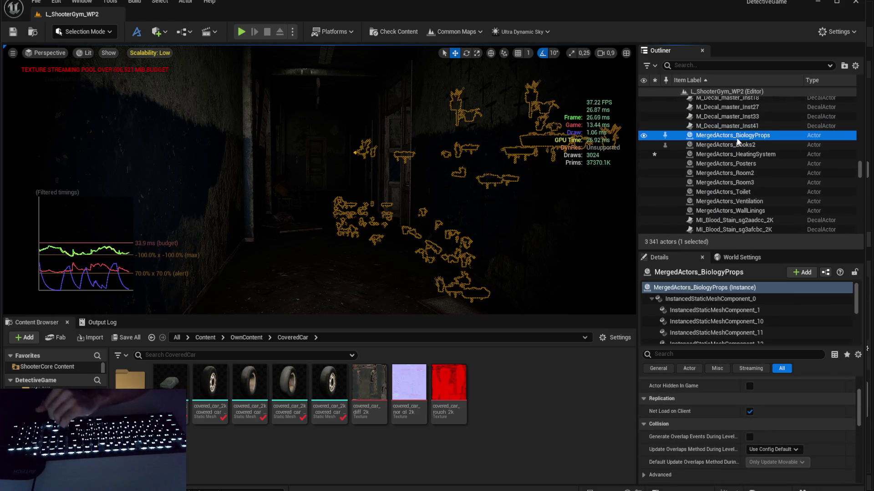
pyautogui.press('Down')
pyautogui.press('Down')
pyautogui.press('Down')
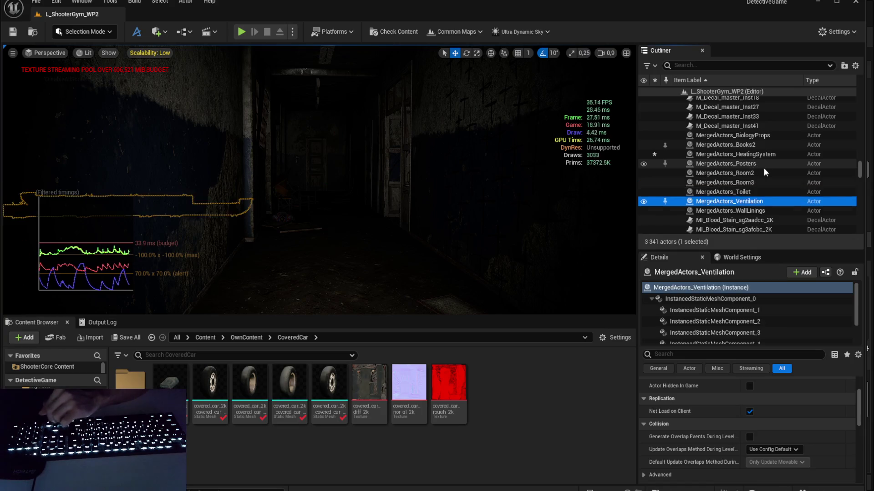
pyautogui.press('Down')
pyautogui.scroll(-1, 767, 181)
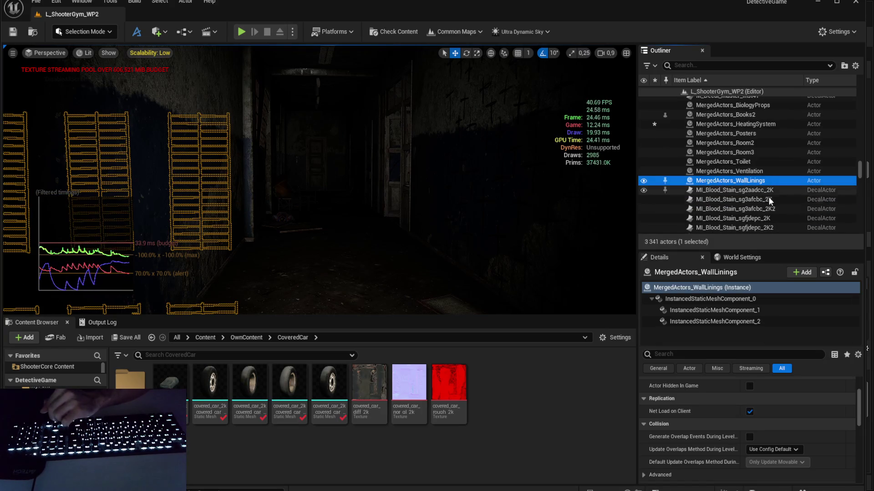
pyautogui.press('Down')
pyautogui.scroll(-6, 758, 175)
pyautogui.scroll(-10, 750, 162)
pyautogui.scroll(-4, 746, 157)
pyautogui.scroll(2, 746, 155)
# Step: Select all 29 NavModifierVolumes, from NavModifierVolume through NavModifierVolume29, in the Outliner
pyautogui.click(741, 135)
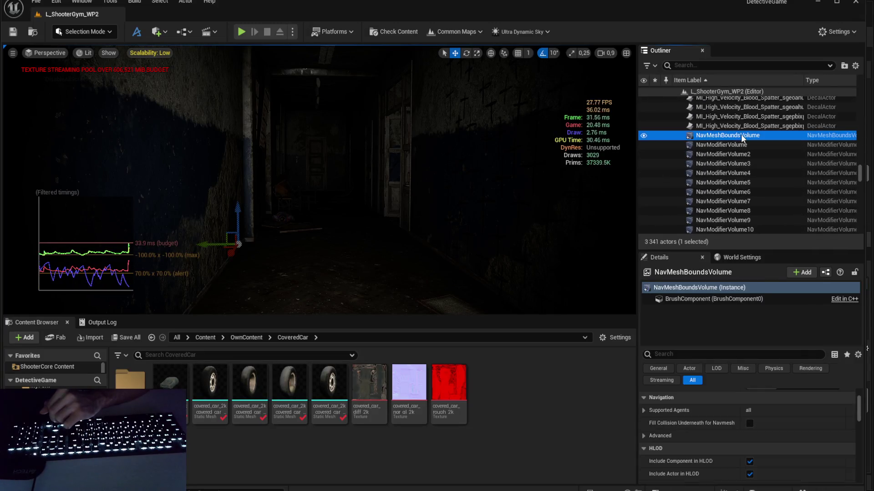
pyautogui.click(743, 144)
pyautogui.click(756, 155)
pyautogui.click(759, 162)
pyautogui.scroll(-5, 760, 163)
pyautogui.press('Down')
pyautogui.press('Down')
pyautogui.press('Down')
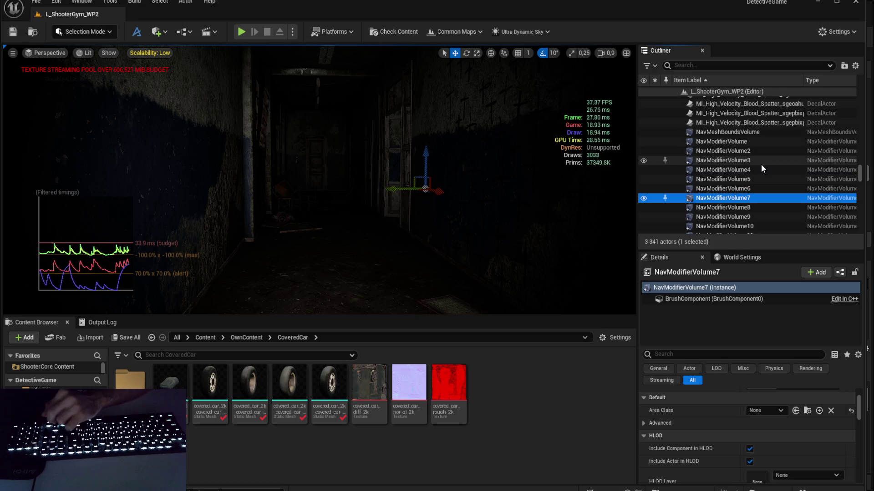
pyautogui.press('Down')
pyautogui.press('Down')
pyautogui.scroll(-7, 761, 167)
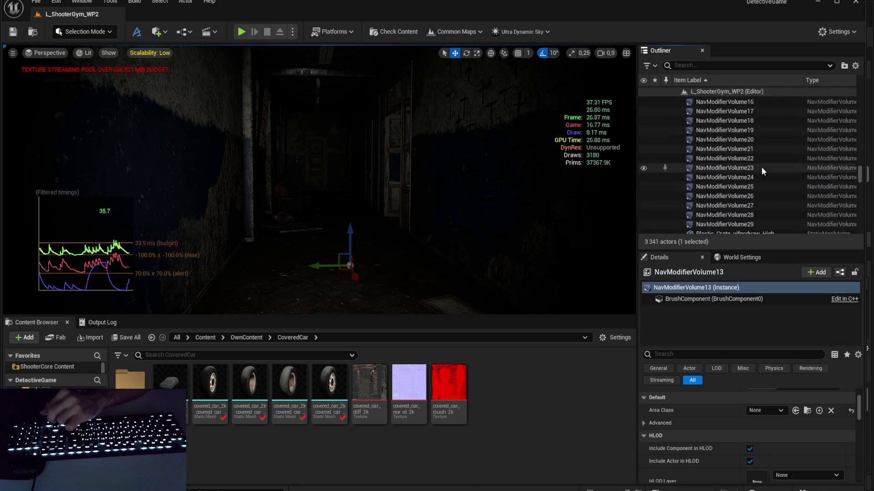
pyautogui.click(757, 150)
pyautogui.scroll(10, 759, 153)
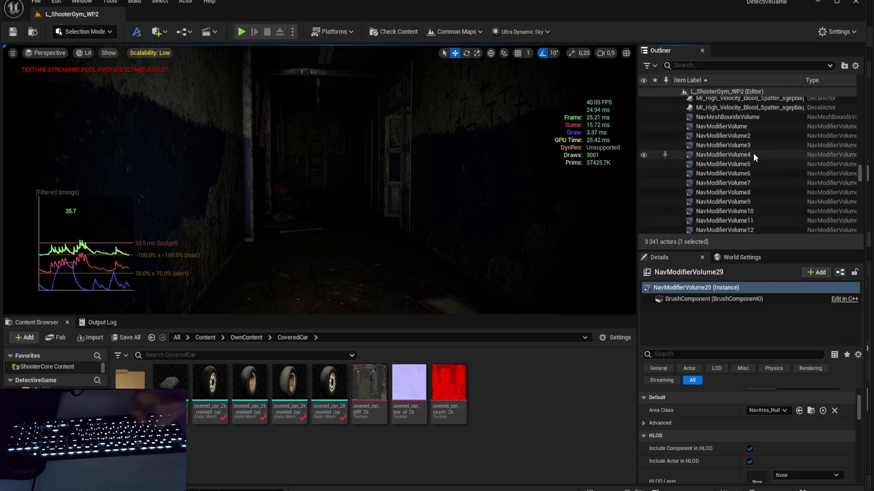
pyautogui.keyDown('shift'); pyautogui.click(750, 142); pyautogui.keyUp('shift')
# Step: Delete the NavModifierVolumes despite the door reference warning, then undo to restore them
pyautogui.press('Delete')
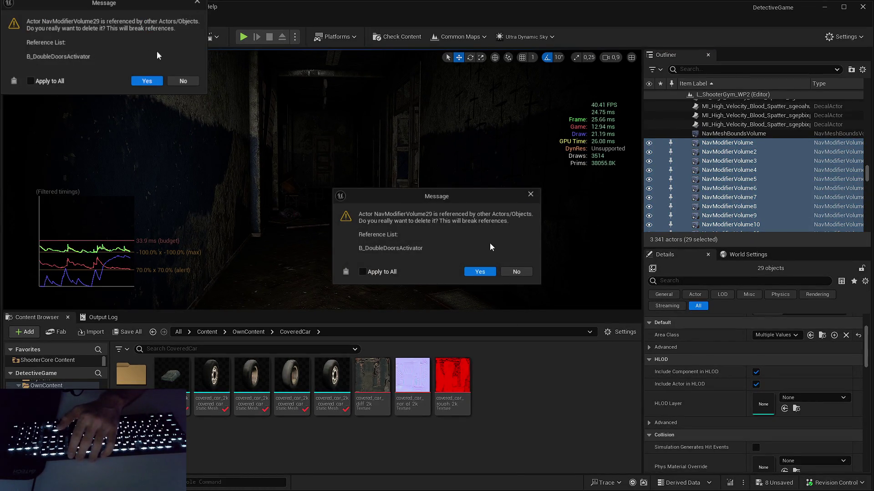
pyautogui.click(475, 272)
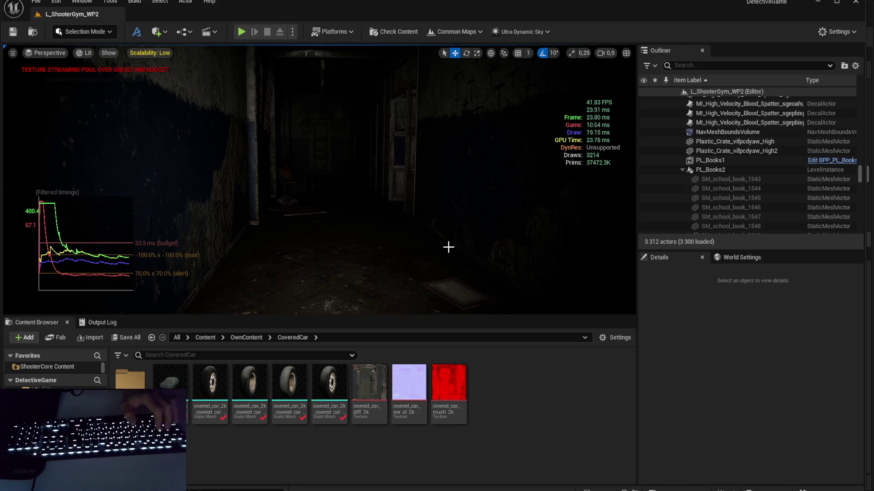
pyautogui.hotkey('ctrl', 'z')
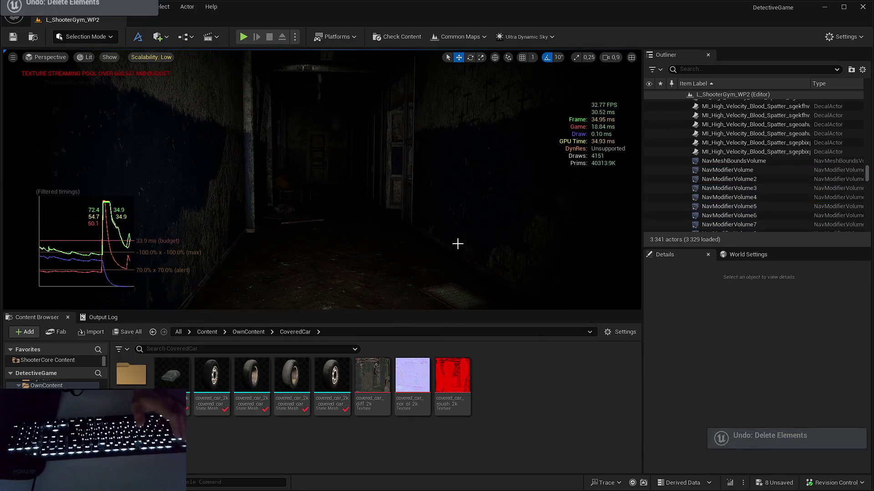
pyautogui.scroll(-10, 742, 178)
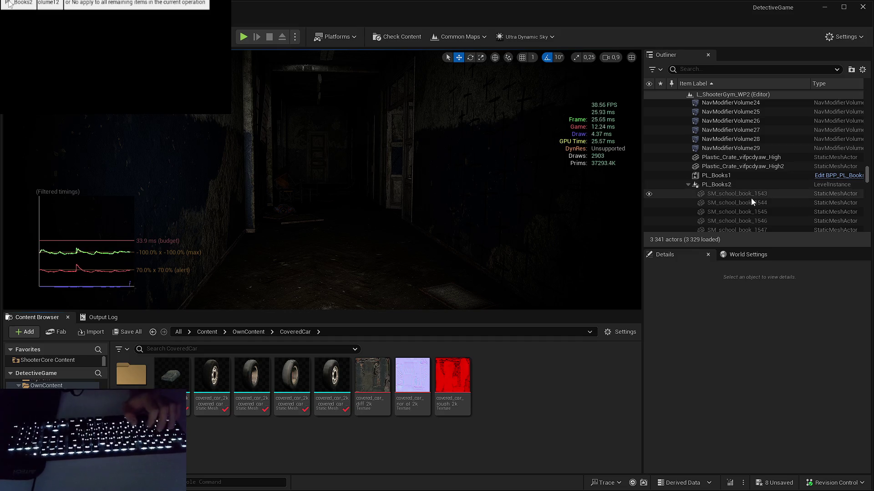
# Step: Collapse the PL_Books2, 3 and 6 through 11 level instance groups in the Outliner
pyautogui.click(720, 179)
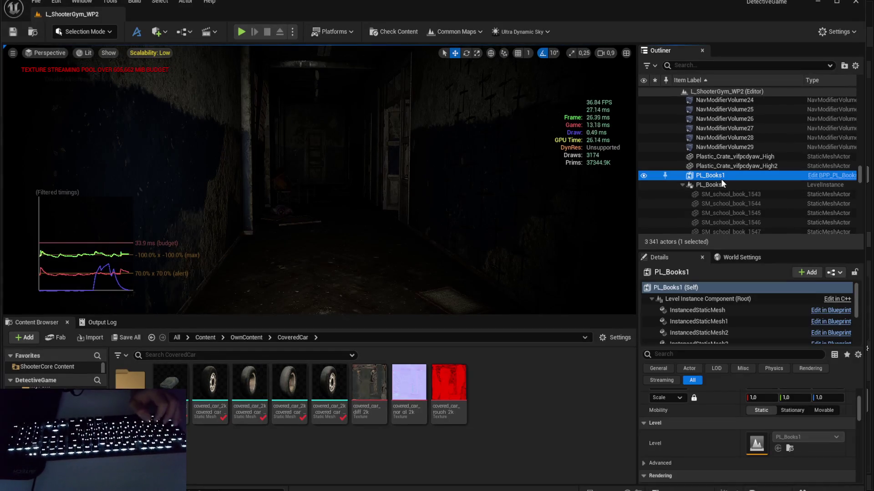
pyautogui.click(721, 183)
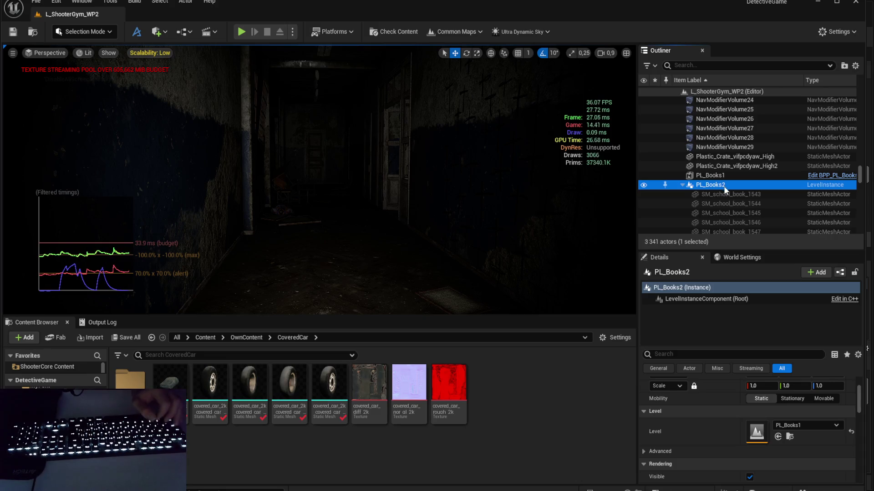
pyautogui.click(684, 184)
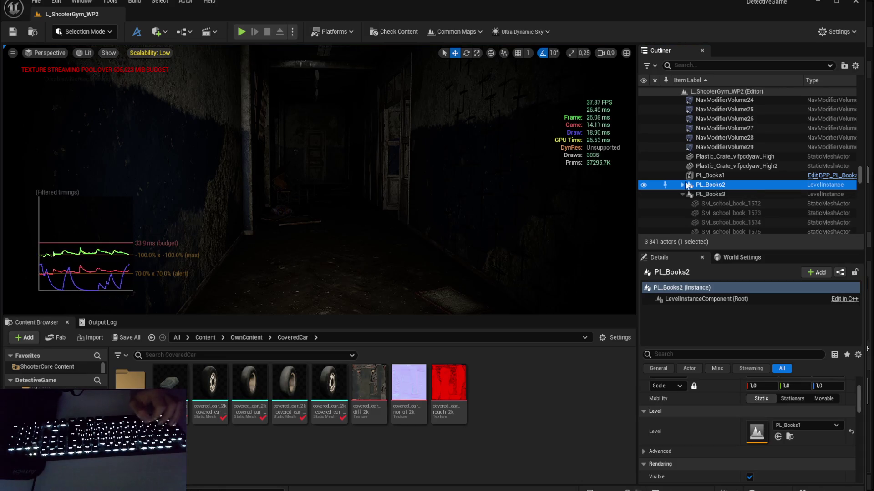
pyautogui.click(682, 193)
pyautogui.scroll(-2, 682, 203)
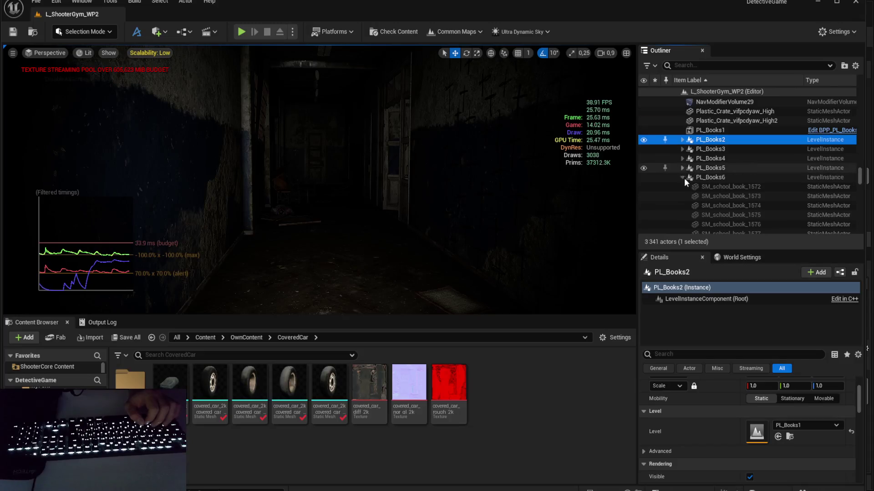
pyautogui.click(684, 178)
pyautogui.scroll(-2, 684, 133)
pyautogui.click(684, 133)
pyautogui.click(684, 133)
pyautogui.click(683, 145)
pyautogui.click(683, 155)
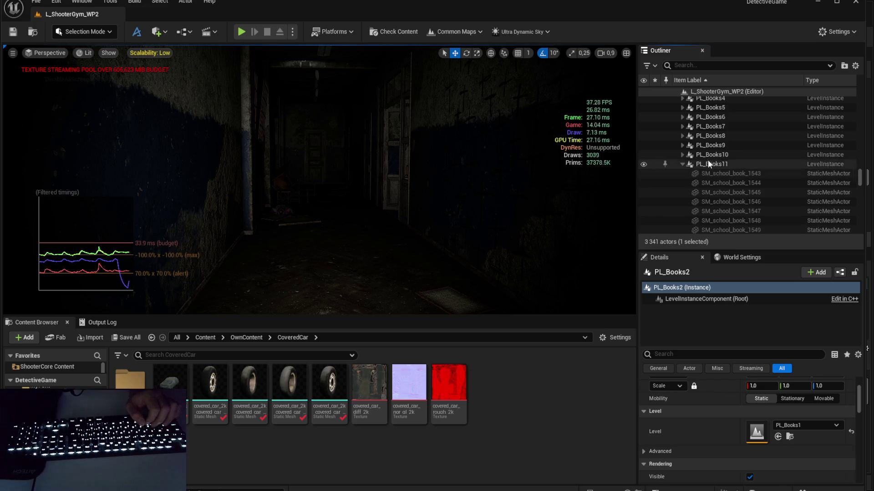
pyautogui.click(683, 164)
# Step: Collapse PL_Books13, the PL_BooksVertical, PL_BooksWithPaper, PL_PapersInDoze and PL_PapersVertical groups
pyautogui.scroll(-3, 688, 136)
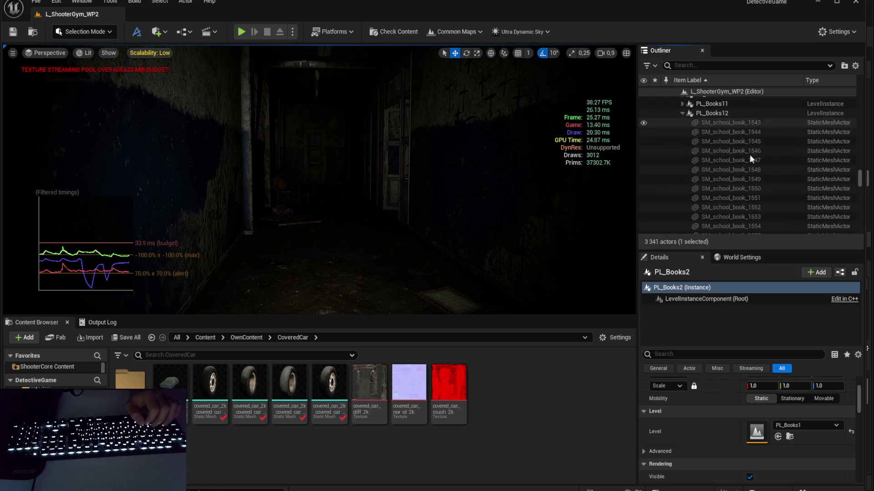
pyautogui.click(682, 122)
pyautogui.click(681, 132)
pyautogui.click(682, 141)
pyautogui.click(683, 150)
pyautogui.click(682, 160)
pyautogui.click(684, 170)
pyautogui.click(685, 179)
pyautogui.scroll(-3, 689, 177)
pyautogui.click(684, 167)
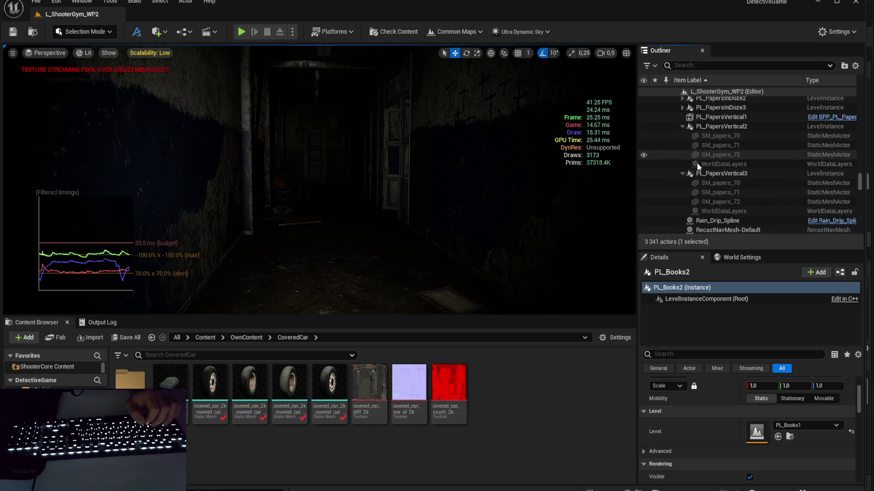
pyautogui.click(682, 128)
pyautogui.click(682, 135)
# Step: Scroll back to PL_Books1, select it, then clear the actor selection
pyautogui.scroll(-1, 686, 135)
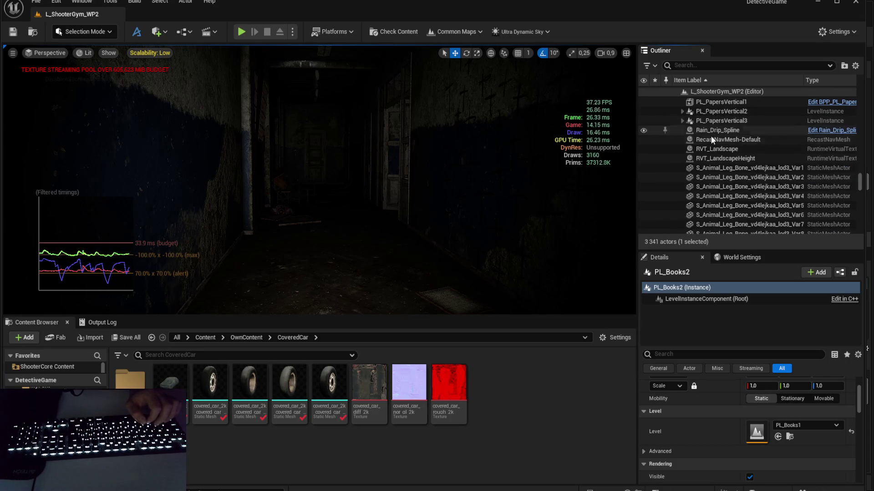
pyautogui.scroll(6, 711, 136)
pyautogui.scroll(3, 715, 154)
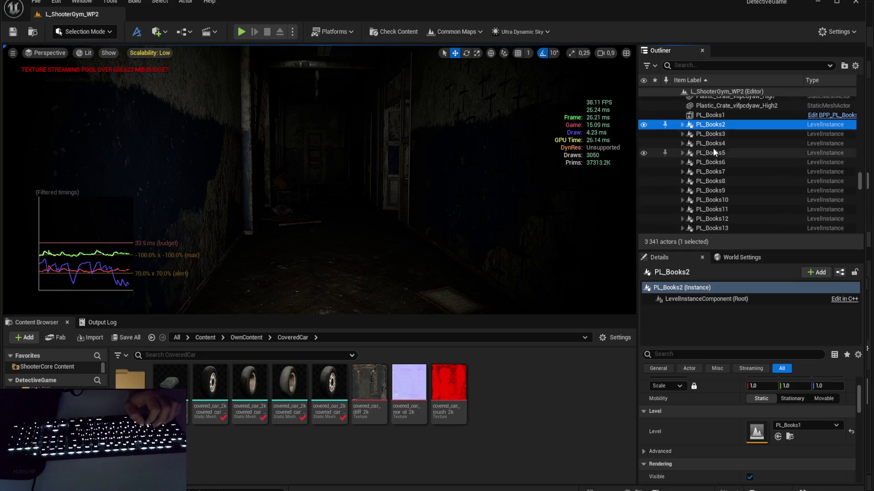
pyautogui.click(712, 115)
pyautogui.scroll(-8, 716, 132)
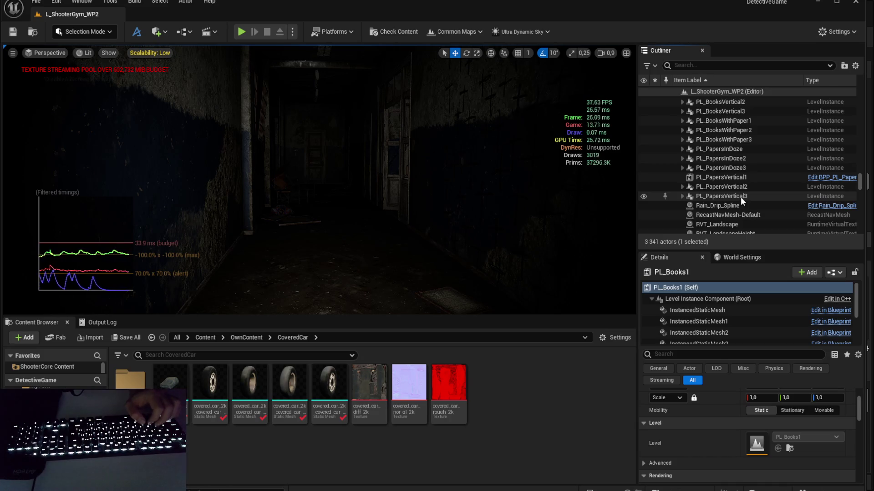
pyautogui.press('Escape')
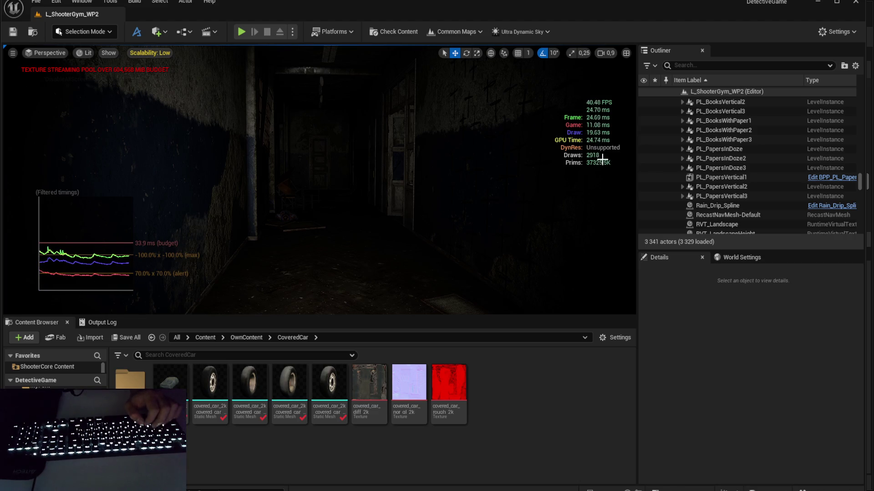
# Step: Select all 24 PL_Books instances, delete them, then undo to restore them
pyautogui.click(724, 197)
pyautogui.scroll(10, 724, 168)
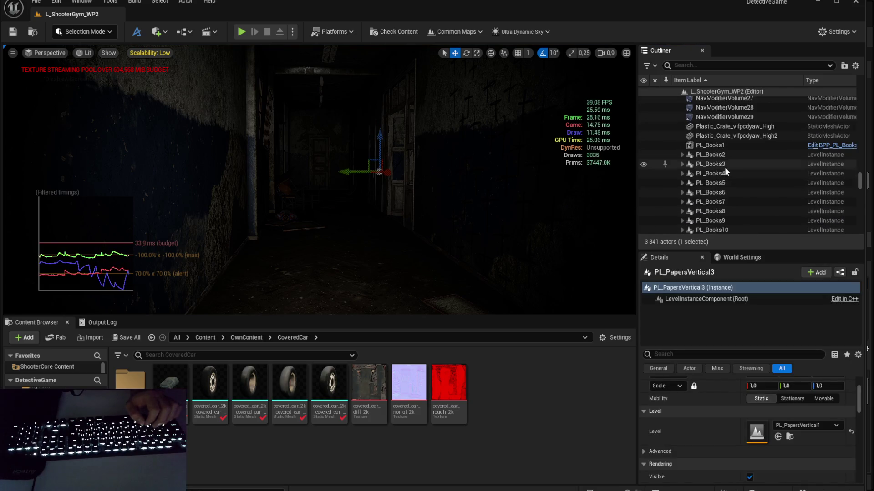
pyautogui.keyDown('shift'); pyautogui.click(722, 145); pyautogui.keyUp('shift')
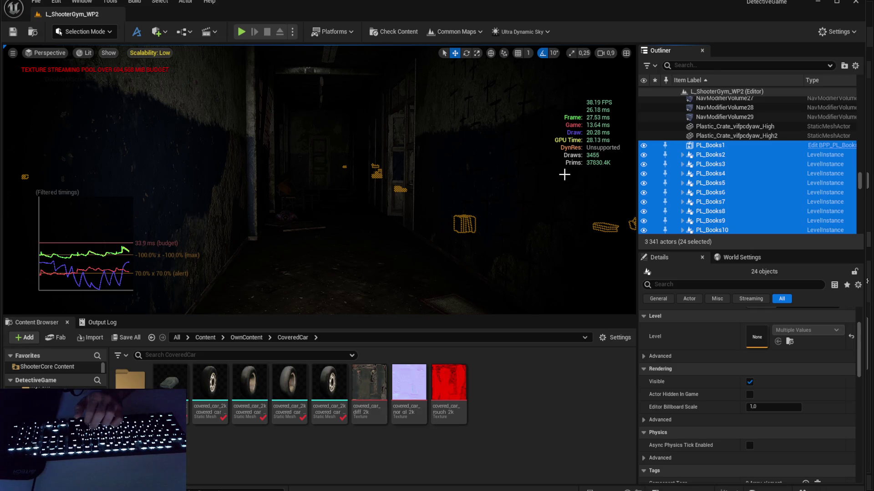
pyautogui.press('Delete')
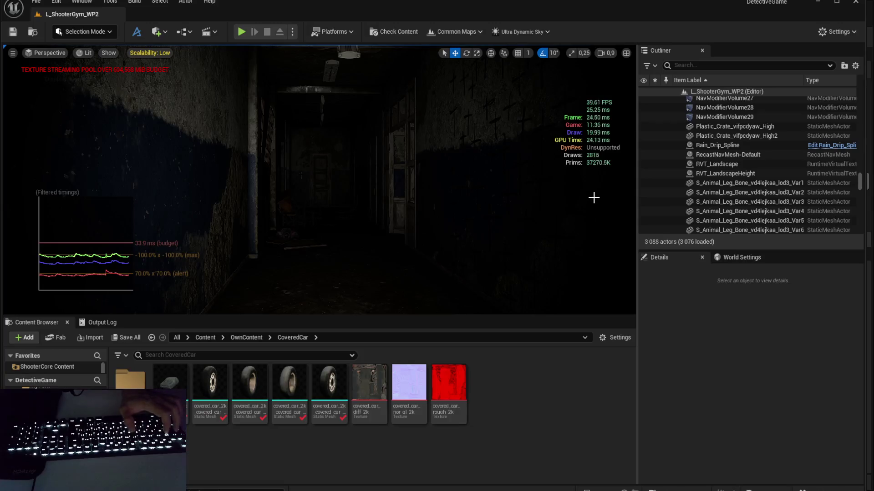
pyautogui.hotkey('ctrl', 'z')
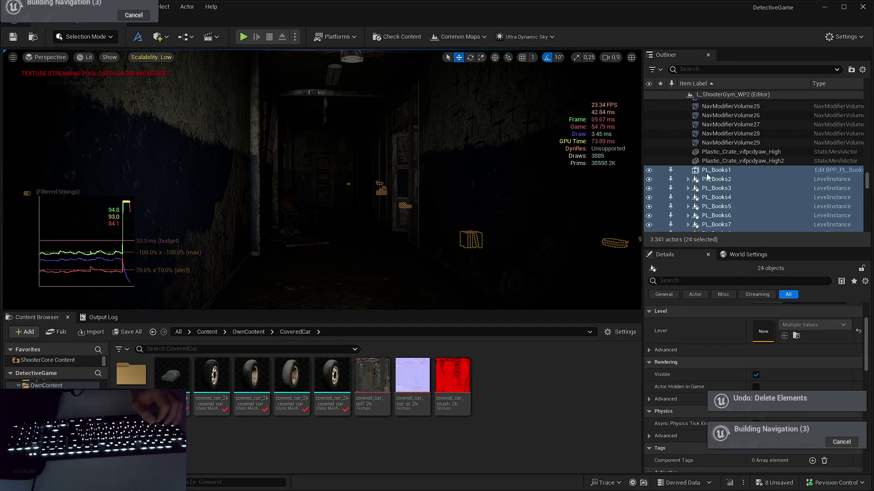
# Step: Select the PL_Books2 instance and locate its asset in the Content Browser
pyautogui.click(710, 170)
pyautogui.click(750, 178)
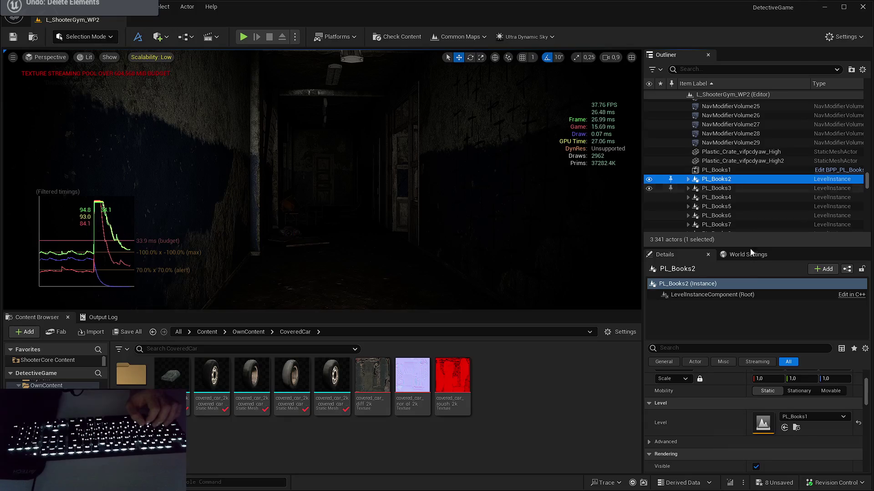
pyautogui.hotkey('ctrl', 'b')
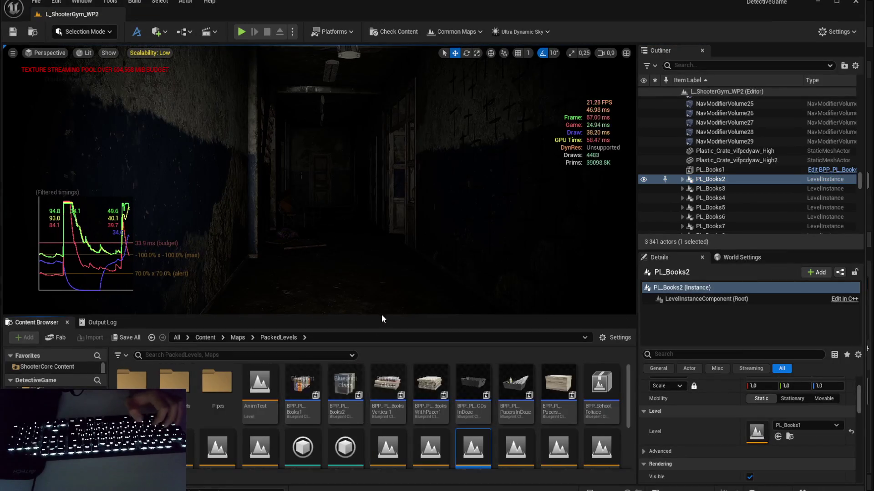
# Step: Find the PL_Books1 packed level asset and open its Reference Viewer
pyautogui.scroll(-2, 443, 391)
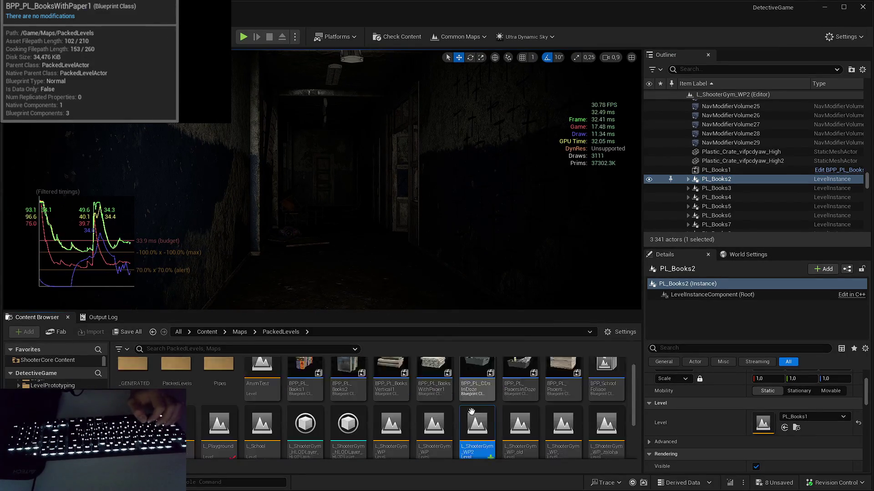
pyautogui.click(475, 407)
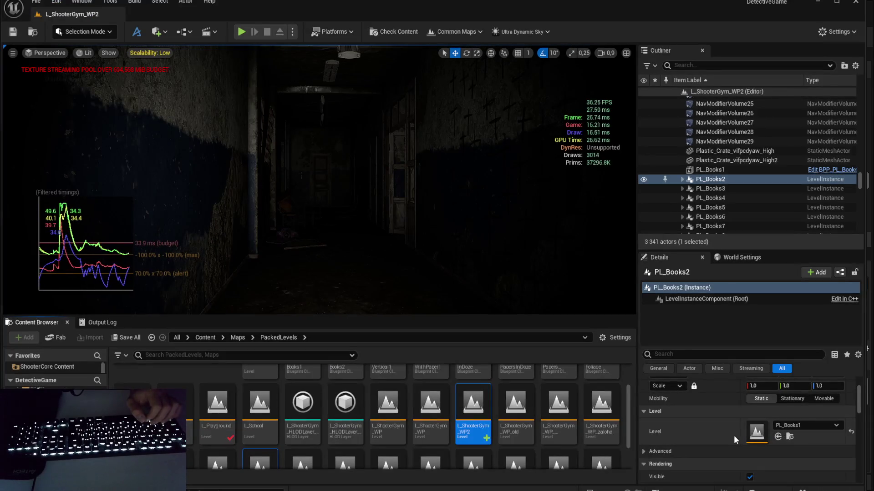
pyautogui.click(790, 436)
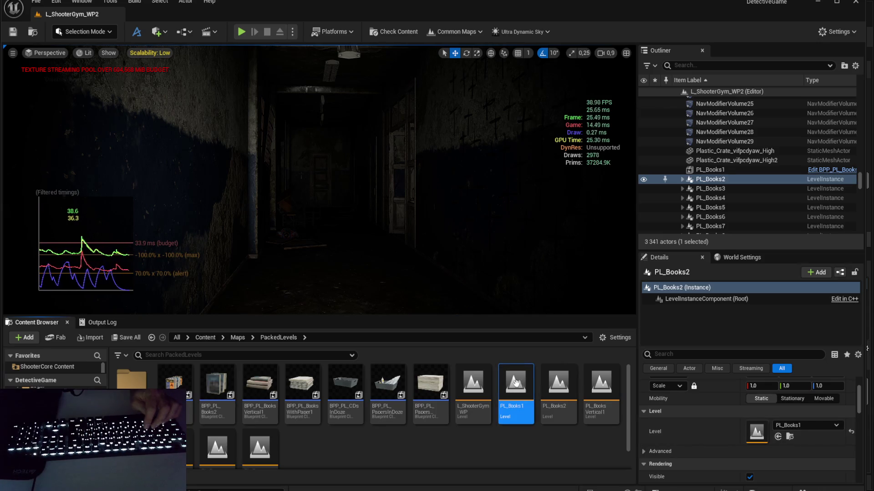
pyautogui.hotkey('alt', 'shift', 'r')
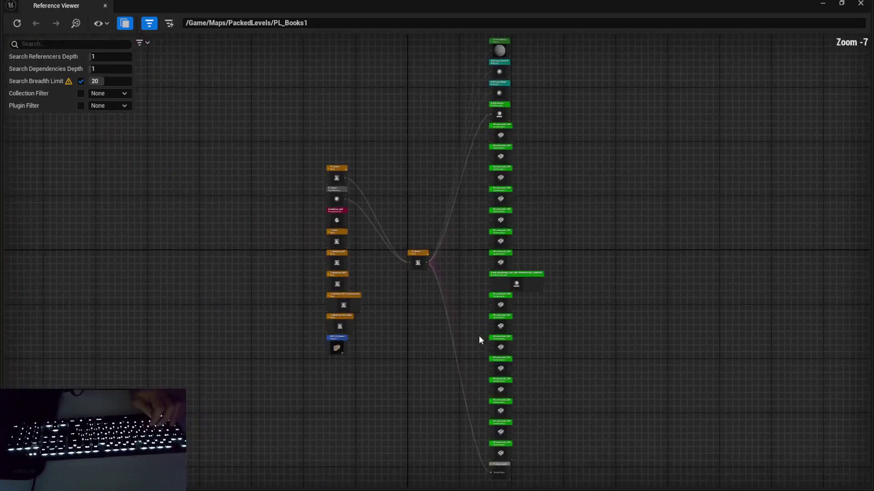
# Step: Center the referencing maps in the graph, select the BPP_PL_Books1 node, and reopen the graph
pyautogui.scroll(4, 428, 257)
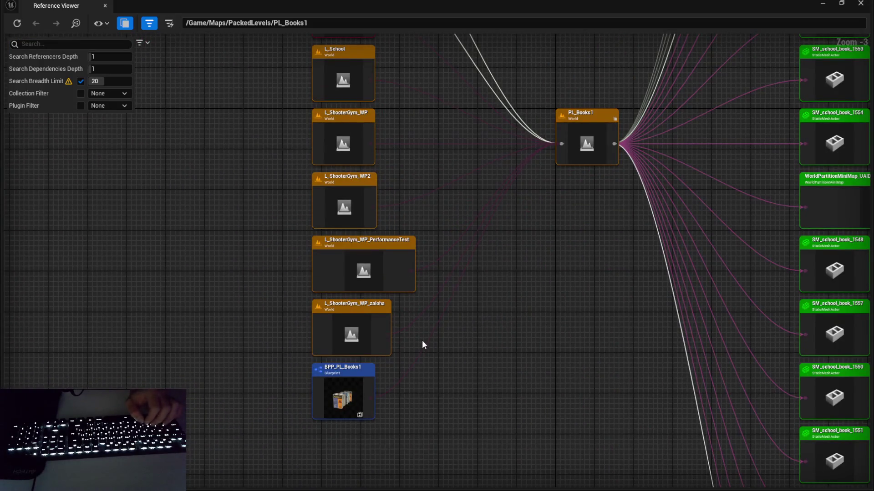
pyautogui.moveTo(422, 341); pyautogui.dragTo(460, 300)
pyautogui.click(368, 347)
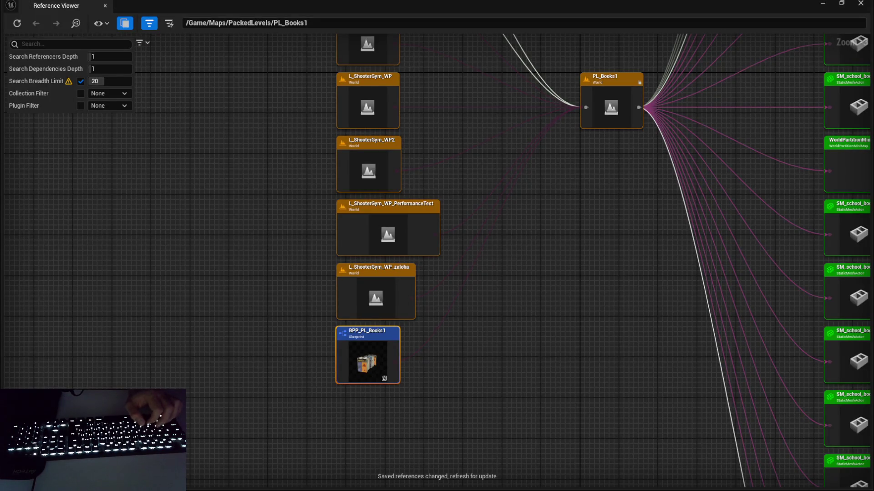
pyautogui.hotkey('ctrl', 'z')
pyautogui.hotkey('ctrl', 'z')
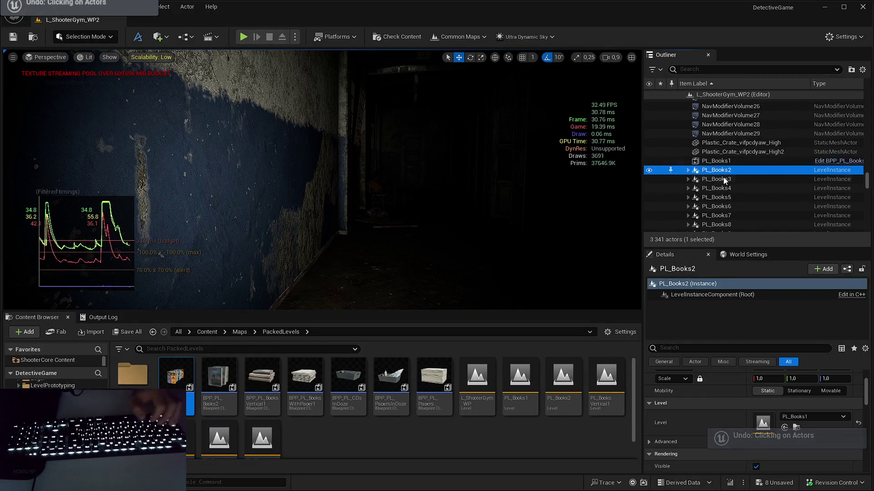
pyautogui.hotkey('alt', 'shift', 'r')
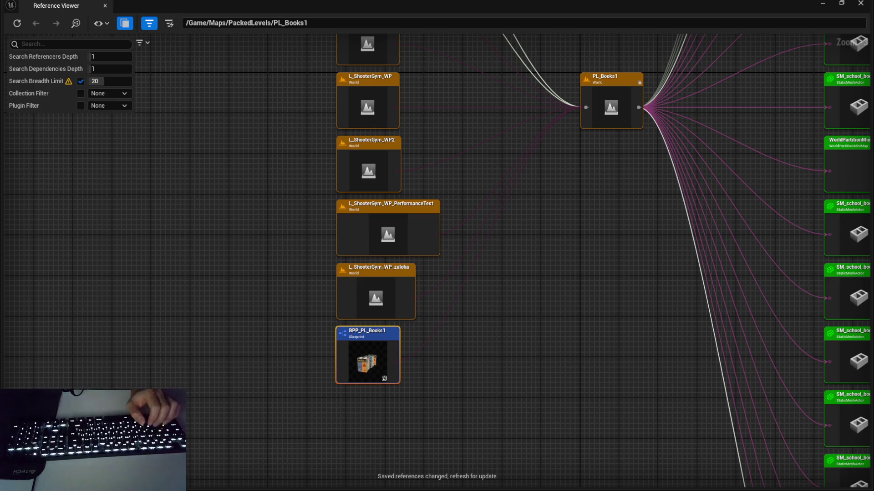
pyautogui.hotkey('alt', 'Tab')
pyautogui.hotkey('alt', 'Tab')
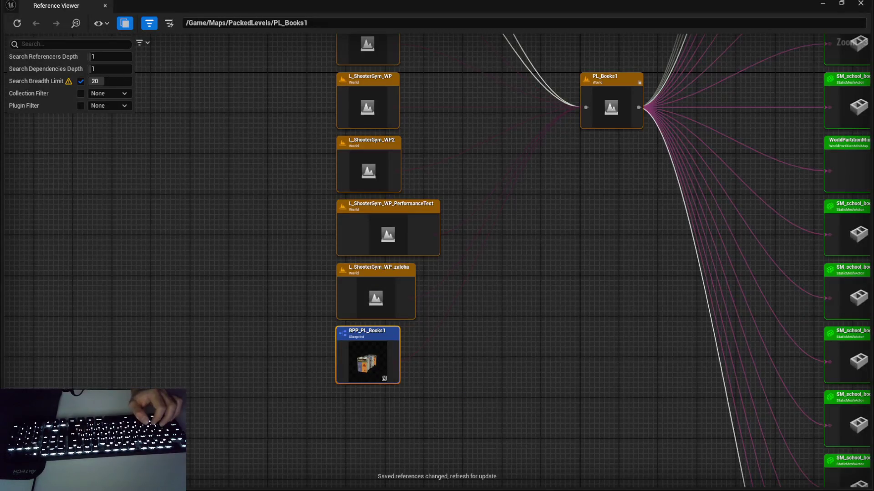
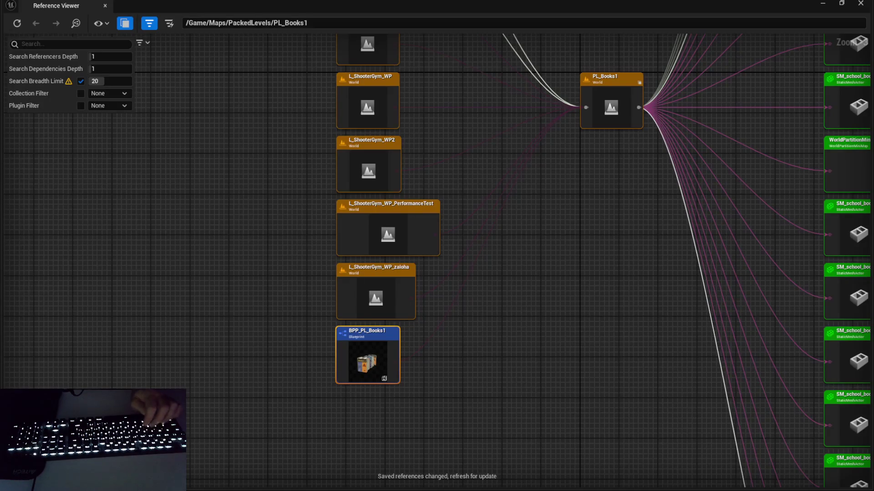
# Step: Select the BPP_PL_Books2 blueprint in PL_Books2's reference graph and compare it with the level
pyautogui.scroll(2, 250, 355)
pyautogui.click(239, 369)
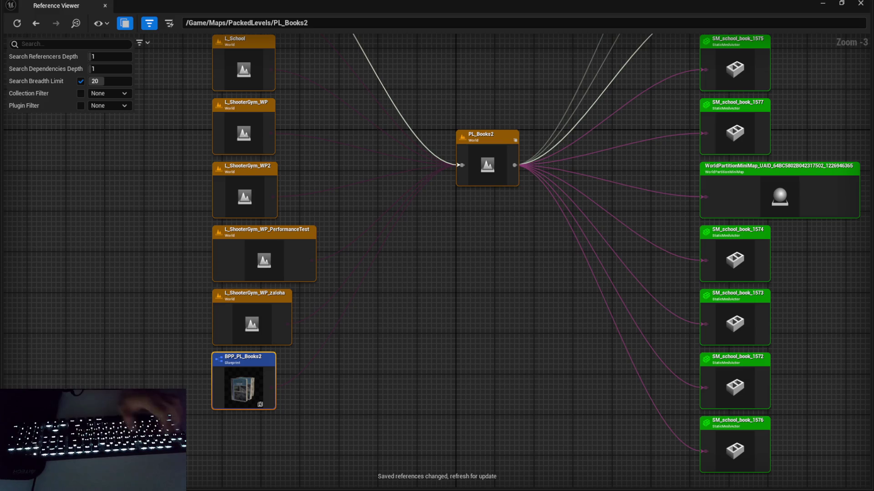
pyautogui.hotkey('ctrl', 'z')
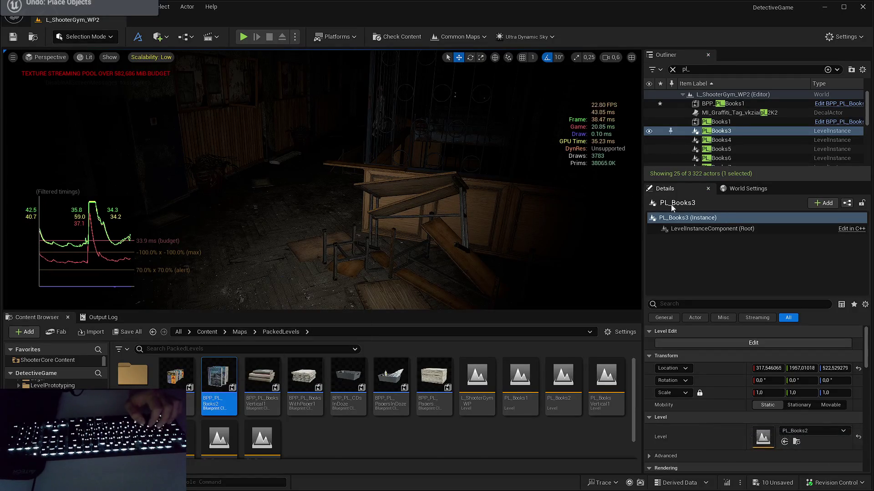
pyautogui.hotkey('alt', 'Tab')
pyautogui.hotkey('alt', 'Tab')
pyautogui.hotkey('alt', 'Tab')
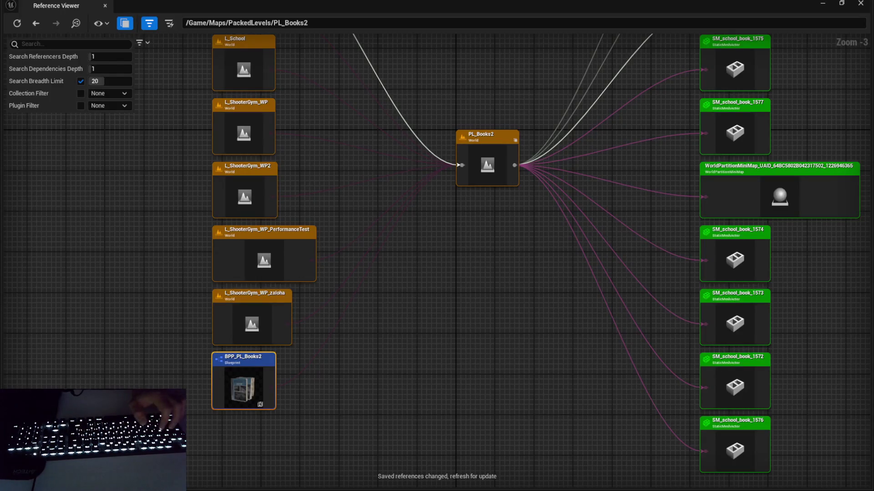
pyautogui.hotkey('alt', 'Tab')
pyautogui.hotkey('alt', 'Tab')
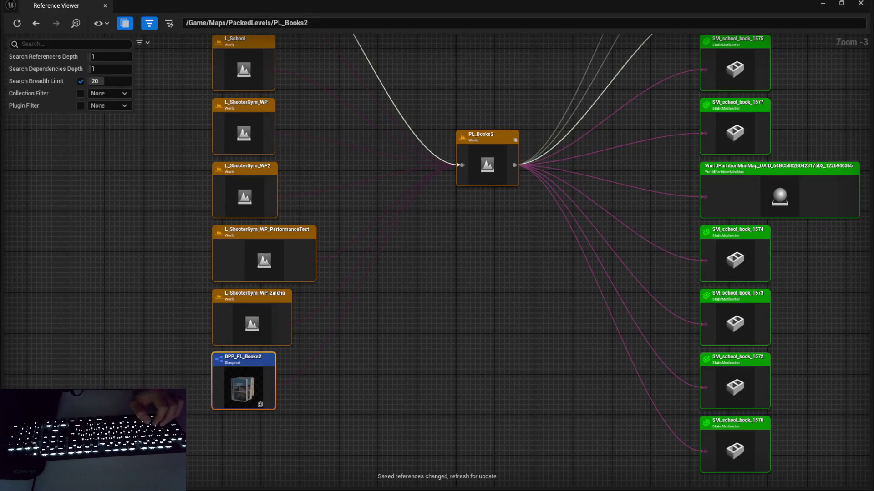
pyautogui.hotkey('alt', 'Tab')
pyautogui.hotkey('alt', 'Tab')
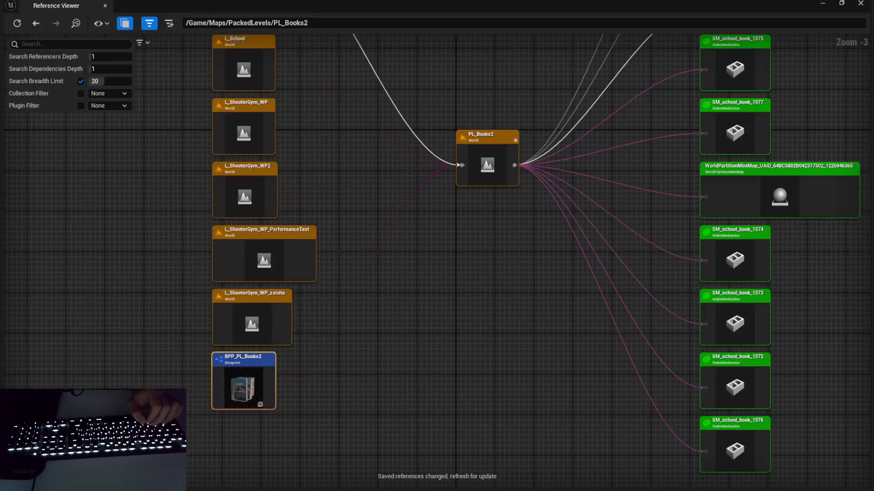
pyautogui.hotkey('alt', 'Tab')
pyautogui.hotkey('alt', 'Tab')
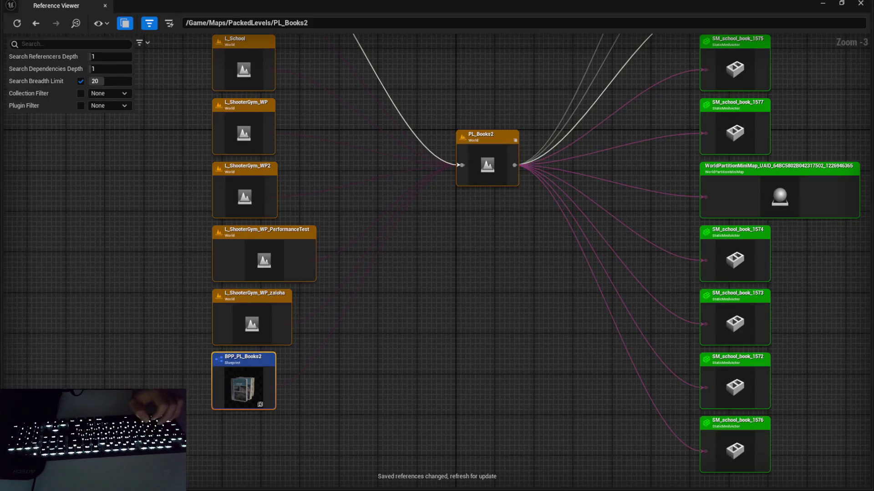
pyautogui.hotkey('alt', 'Tab')
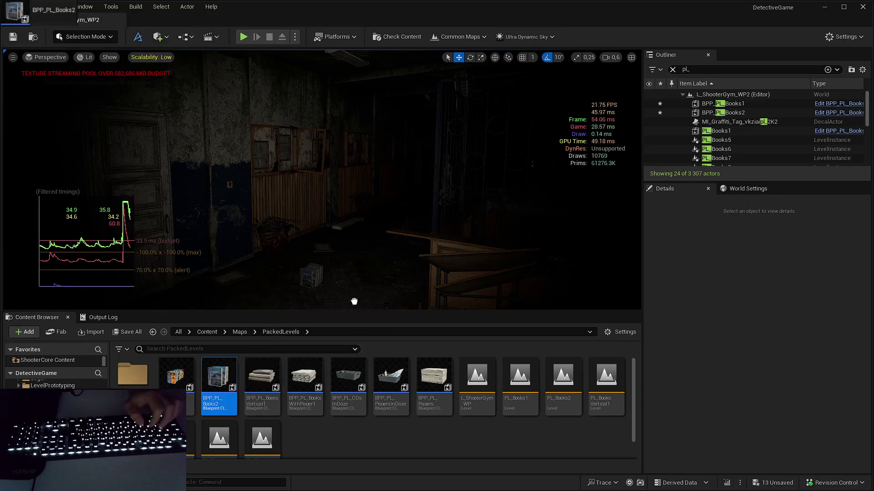
pyautogui.hotkey('alt', 'Tab')
pyautogui.hotkey('alt', 'Tab')
pyautogui.hotkey('alt', 'Tab')
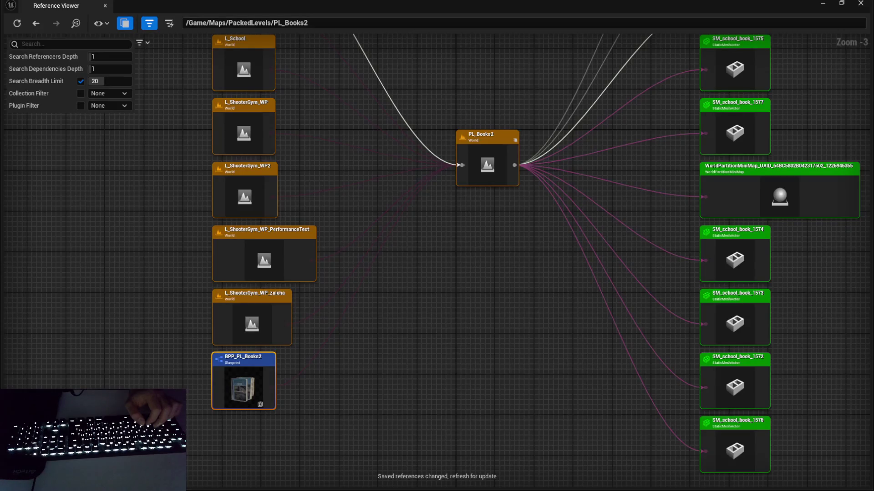
# Step: Pick the next book actors in the level, cross-checking each against PL_Books2's references
pyautogui.hotkey('alt', 'Tab')
pyautogui.hotkey('alt', 'Tab')
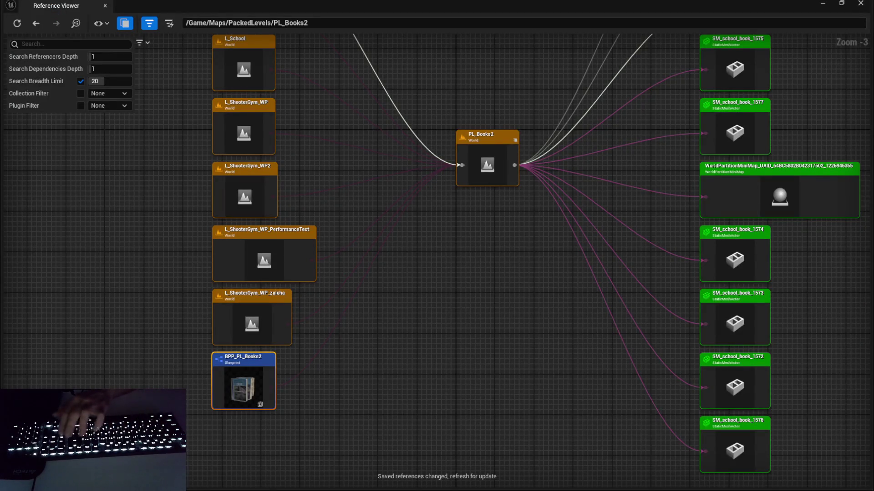
pyautogui.hotkey('alt', 'Tab')
pyautogui.hotkey('alt', 'Tab')
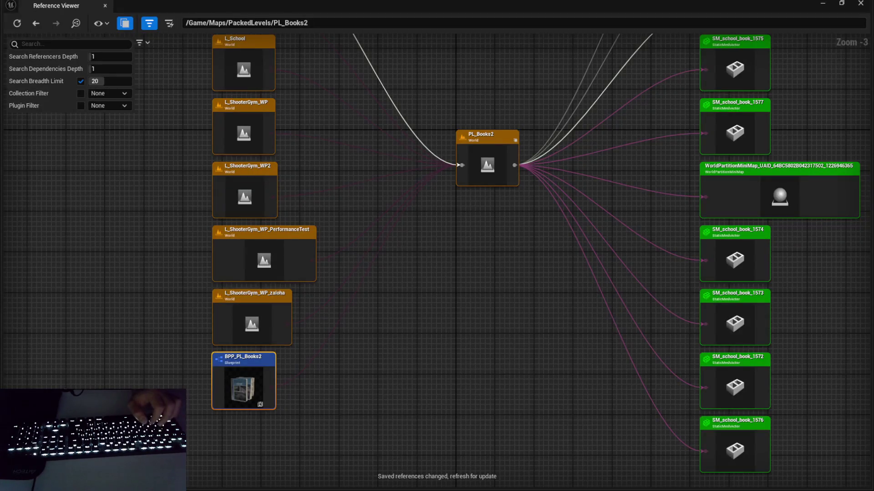
pyautogui.hotkey('alt', 'Tab')
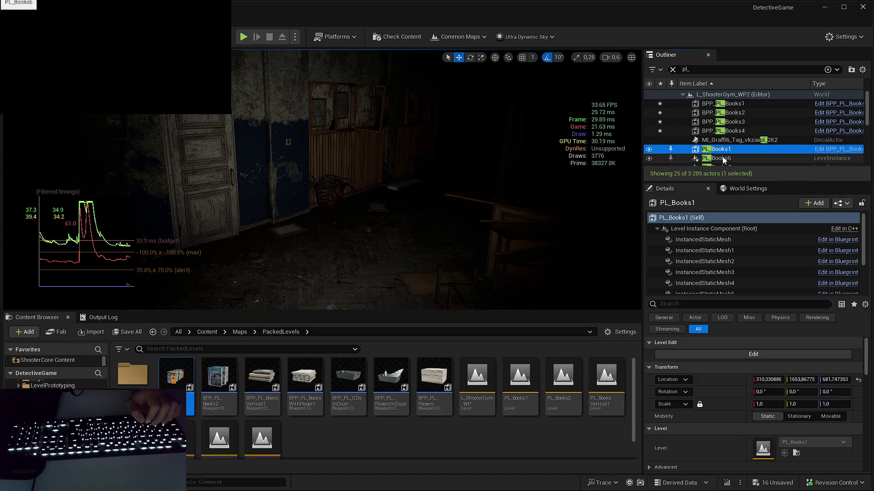
pyautogui.hotkey('alt', 'Tab')
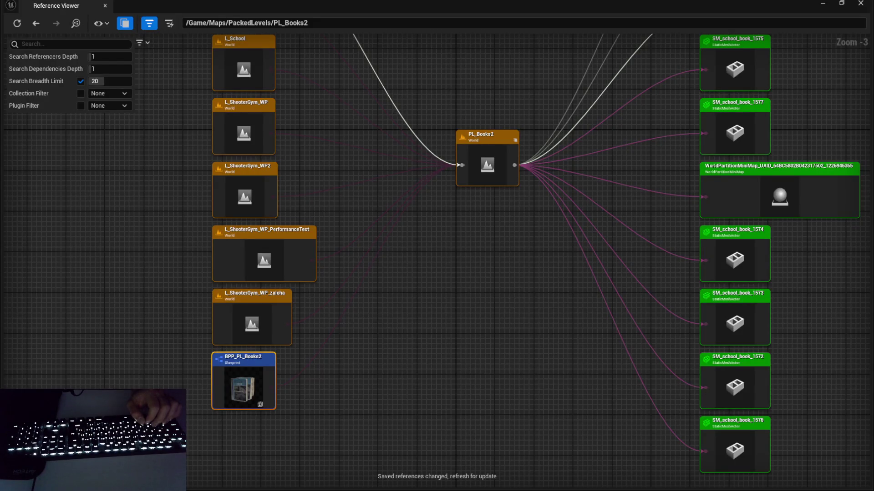
pyautogui.hotkey('alt', 'Tab')
pyautogui.hotkey('alt', 'Tab')
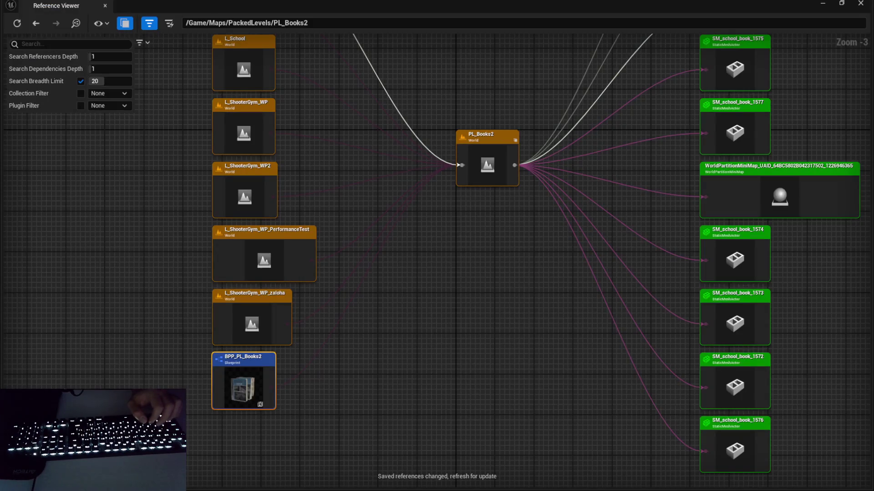
pyautogui.hotkey('alt', 'Tab')
pyautogui.hotkey('alt', 'Tab')
pyautogui.hotkey('alt', 'Tab')
pyautogui.hotkey('alt', 'Tab')
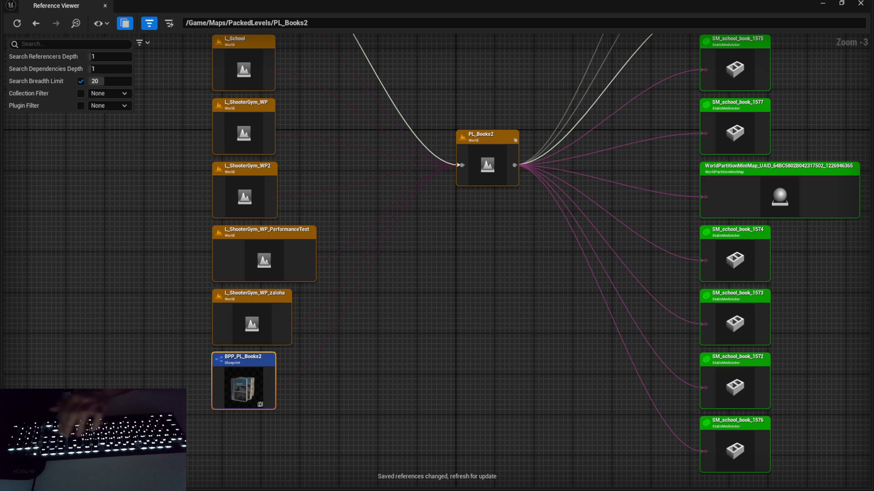
pyautogui.hotkey('alt', 'Tab')
pyautogui.hotkey('alt', 'Tab')
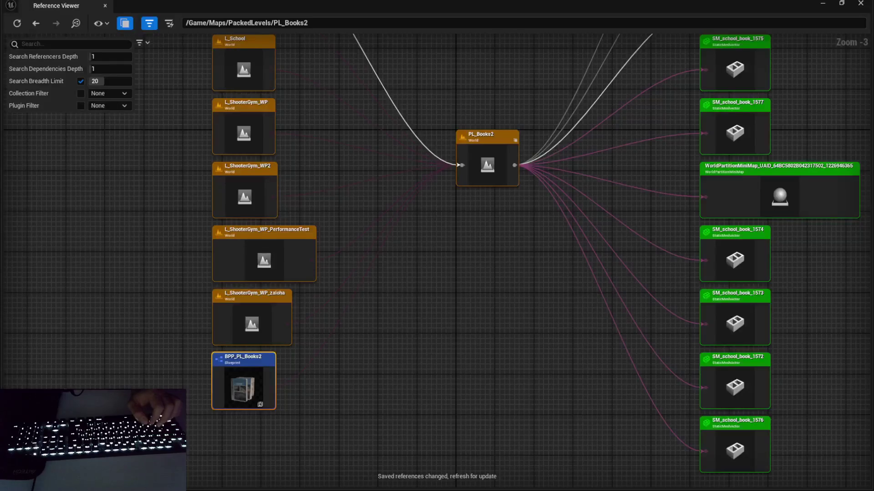
pyautogui.hotkey('alt', 'Tab')
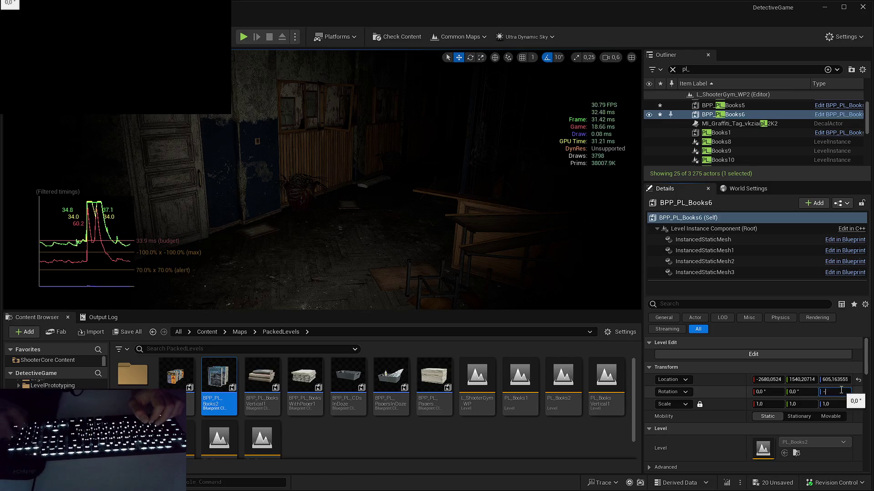
pyautogui.hotkey('alt', 'Tab')
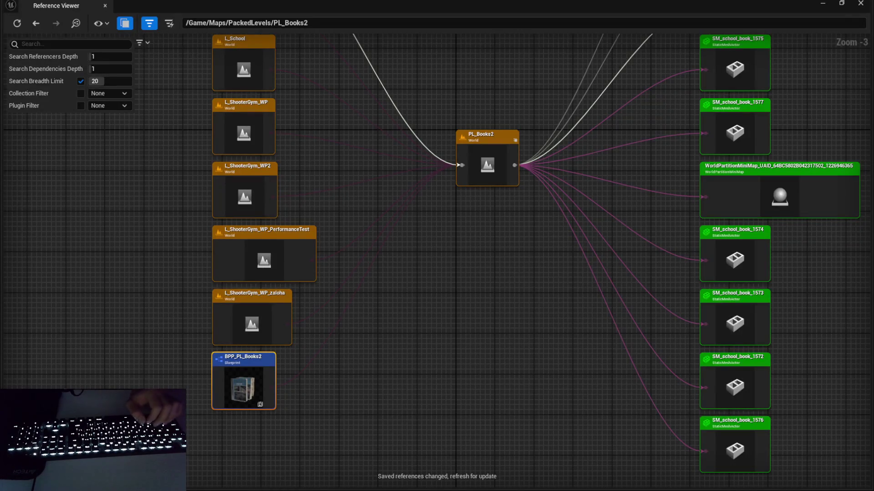
pyautogui.hotkey('alt', 'Tab')
pyautogui.hotkey('alt', 'Tab')
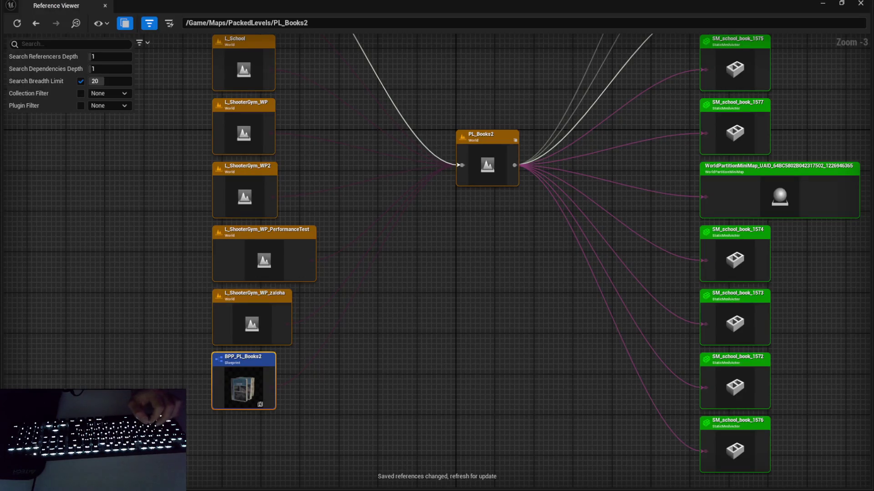
# Step: Cross-check the book actors in the level against the PL_Books2 reference graph
pyautogui.hotkey('alt', 'Tab')
pyautogui.hotkey('alt', 'Tab')
pyautogui.hotkey('alt', 'Tab')
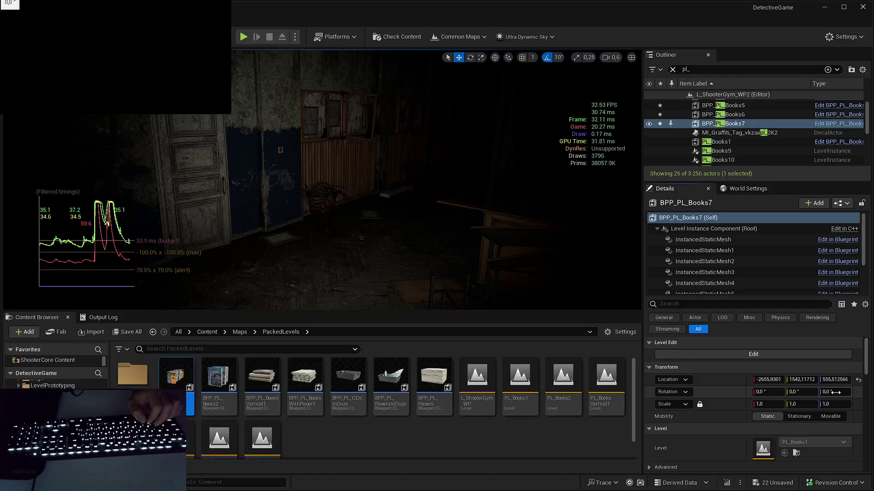
pyautogui.hotkey('alt', 'Tab')
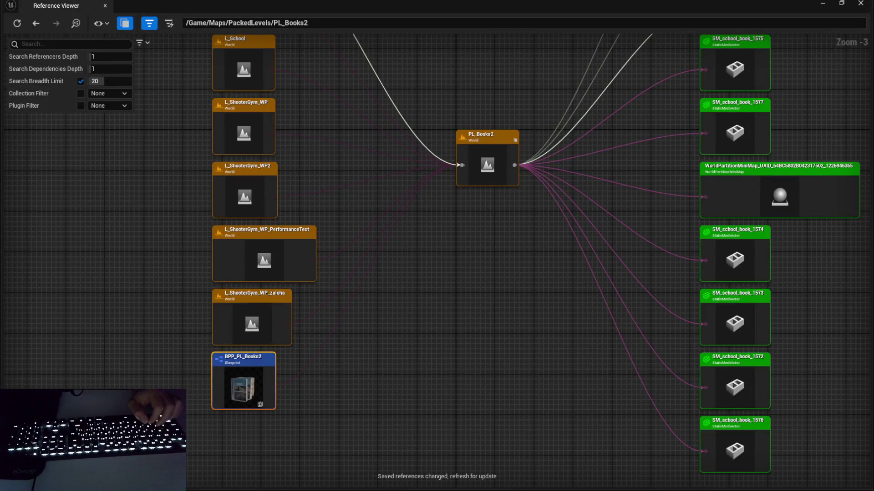
pyautogui.hotkey('alt', 'Tab')
pyautogui.hotkey('alt', 'Tab')
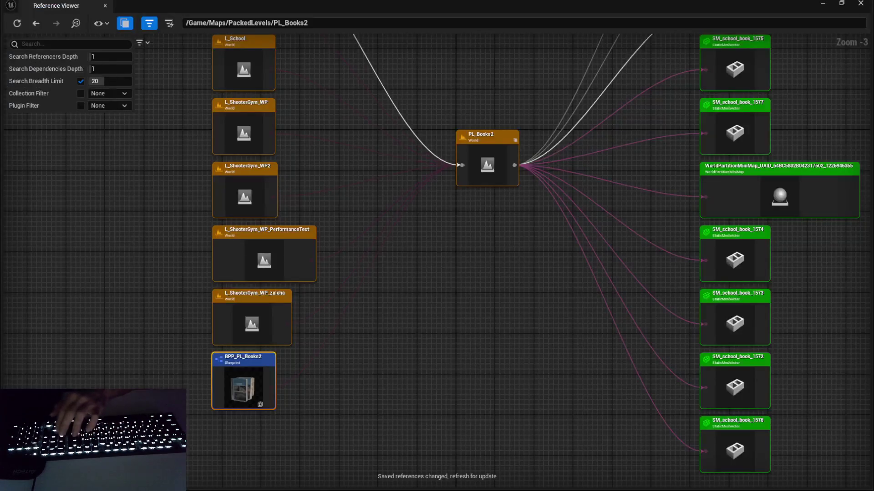
pyautogui.hotkey('alt', 'Tab')
pyautogui.hotkey('alt', 'Tab')
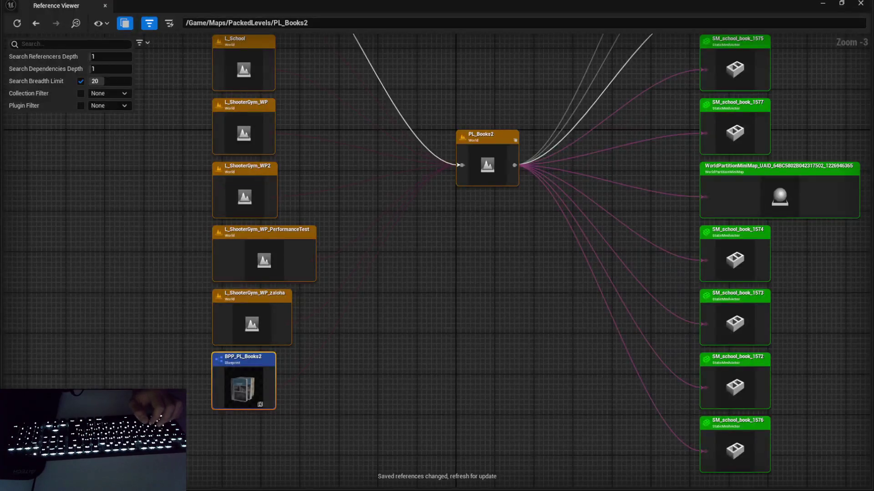
pyautogui.hotkey('alt', 'Tab')
pyautogui.hotkey('alt', 'Tab')
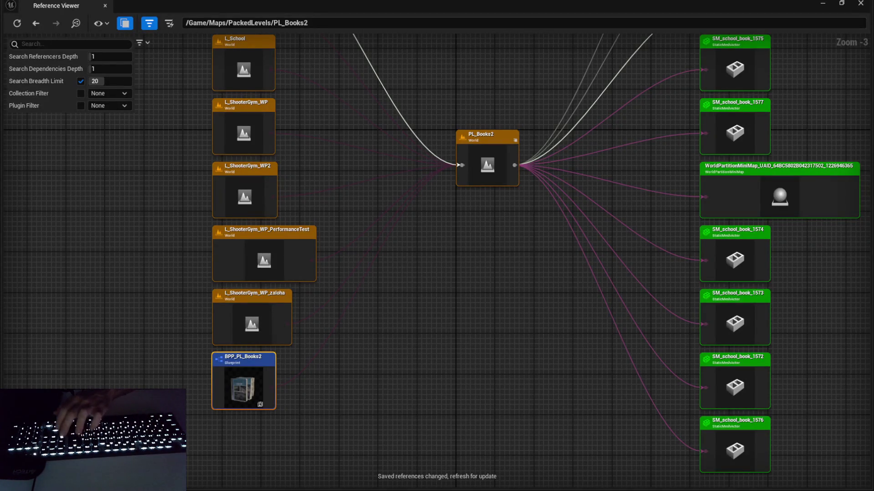
pyautogui.hotkey('alt', 'Tab')
pyautogui.hotkey('alt', 'Tab')
pyautogui.hotkey('alt', 'Tab')
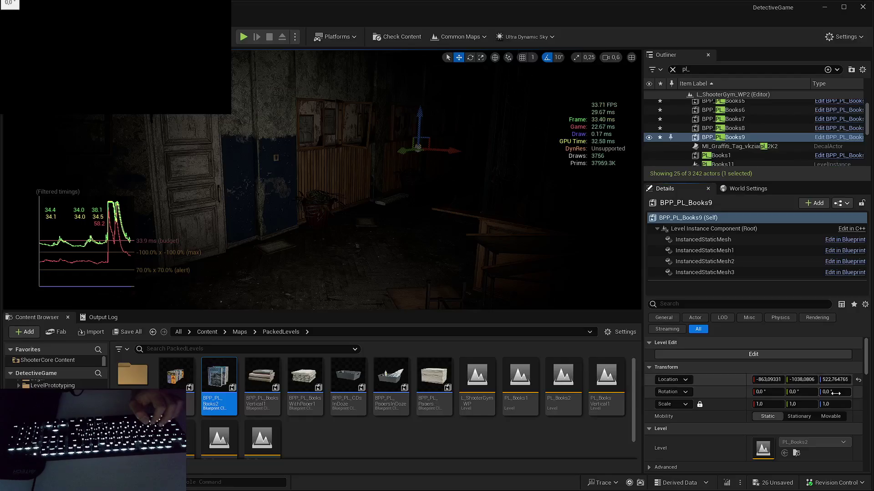
pyautogui.hotkey('alt', 'Tab')
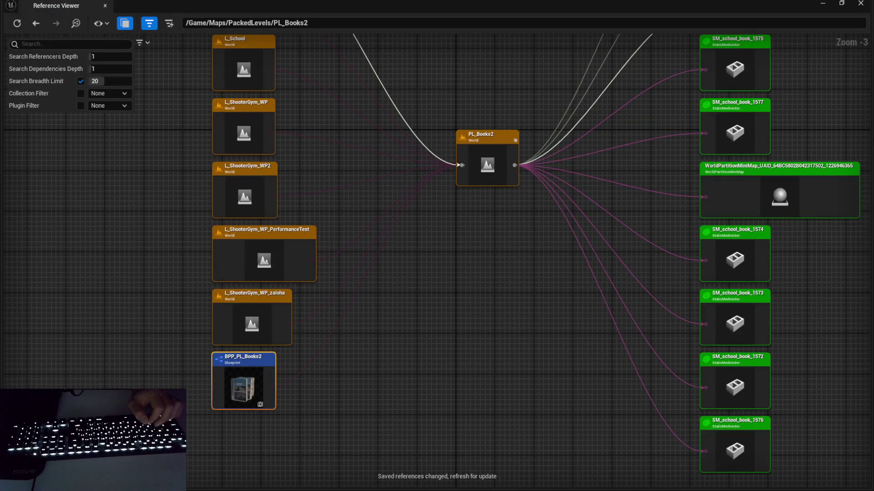
# Step: Pick another book actor and set its rotation, comparing against PL_Books2's graph
pyautogui.hotkey('alt', 'Tab')
pyautogui.hotkey('alt', 'Tab')
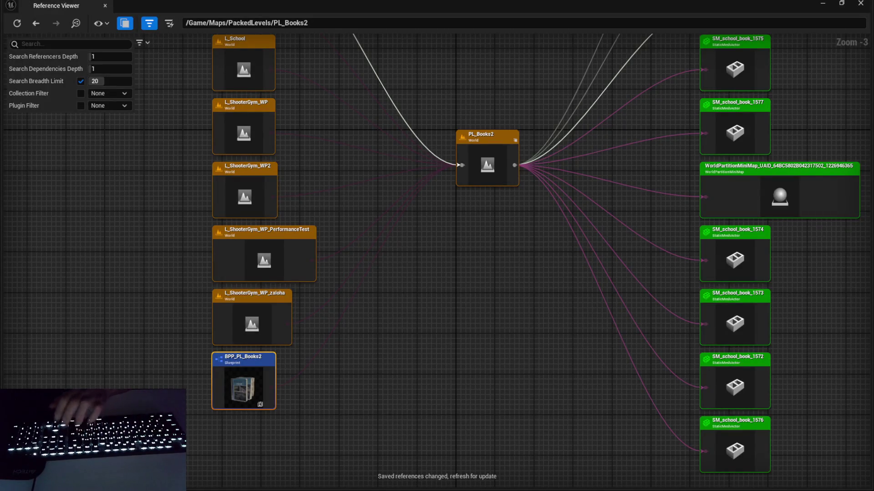
pyautogui.hotkey('alt', 'Tab')
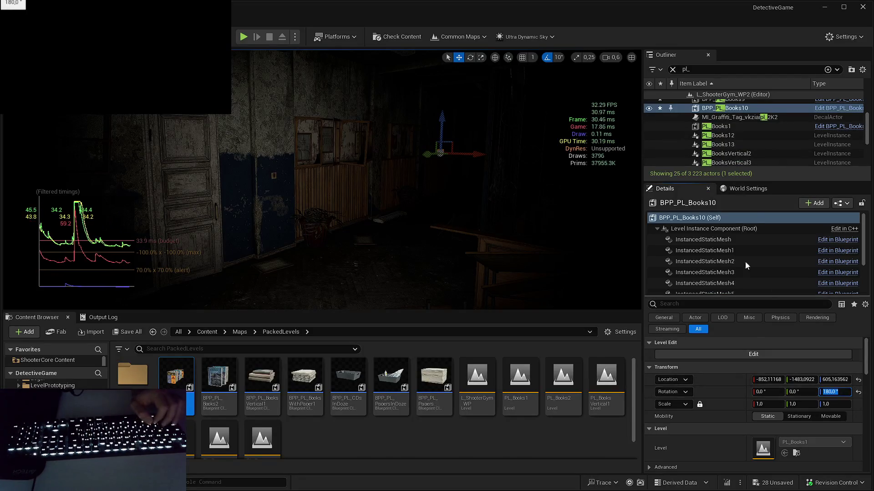
pyautogui.hotkey('alt', 'Tab')
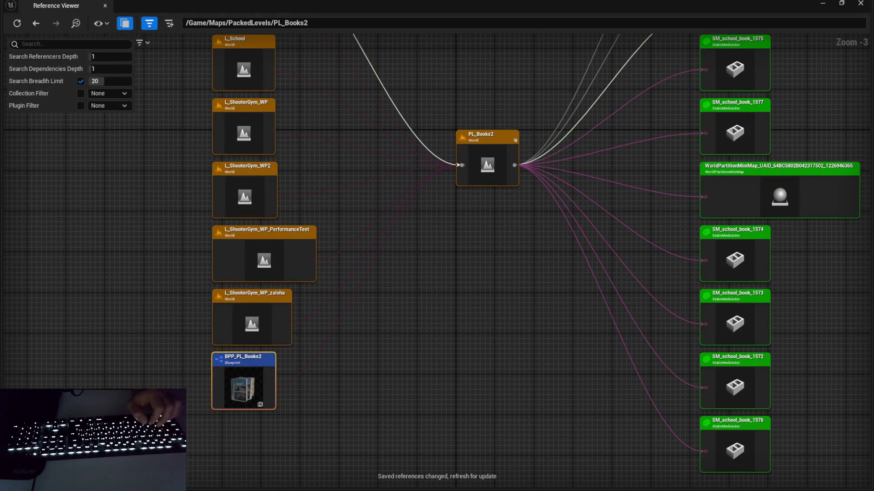
pyautogui.hotkey('alt', 'Tab')
pyautogui.hotkey('alt', 'Tab')
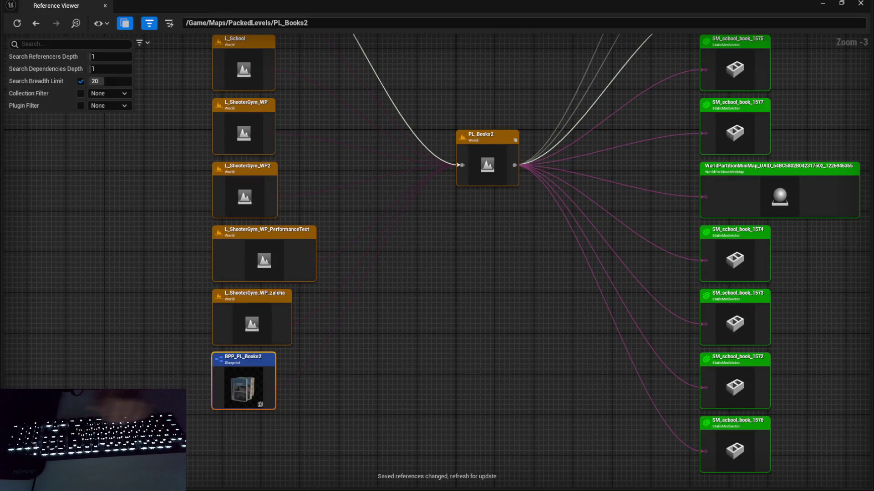
pyautogui.hotkey('alt', 'Tab')
pyautogui.hotkey('alt', 'Tab')
pyautogui.hotkey('alt', 'Tab')
pyautogui.hotkey('alt', 'Tab')
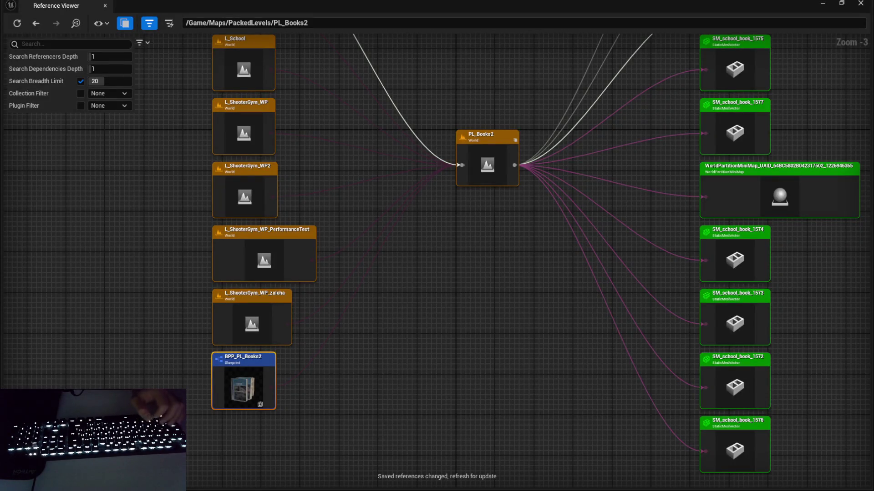
pyautogui.hotkey('alt', 'Tab')
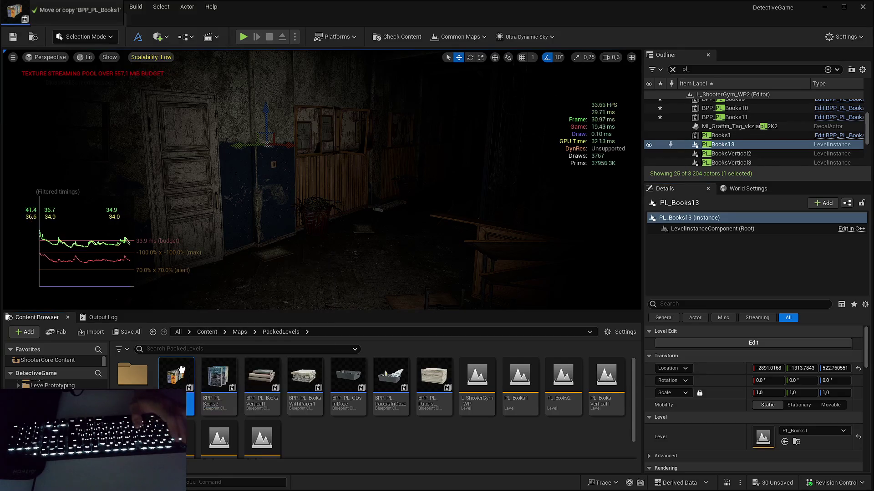
# Step: Delete PL_Books13, then view the books level references and select BPP_PL_BooksVertical1
pyautogui.hotkey('ctrl', 'z')
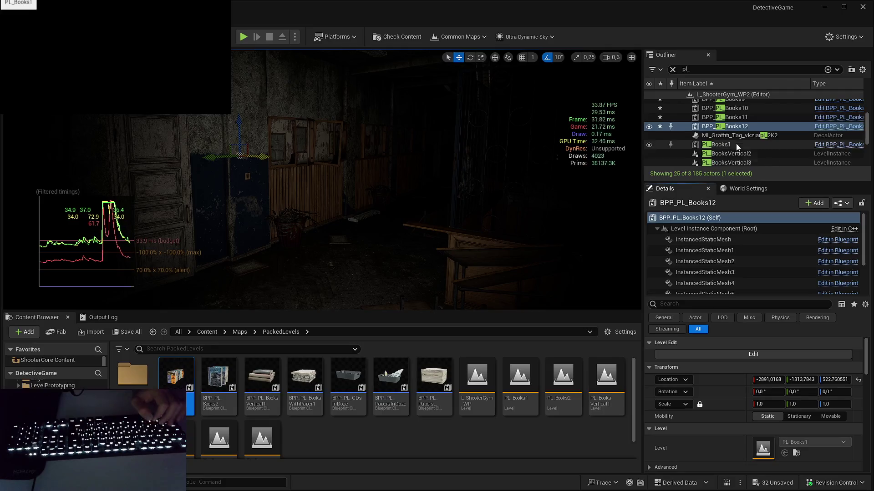
pyautogui.click(736, 143)
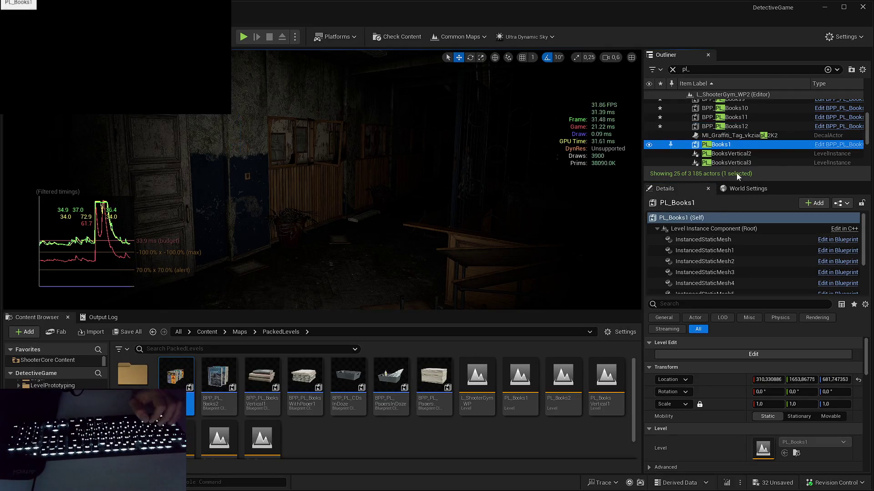
pyautogui.hotkey('alt', 'Tab')
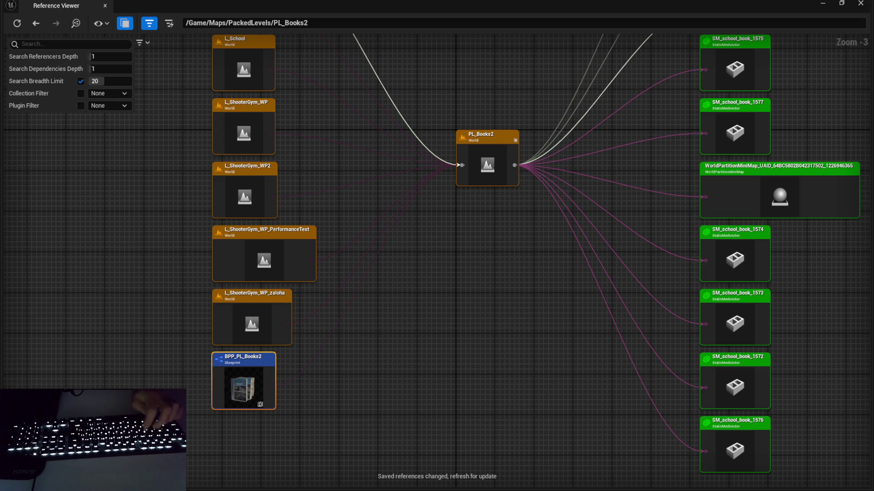
pyautogui.click(232, 402)
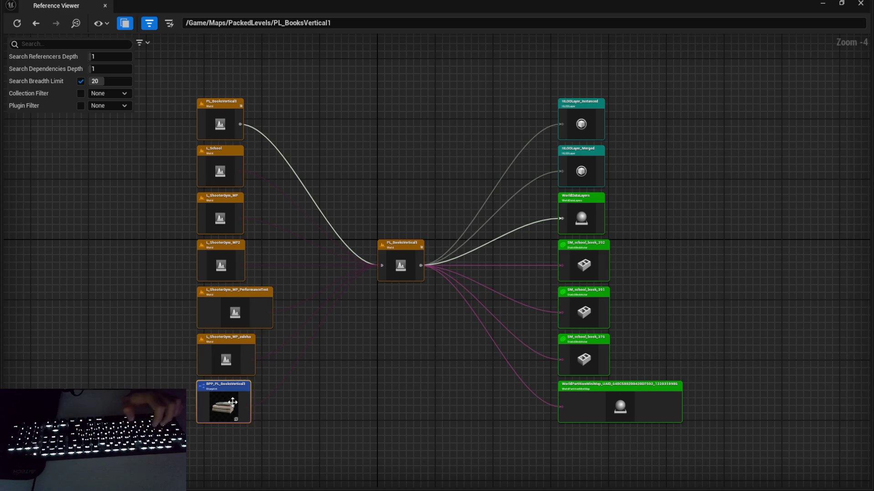
# Step: Replace PL_BooksVertical2 with a packed actor at the old instance's location
pyautogui.hotkey('alt', 'Tab')
pyautogui.scroll(-2, 747, 127)
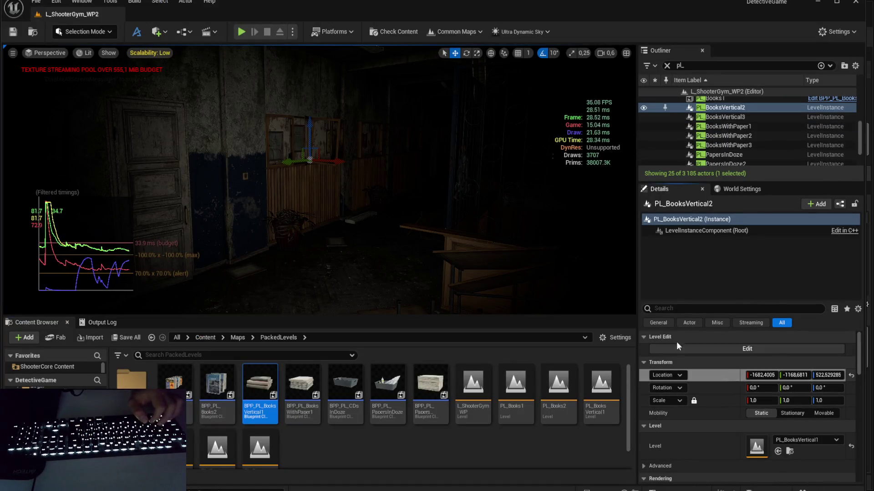
pyautogui.press('f')
pyautogui.hotkey('ctrl', 'z')
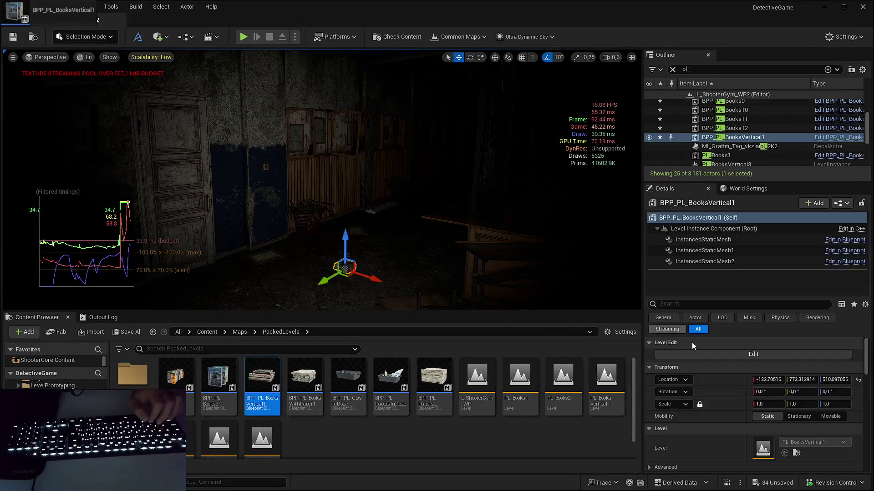
pyautogui.hotkey('ctrl', 'z')
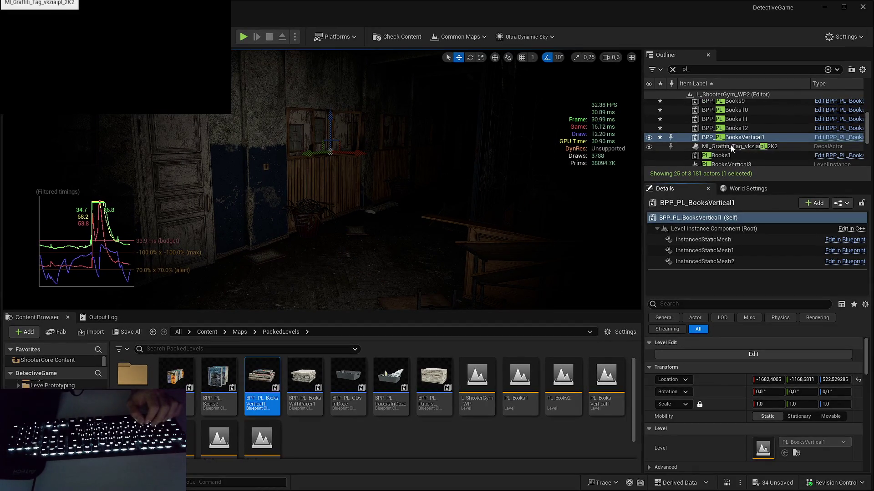
# Step: Place another BPP_PL_BooksVertical1 actor at PL_BooksVertical3's location
pyautogui.scroll(-2, 732, 145)
pyautogui.click(728, 135)
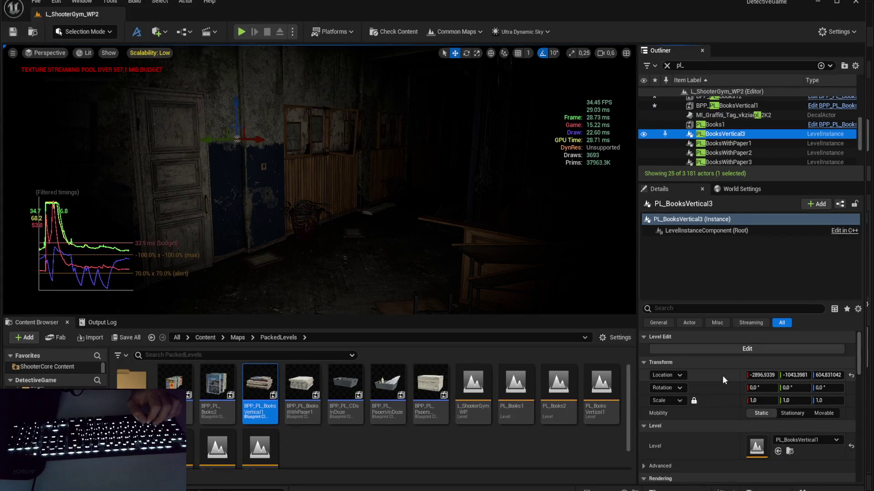
pyautogui.click(722, 375)
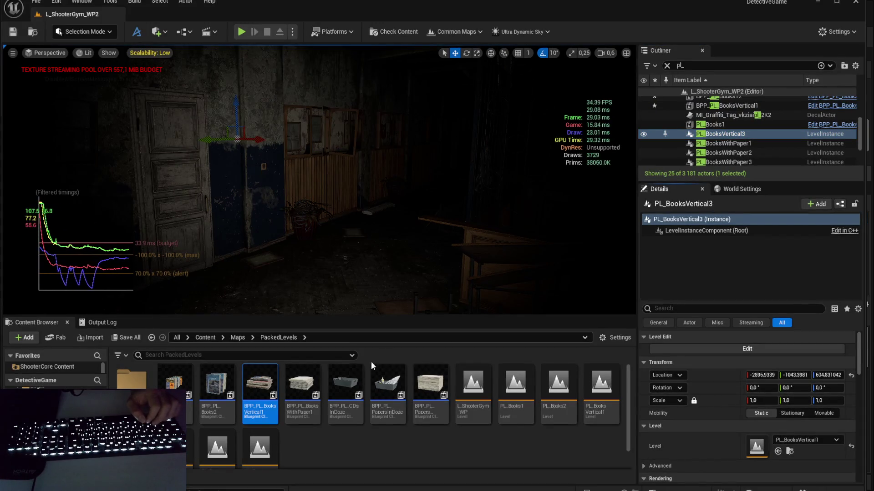
pyautogui.moveTo(256, 397)
pyautogui.mouseDown()
pyautogui.moveTo(426, 224)
pyautogui.moveTo(488, 254)
pyautogui.mouseUp()
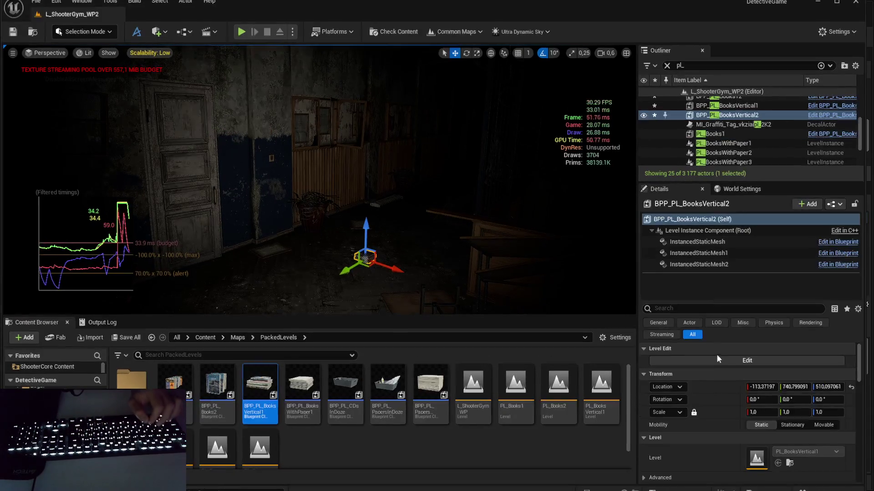
pyautogui.keyDown('shift'); pyautogui.click(718, 386); pyautogui.keyUp('shift')
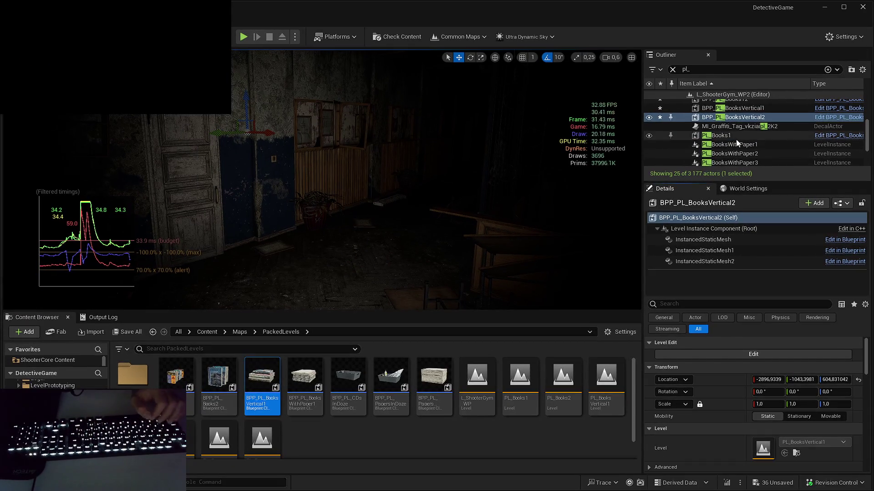
# Step: Check PL_BooksWithPaper1's references and place a BPP_PL_BooksWithPaper1 actor in the level
pyautogui.click(736, 137)
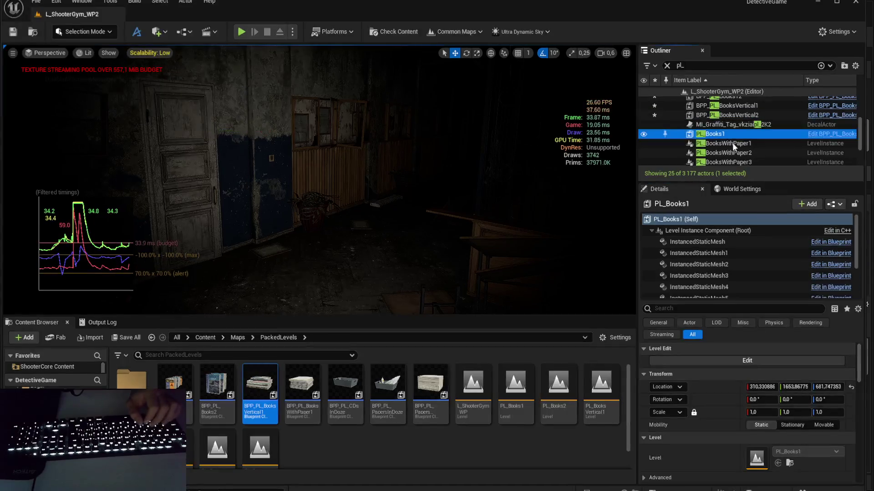
pyautogui.click(732, 143)
pyautogui.click(727, 135)
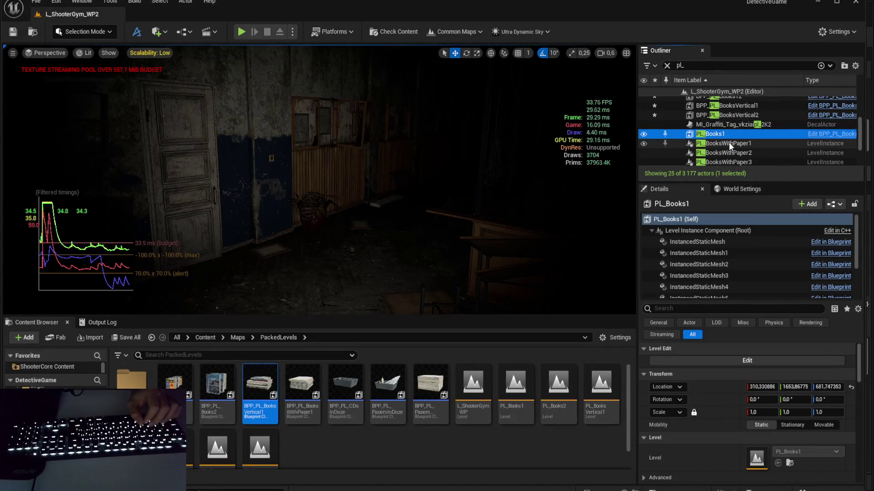
pyautogui.click(728, 143)
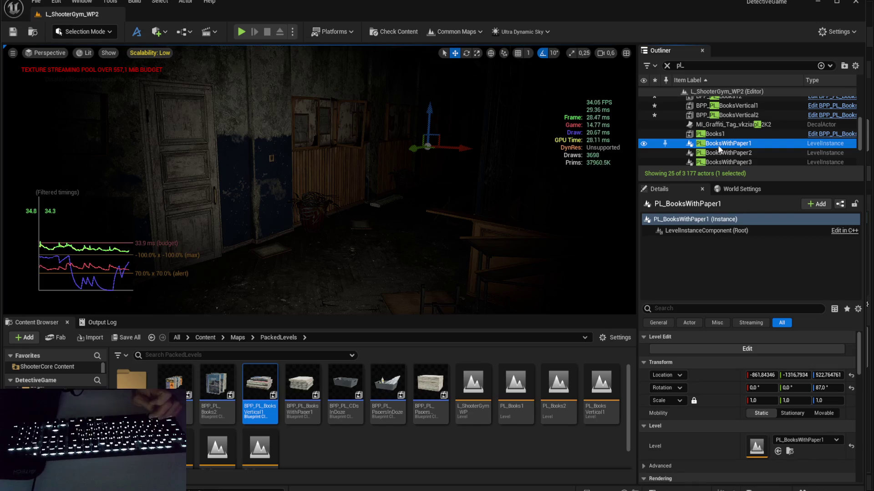
pyautogui.click(792, 451)
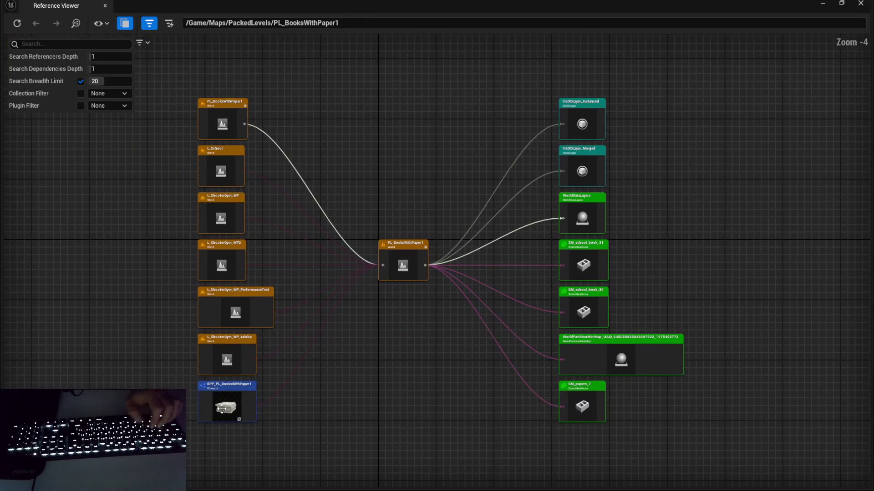
pyautogui.hotkey('alt', 'Tab')
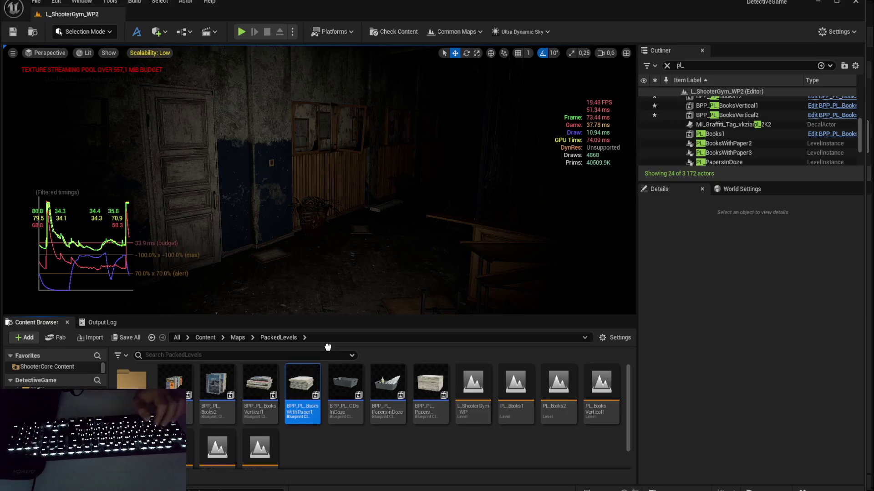
pyautogui.moveTo(328, 347); pyautogui.dragTo(353, 257)
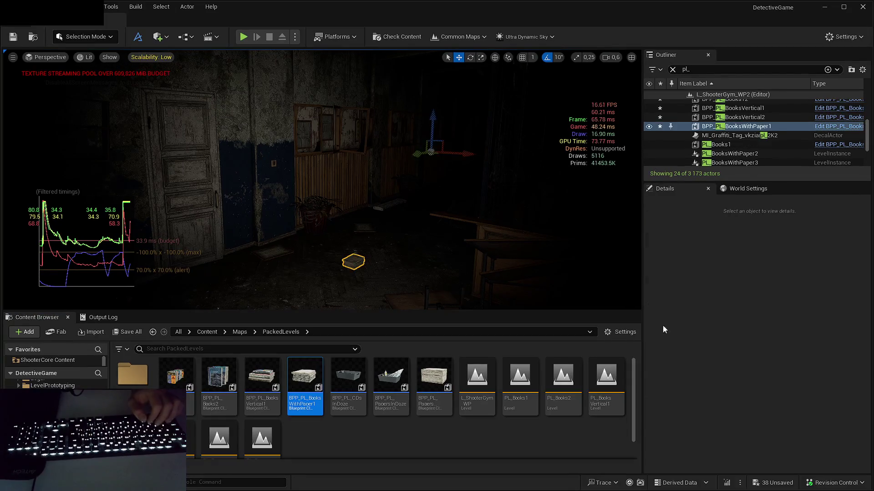
# Step: Set the new actor's Z rotation to 87°, then replace PL_BooksWithPaper2 with a packed actor rotated -90,417°
pyautogui.click(829, 391)
pyautogui.press('Return')
pyautogui.click(734, 154)
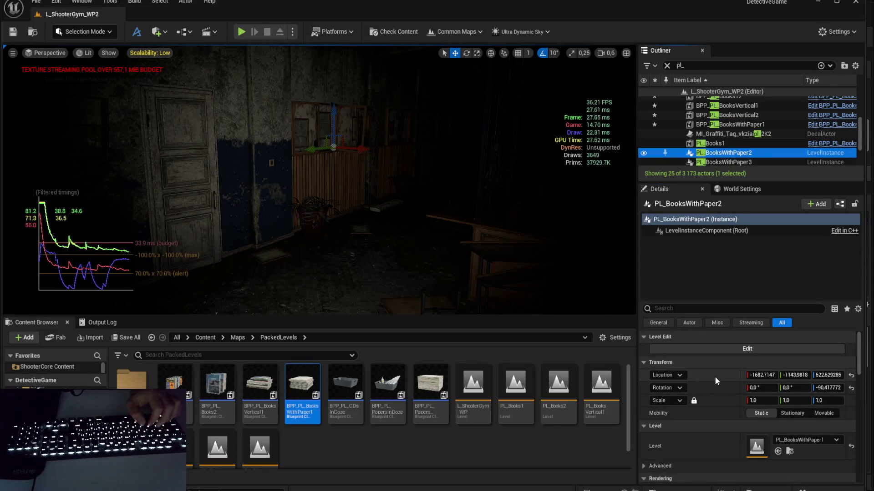
pyautogui.click(714, 377)
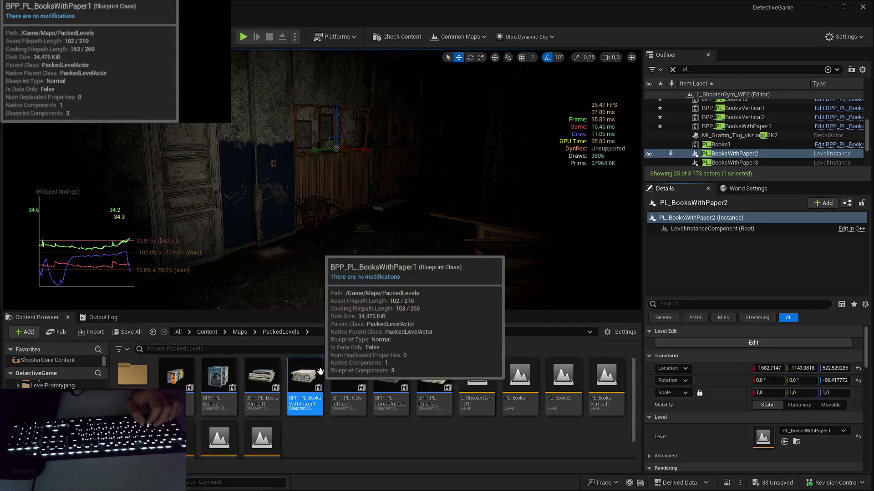
pyautogui.moveTo(302, 387)
pyautogui.mouseDown()
pyautogui.moveTo(384, 230)
pyautogui.moveTo(396, 226)
pyautogui.moveTo(364, 251)
pyautogui.mouseUp()
pyautogui.press('Delete')
pyautogui.click(813, 399)
pyautogui.write(',47')
pyautogui.press('Return')
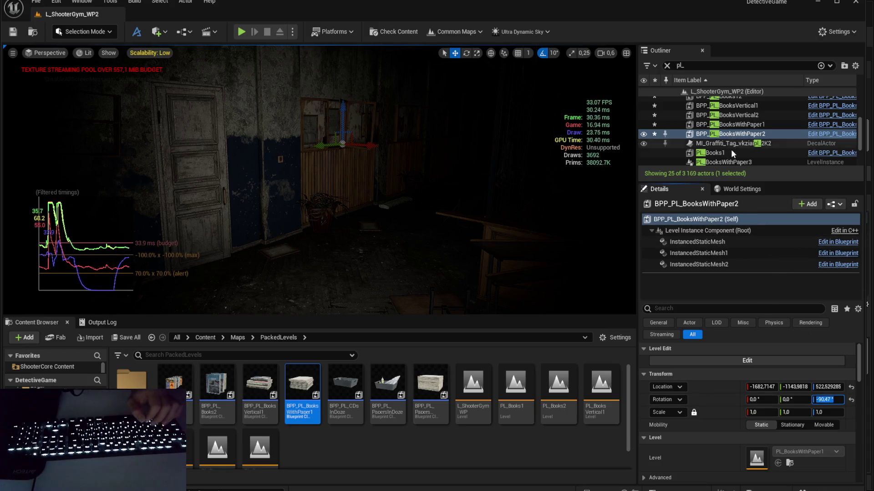
# Step: Compare PL_BooksWithPaper3 with BPP_PL_BooksWithPaper2's Z rotation value
pyautogui.scroll(-3, 731, 137)
pyautogui.click(736, 129)
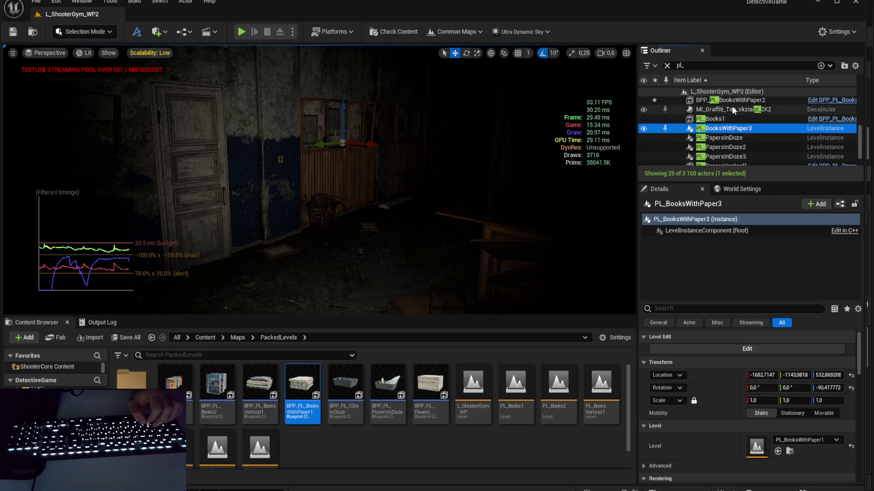
pyautogui.scroll(2, 732, 132)
pyautogui.click(730, 130)
pyautogui.click(829, 400)
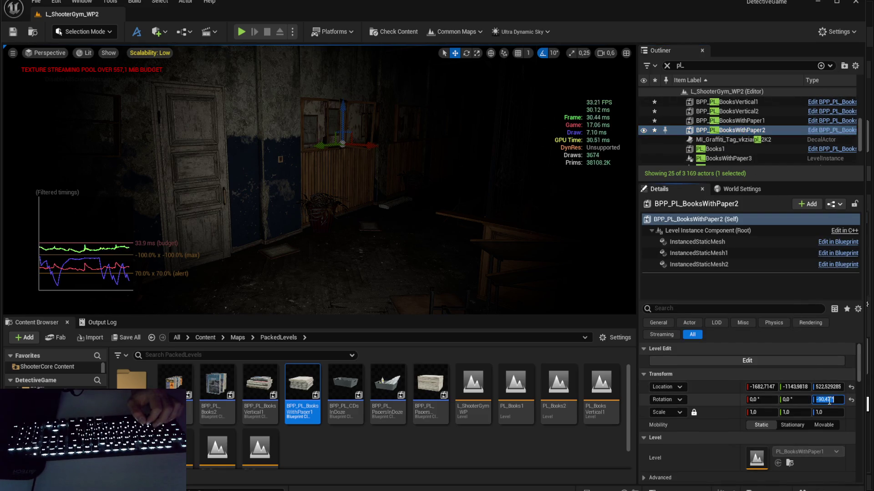
pyautogui.press('Left')
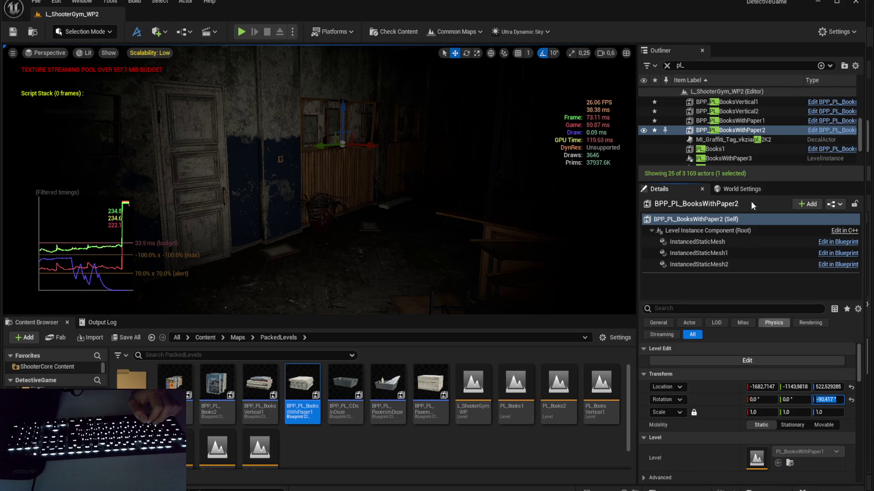
# Step: Replace PL_BooksWithPaper3 with a packed BooksWithPaper actor rotated -90,417° on Z
pyautogui.click(747, 159)
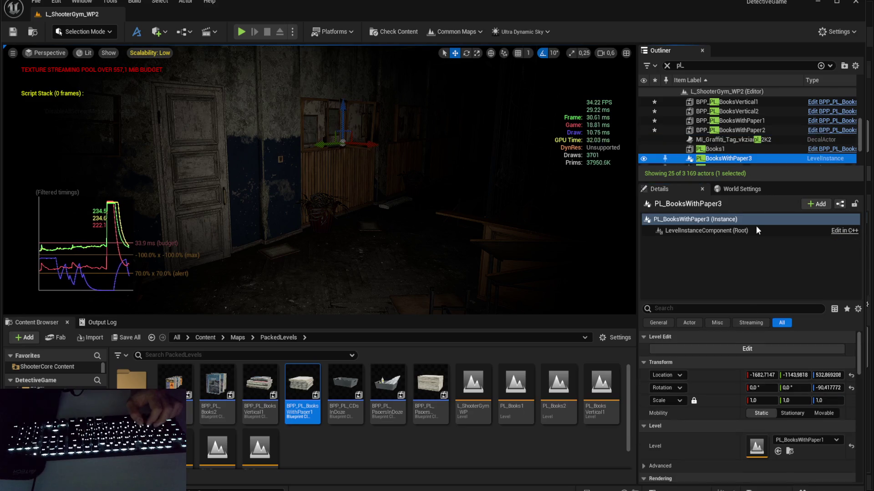
pyautogui.click(722, 378)
pyautogui.hotkey('ctrl', 'z')
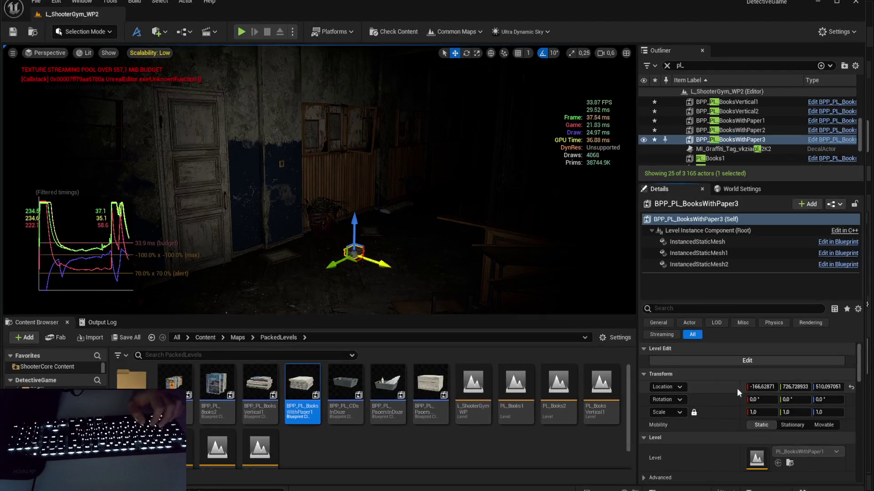
pyautogui.click(819, 398)
pyautogui.write('-90,417')
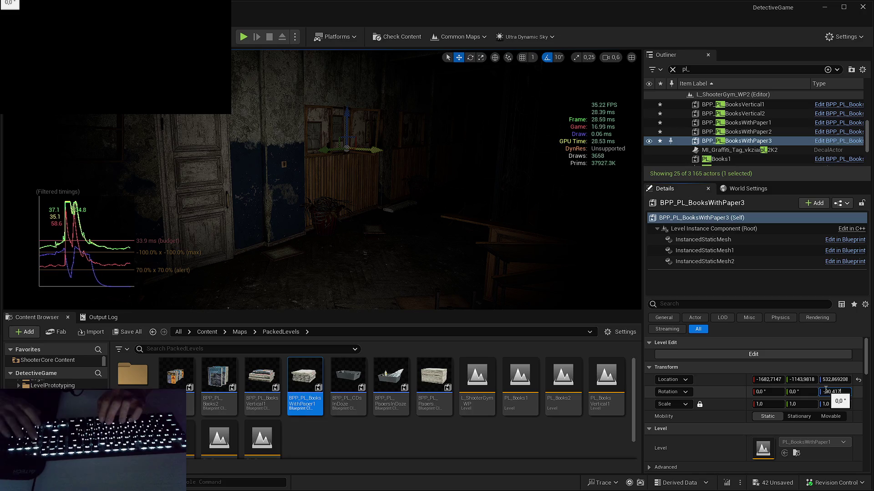
pyautogui.press('Return')
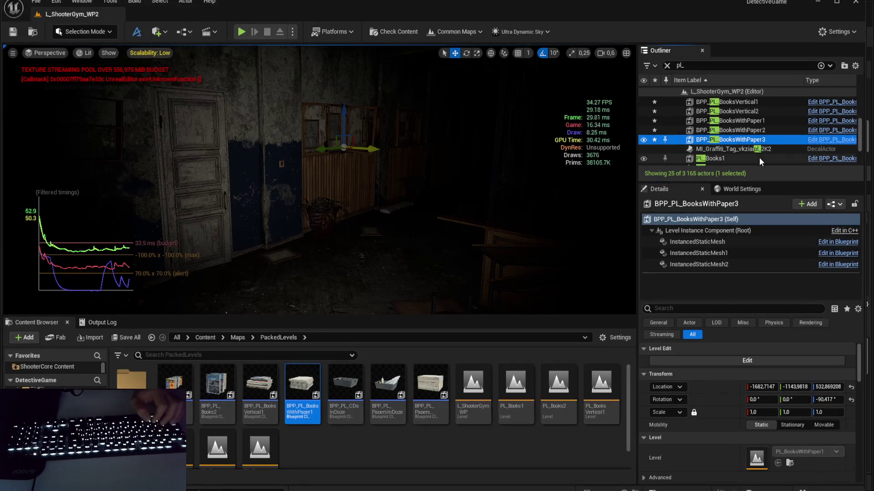
pyautogui.scroll(-1, 762, 146)
pyautogui.click(756, 138)
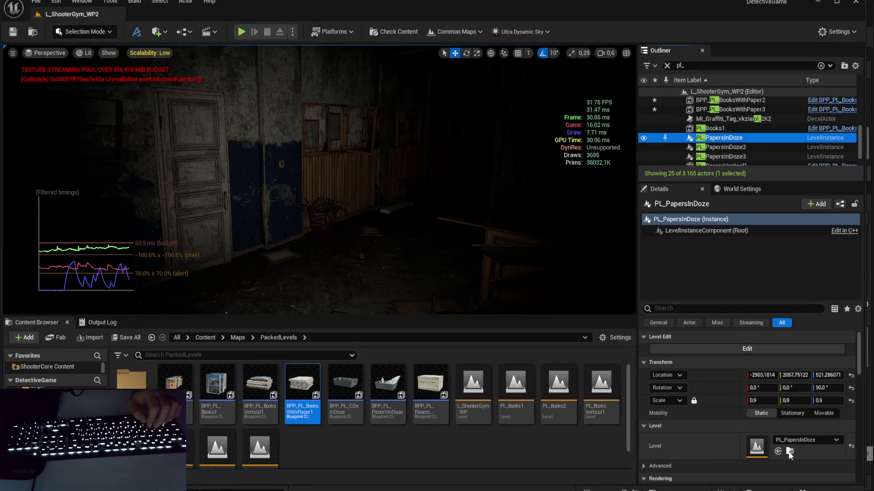
# Step: Replace PL_PapersInDoze with a BPP_PL_PapersInDoze actor rotated 90° on Z at 0.9 uniform scale
pyautogui.click(790, 452)
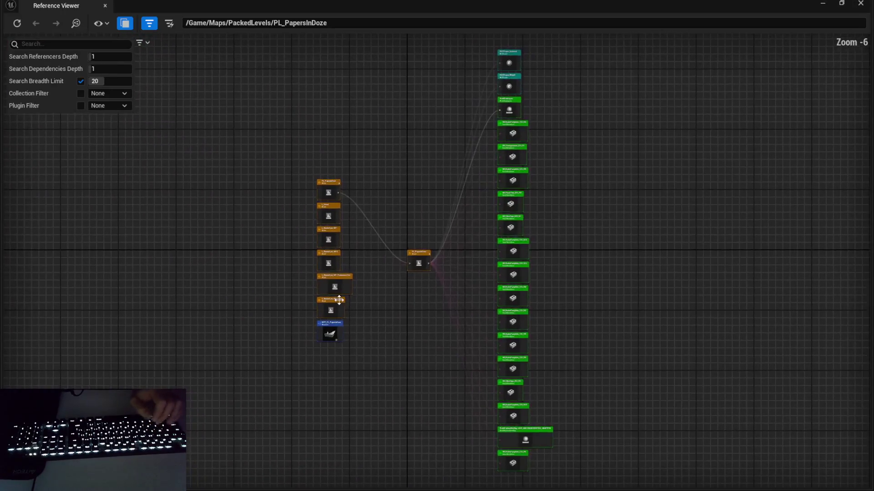
pyautogui.scroll(3, 339, 300)
pyautogui.hotkey('alt', 'F4')
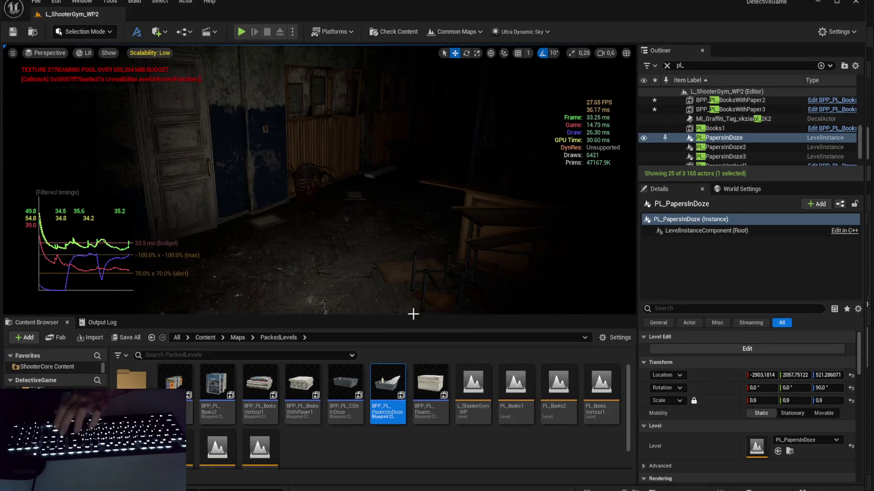
pyautogui.press('Delete')
pyautogui.moveTo(387, 391); pyautogui.dragTo(348, 250)
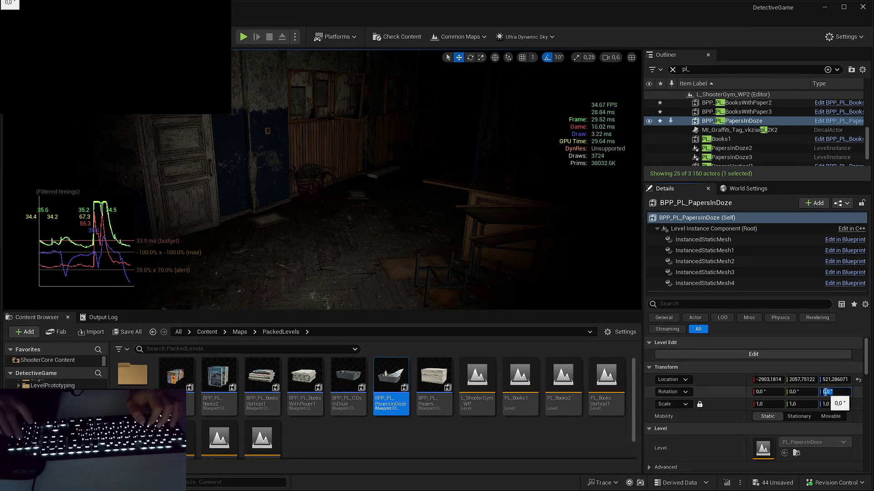
pyautogui.moveTo(818, 400); pyautogui.dragTo(818, 399)
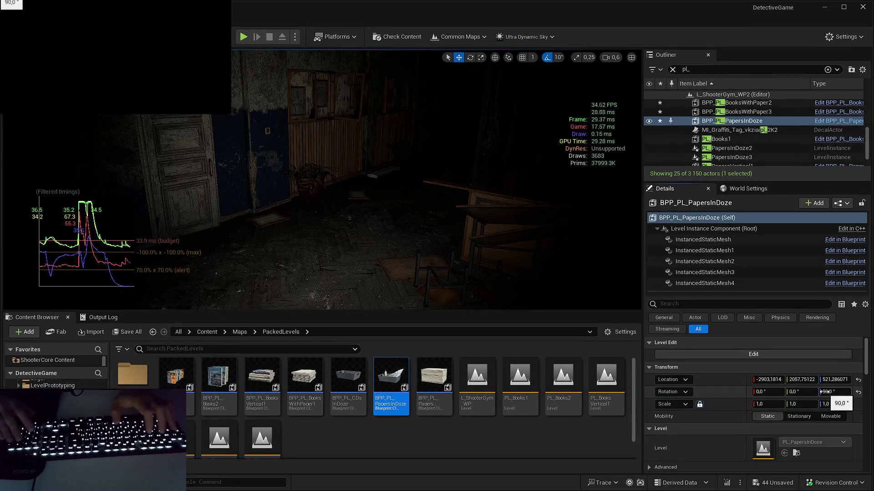
pyautogui.write('0,9')
pyautogui.press('Return')
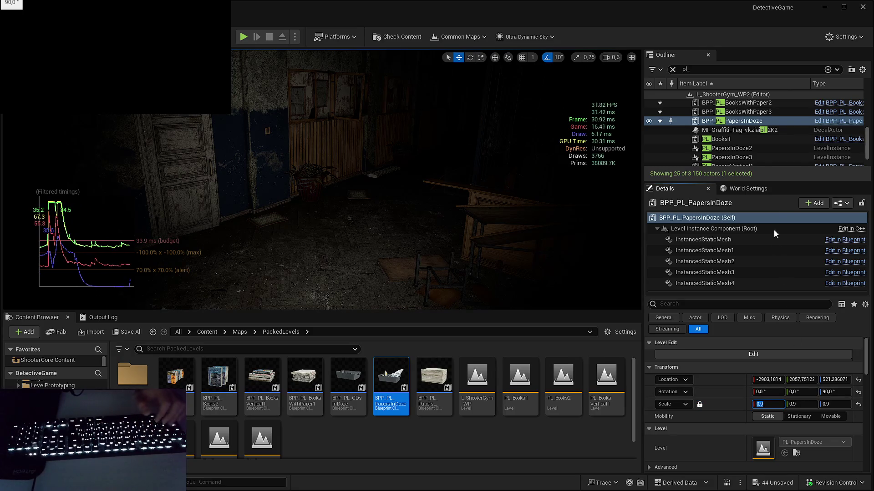
# Step: Replace PL_PapersInDoze2 with a PapersInDoze blueprint at its location, Z rotation -90
pyautogui.click(741, 148)
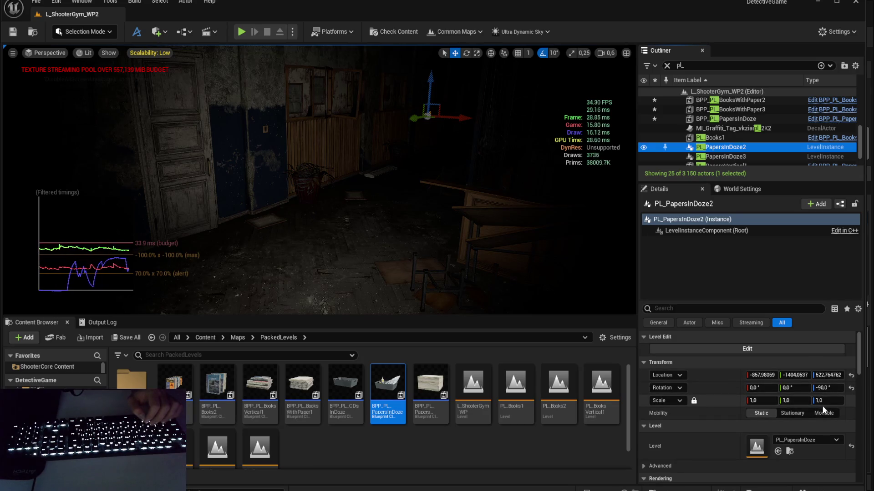
pyautogui.click(724, 373)
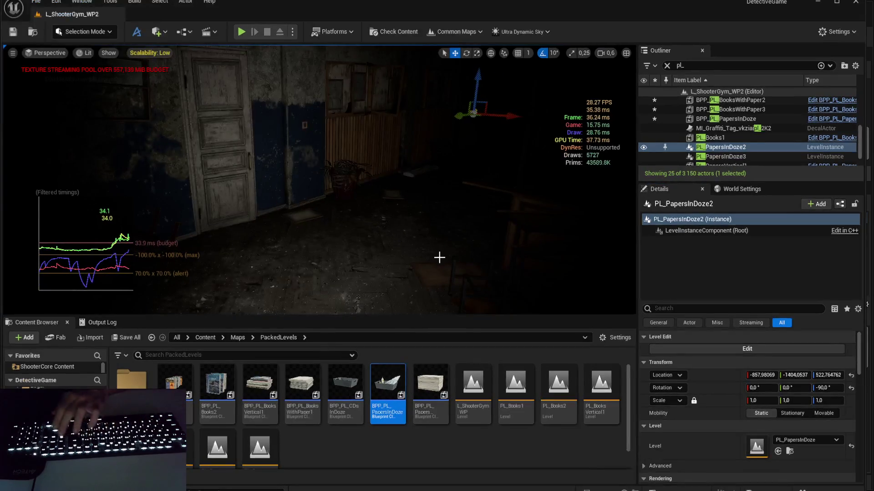
pyautogui.press('Delete')
pyautogui.moveTo(392, 384); pyautogui.dragTo(371, 254)
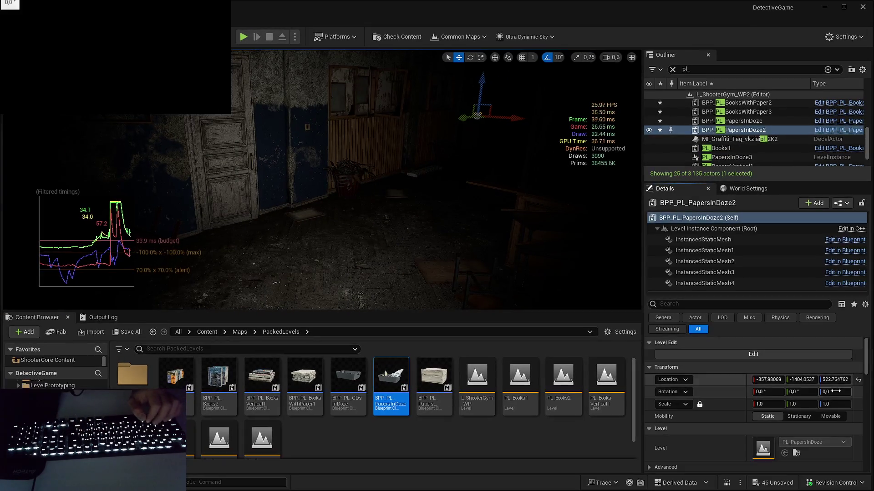
pyautogui.click(831, 392)
pyautogui.write('90')
pyautogui.press('Return')
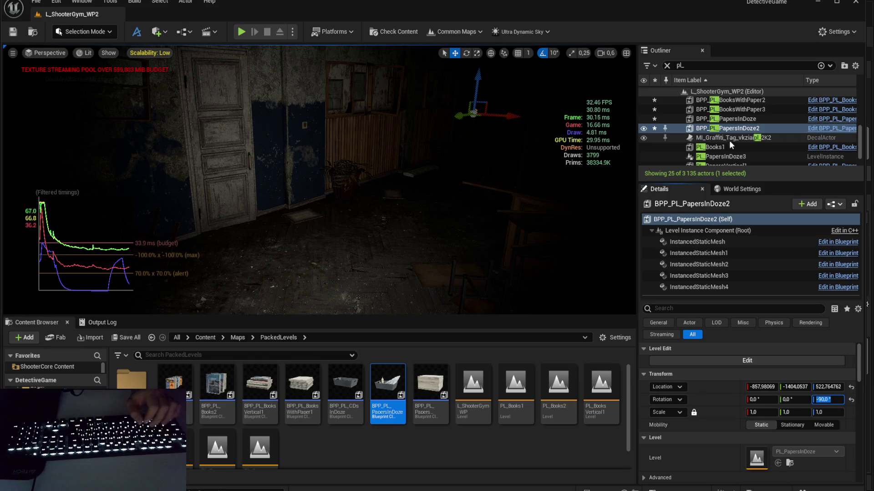
# Step: Replace PL_PapersInDoze3 with a third PapersInDoze blueprint at its location, Z rotation -269.61
pyautogui.scroll(-2, 730, 142)
pyautogui.click(738, 132)
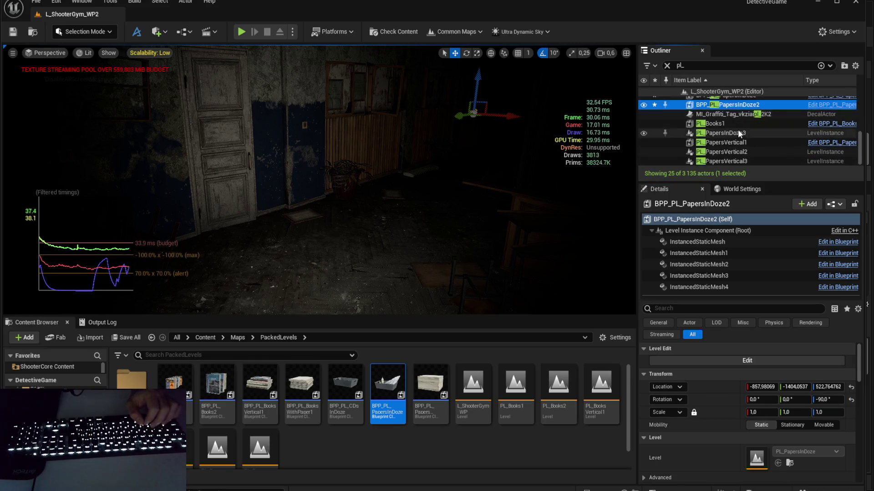
pyautogui.click(729, 376)
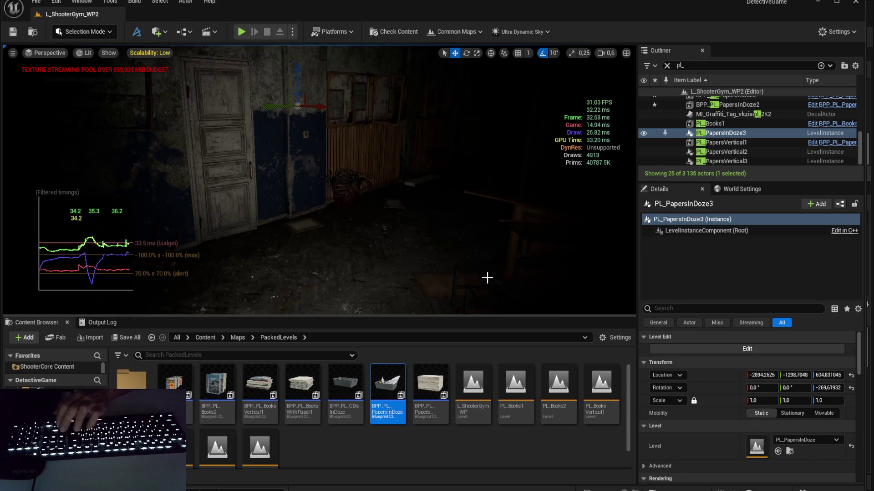
pyautogui.press('Delete')
pyautogui.moveTo(388, 391); pyautogui.dragTo(361, 279)
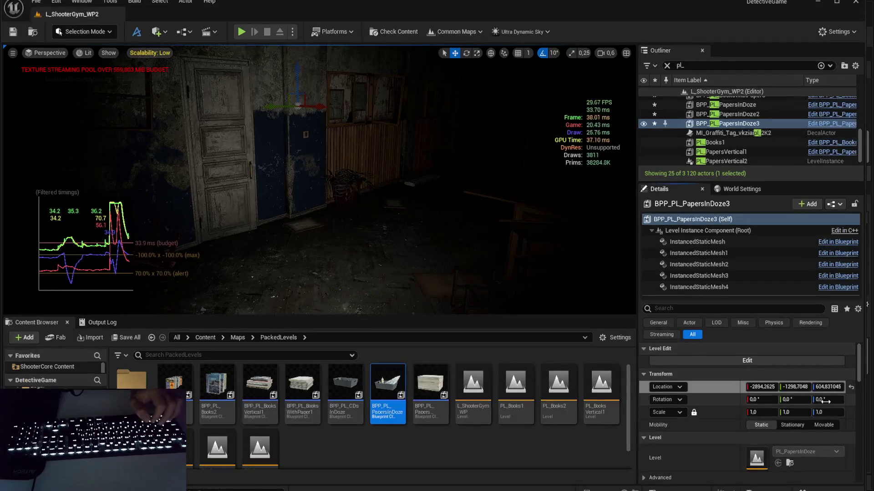
pyautogui.click(833, 392)
pyautogui.write('9,61')
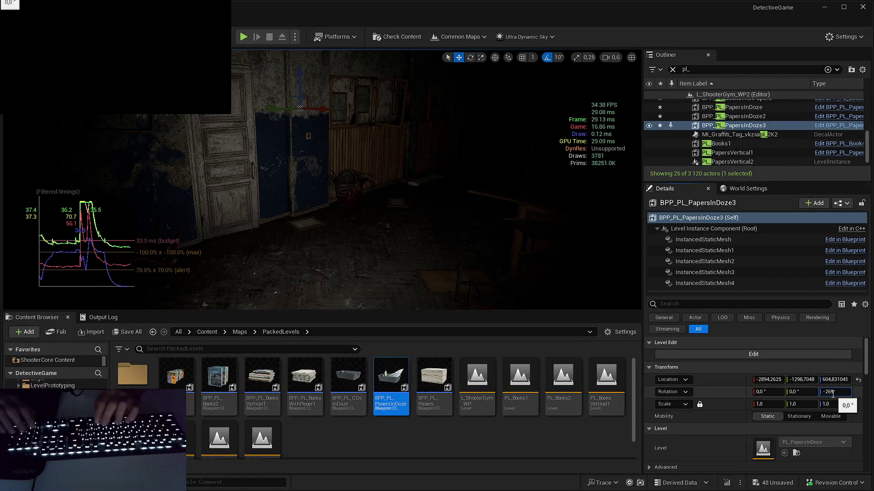
pyautogui.press('Return')
# Step: Show the Reference Viewer for PL_PapersVertical1's level asset
pyautogui.scroll(-1, 732, 143)
pyautogui.click(732, 143)
pyautogui.click(790, 464)
pyautogui.hotkey('alt', 'shift', 'r')
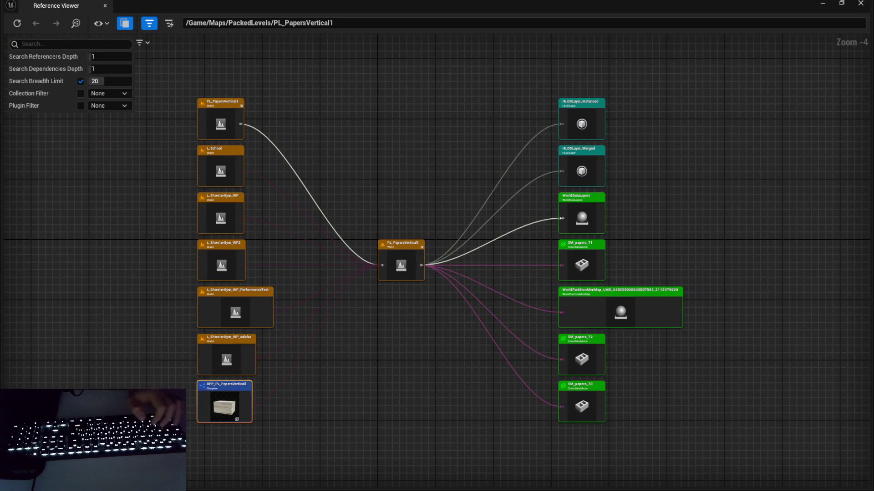
# Step: Copy PL_PapersVertical1 and 2 locations onto the BPP_PL_PapersVertical blueprint actors
pyautogui.hotkey('alt', 'Tab')
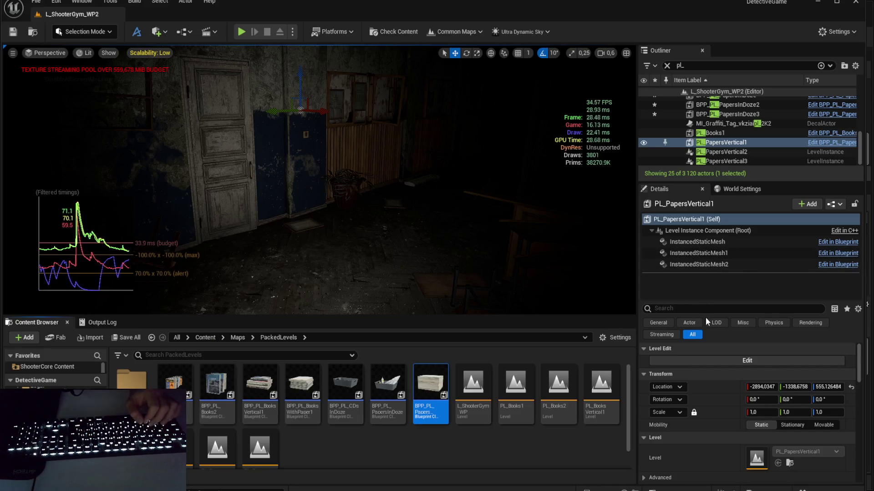
pyautogui.click(739, 152)
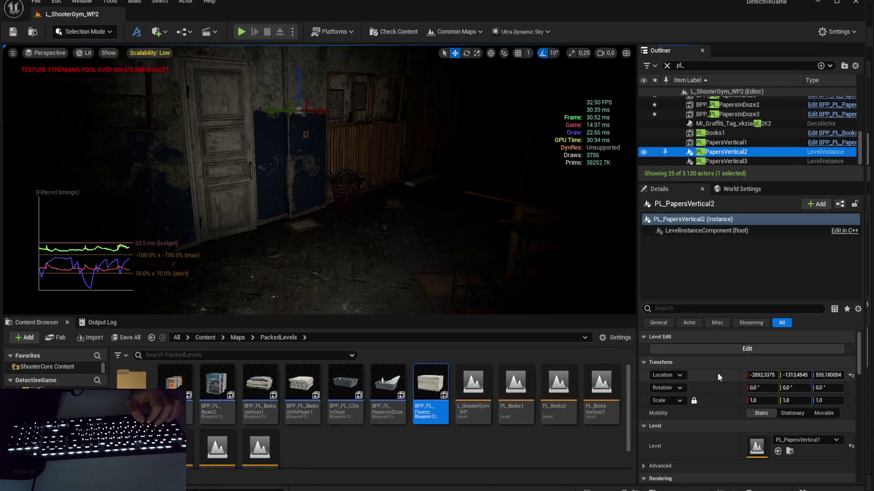
pyautogui.click(717, 374)
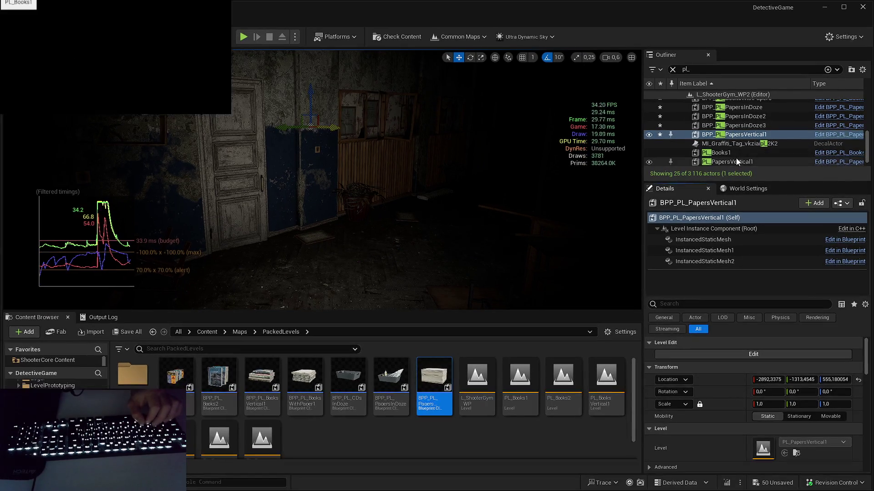
pyautogui.click(736, 160)
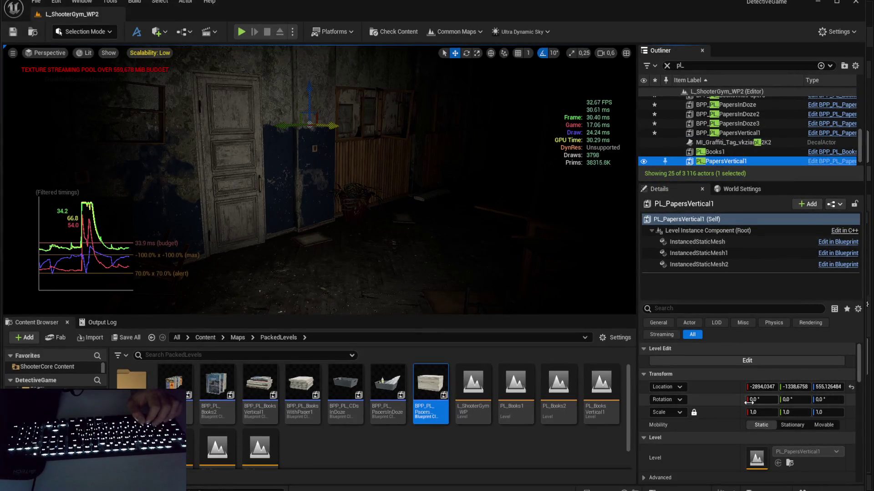
pyautogui.click(722, 387)
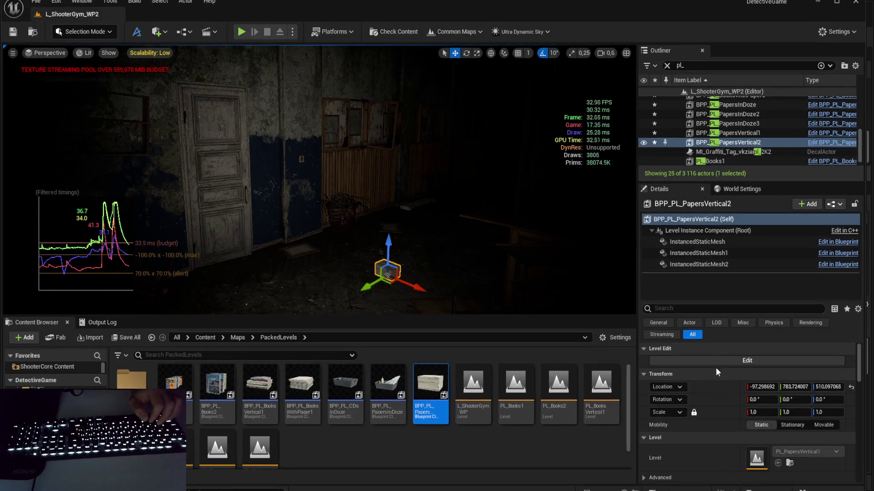
pyautogui.keyDown('shift'); pyautogui.click(716, 387); pyautogui.keyUp('shift')
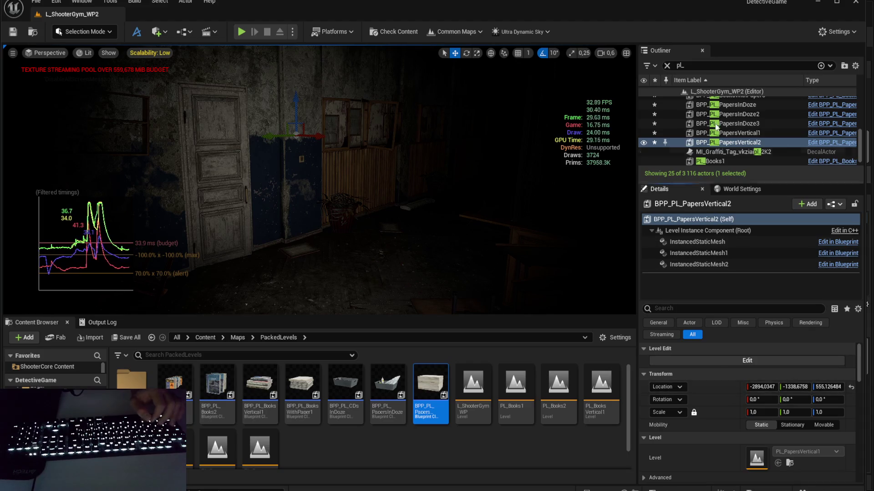
pyautogui.scroll(-1, 719, 126)
pyautogui.click(729, 160)
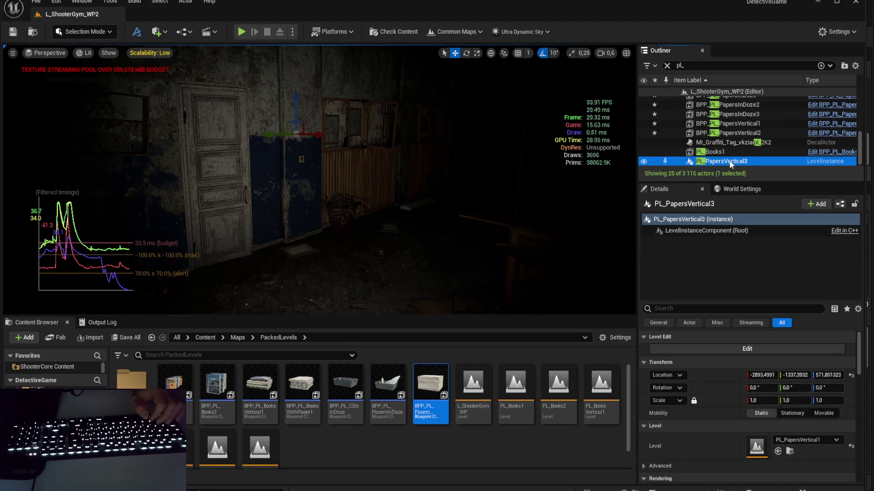
# Step: Frame PL_PapersVertical3 and undo an accidental nudge of the paper stack
pyautogui.press('f')
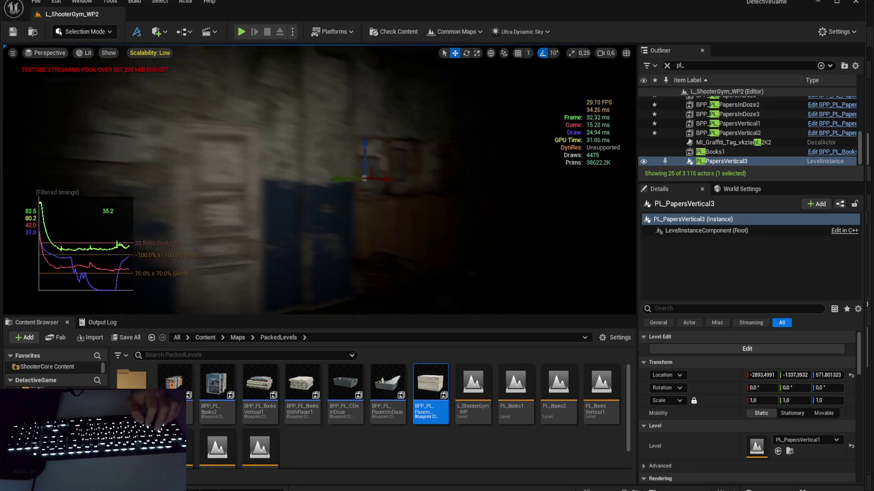
pyautogui.scroll(-2, 318, 180)
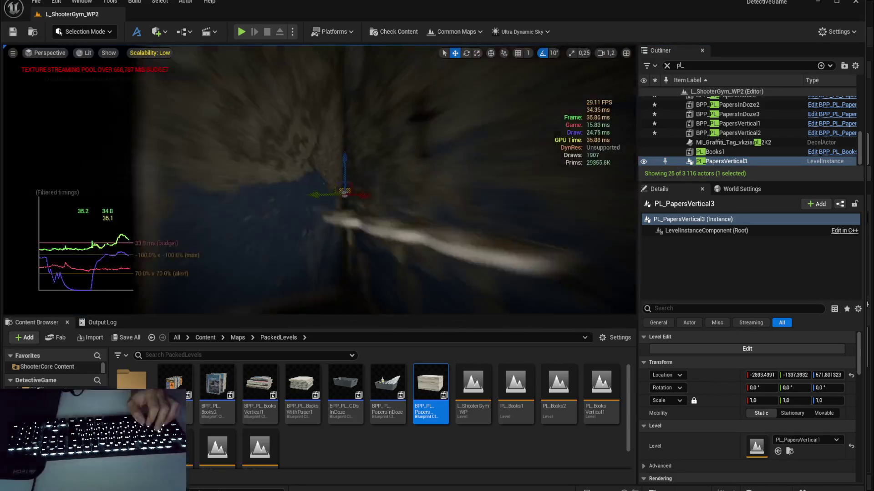
pyautogui.scroll(-2, 319, 180)
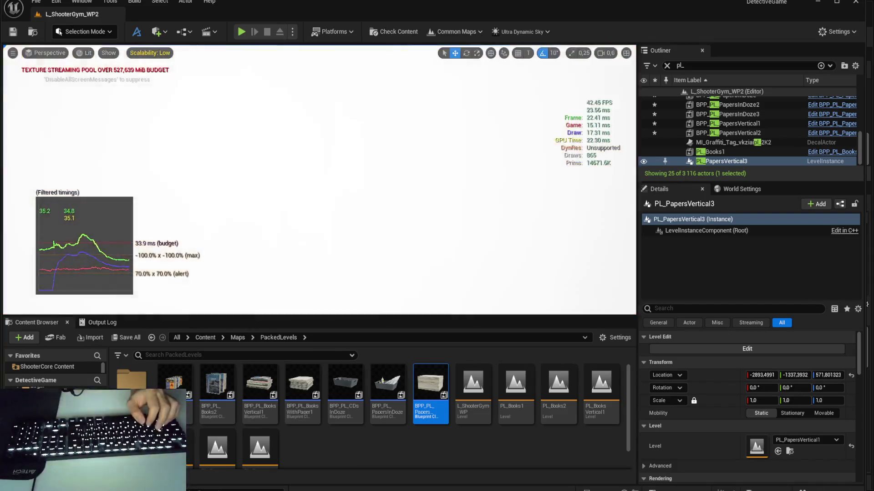
pyautogui.scroll(-2, 319, 179)
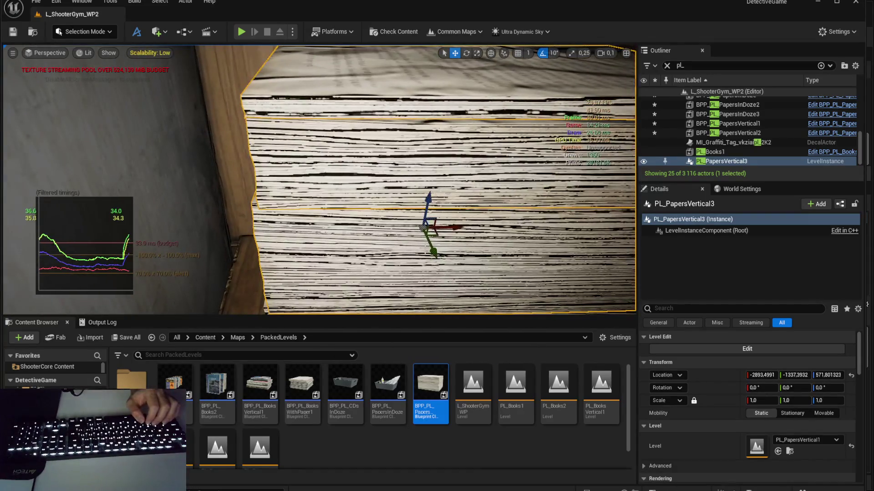
pyautogui.moveTo(459, 227); pyautogui.dragTo(575, 218)
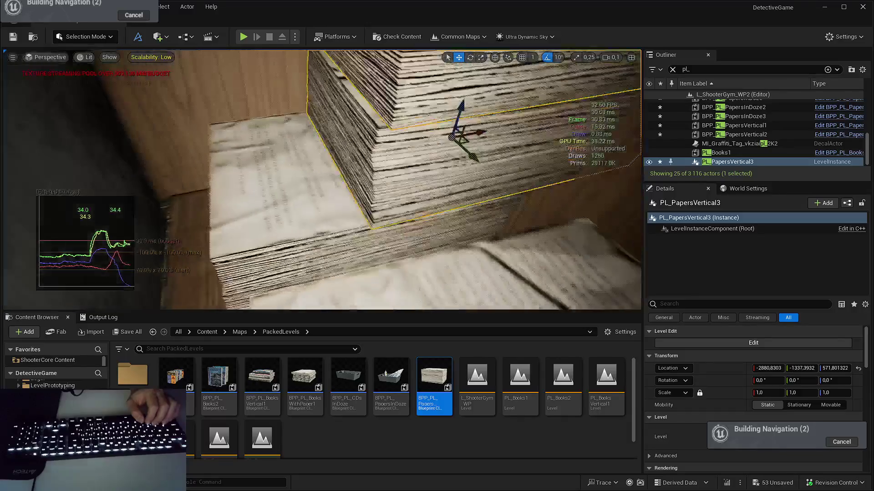
pyautogui.hotkey('ctrl', 'z')
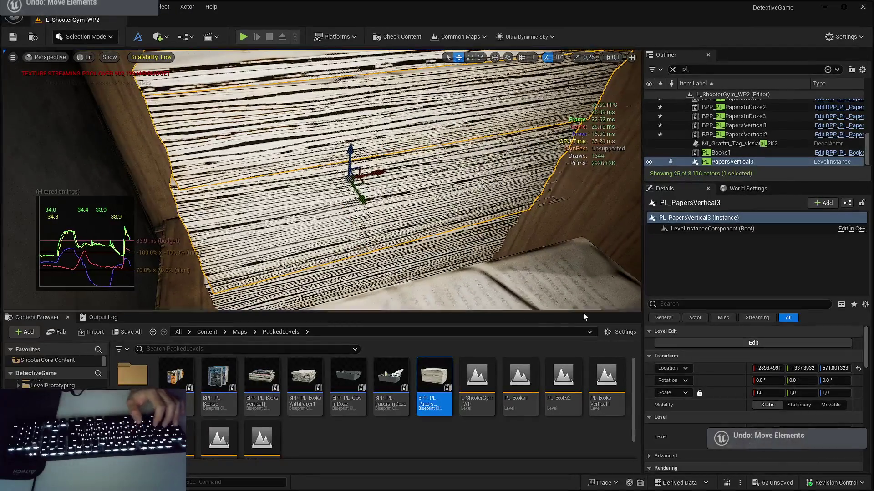
# Step: Fly the viewport camera back out of the room and down the dark corridor
pyautogui.moveTo(319, 182); pyautogui.dragTo(458, 242)
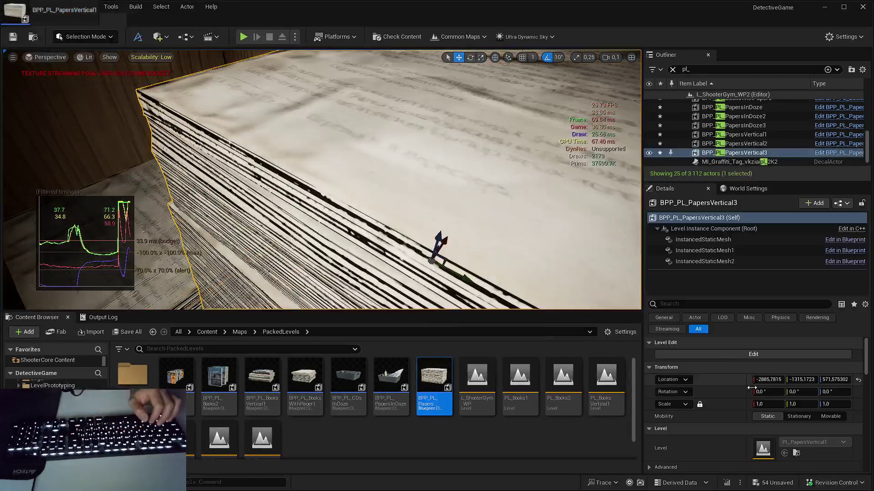
pyautogui.moveTo(319, 182); pyautogui.dragTo(445, 209)
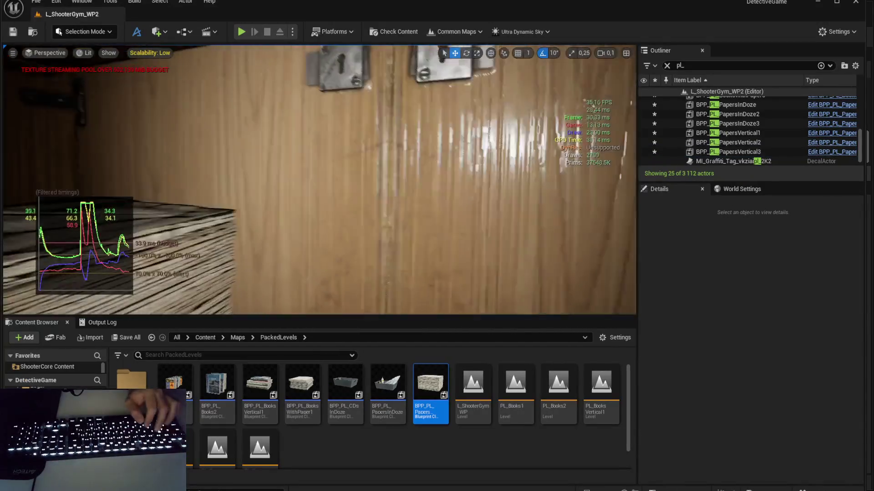
pyautogui.scroll(3, 319, 182)
pyautogui.press('w')
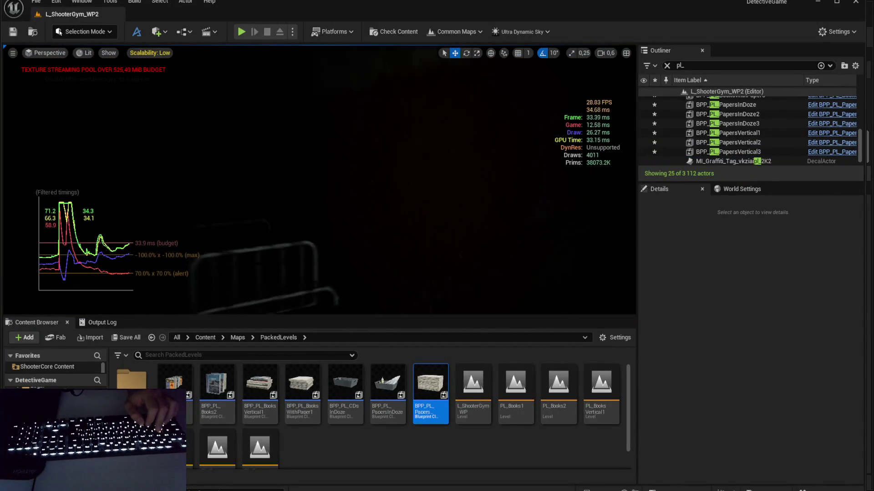
pyautogui.scroll(1, 319, 182)
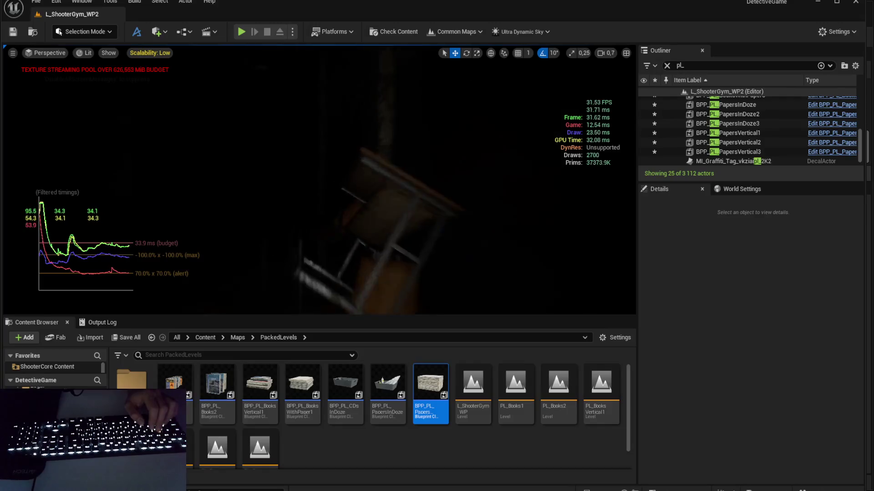
pyautogui.moveTo(318, 182); pyautogui.dragTo(391, 195)
pyautogui.moveTo(446, 223)
pyautogui.mouseDown()
pyautogui.moveTo(455, 223)
pyautogui.moveTo(446, 223)
pyautogui.mouseUp()
pyautogui.scroll(-2, 446, 223)
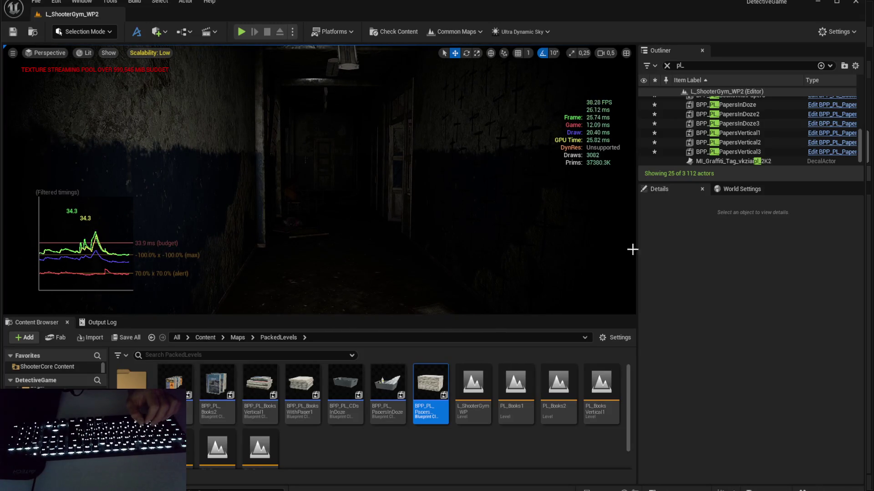
pyautogui.moveTo(612, 247); pyautogui.dragTo(612, 247)
# Step: Delete the Rain_Drip_Spline actor, then restore it with undo
pyautogui.press('Escape')
pyautogui.click(741, 132)
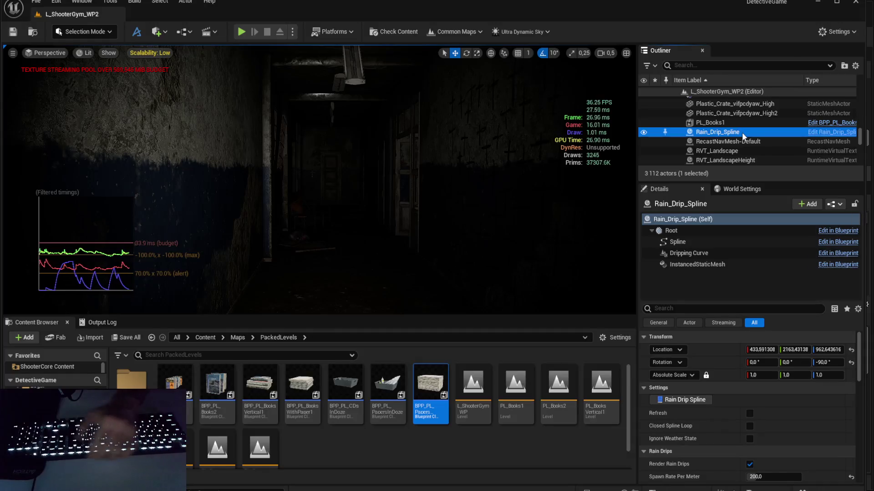
pyautogui.press('Delete')
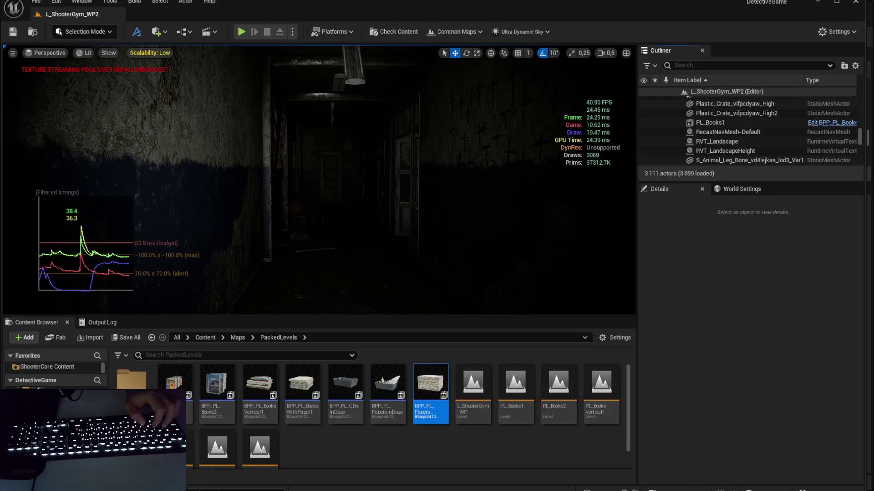
pyautogui.moveTo(558, 204); pyautogui.dragTo(551, 205)
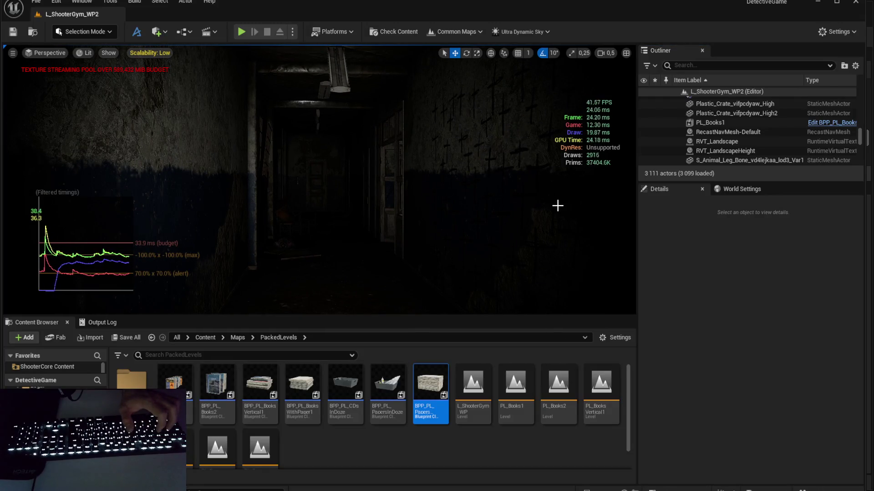
pyautogui.hotkey('ctrl', 'z')
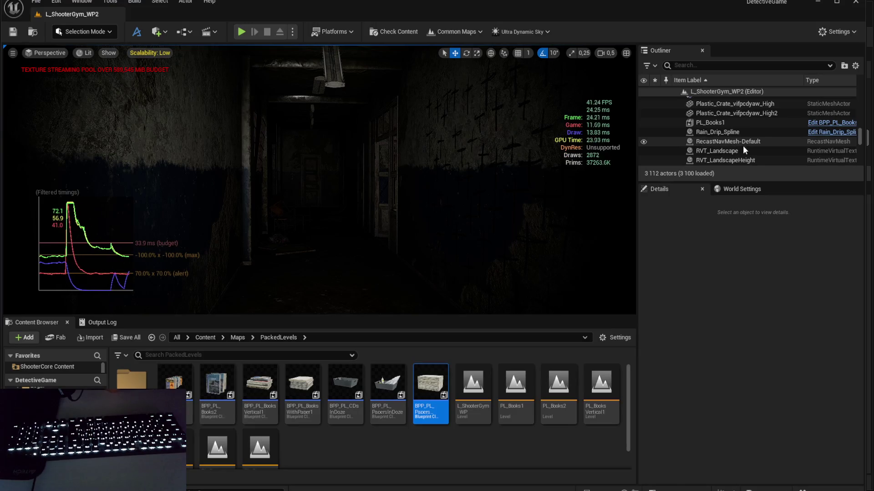
# Step: Select the first leg bone prop and save L_ShooterGym_WP2
pyautogui.scroll(-1, 742, 143)
pyautogui.scroll(-1, 746, 138)
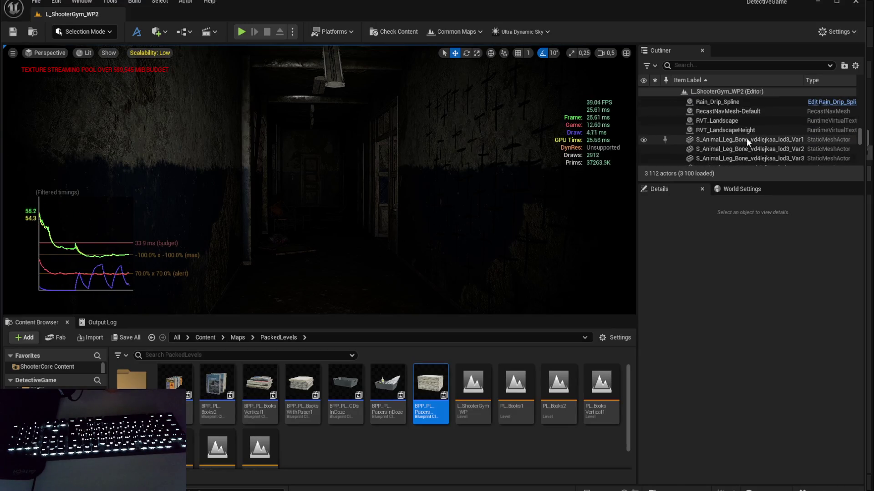
pyautogui.click(747, 139)
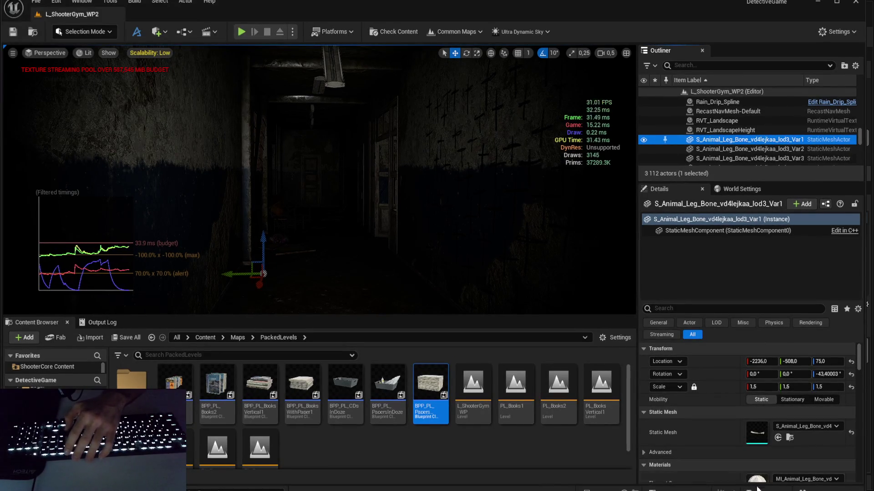
pyautogui.hotkey('ctrl', 's')
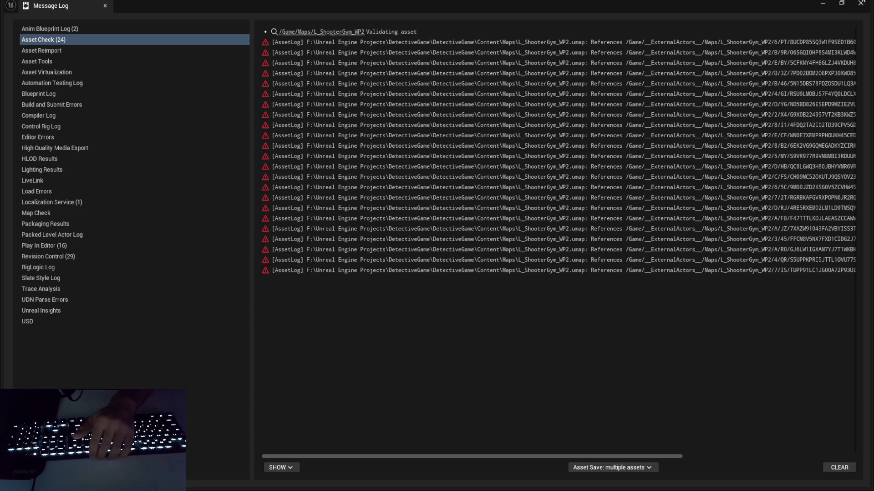
# Step: Close the asset-check Message Log and step through the leg bone props to Var4
pyautogui.click(861, 3)
pyautogui.click(773, 149)
pyautogui.press('Down')
pyautogui.press('Down')
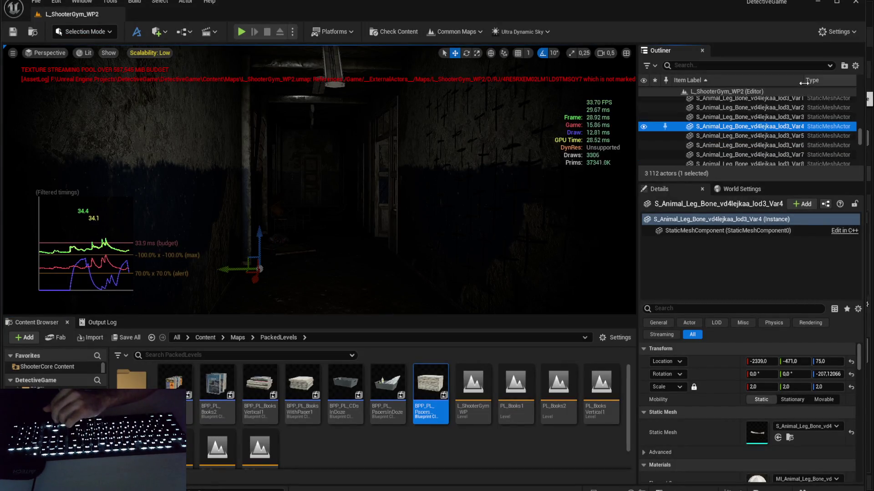
# Step: Open MI_Animal_Leg_Bone_vd4lejkaa_2K, expand its parameter groups, and open the Albedo texture under 07 - Texture Maps
pyautogui.scroll(-2, 758, 436)
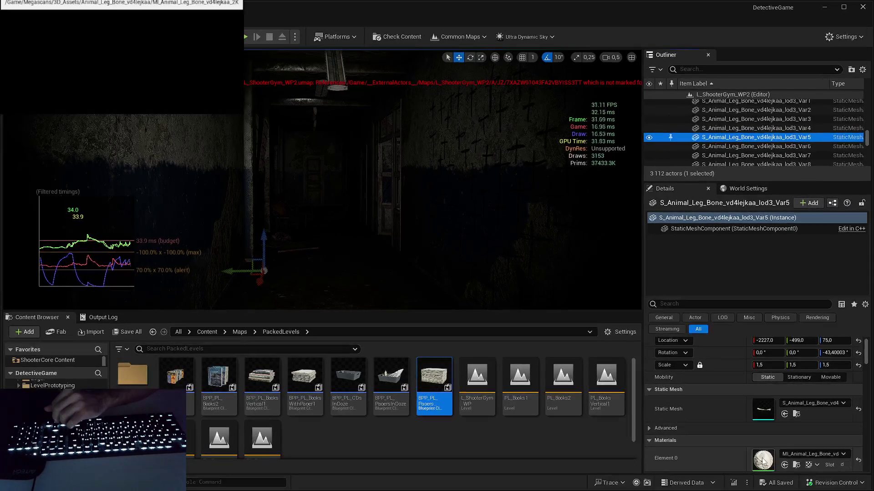
pyautogui.doubleClick(763, 461)
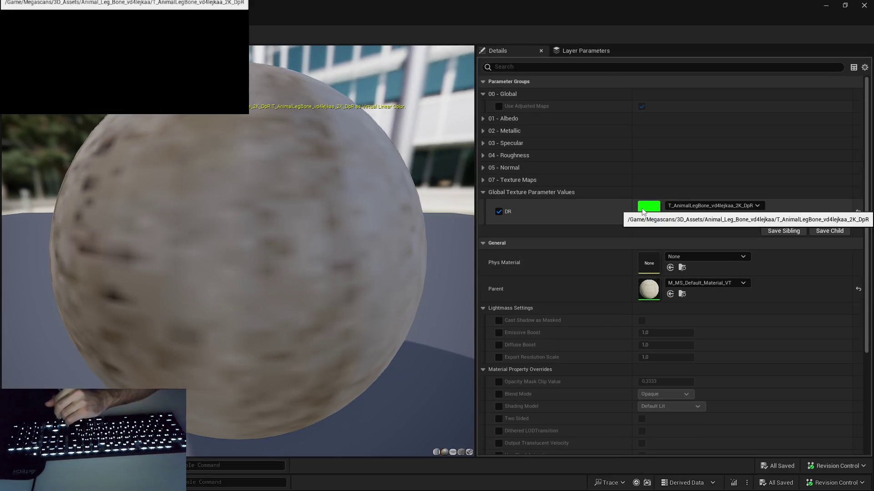
pyautogui.click(483, 121)
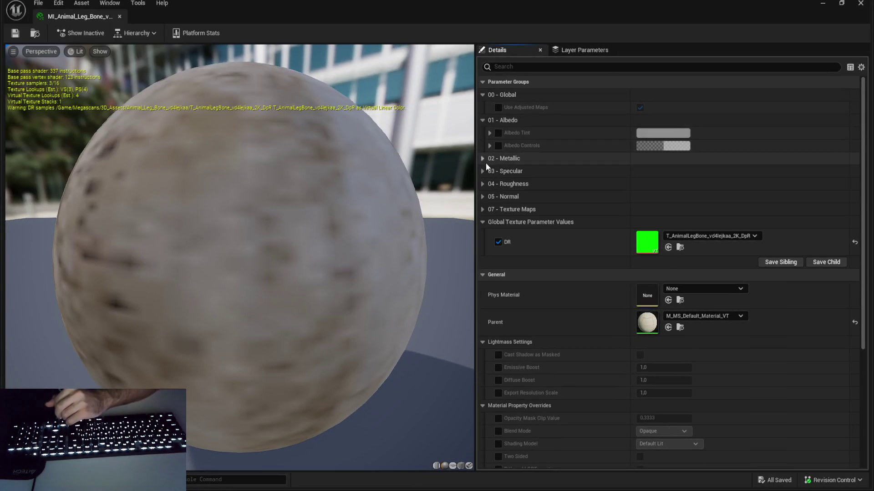
pyautogui.click(483, 158)
pyautogui.click(483, 184)
pyautogui.click(483, 235)
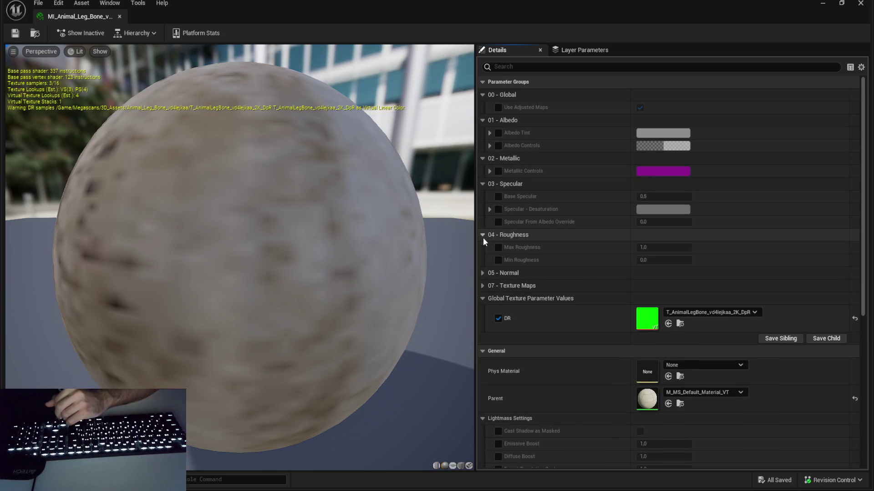
pyautogui.click(482, 273)
pyautogui.click(483, 297)
pyautogui.scroll(-2, 569, 244)
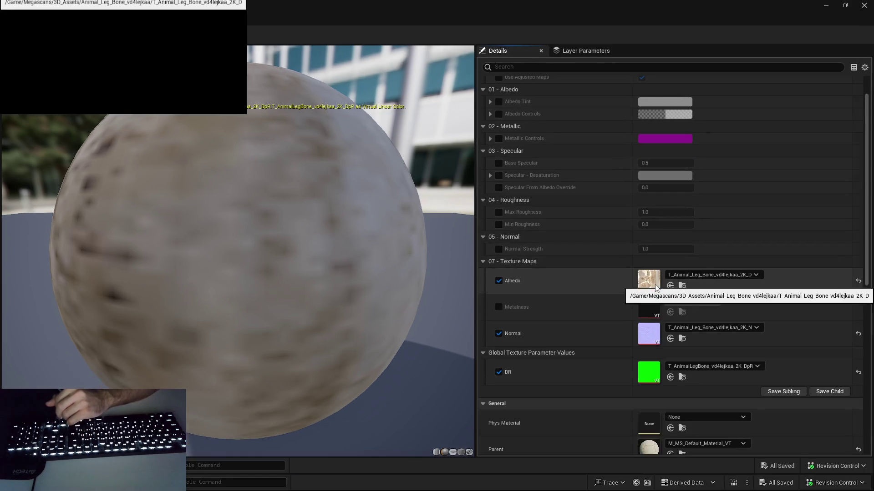
pyautogui.doubleClick(656, 287)
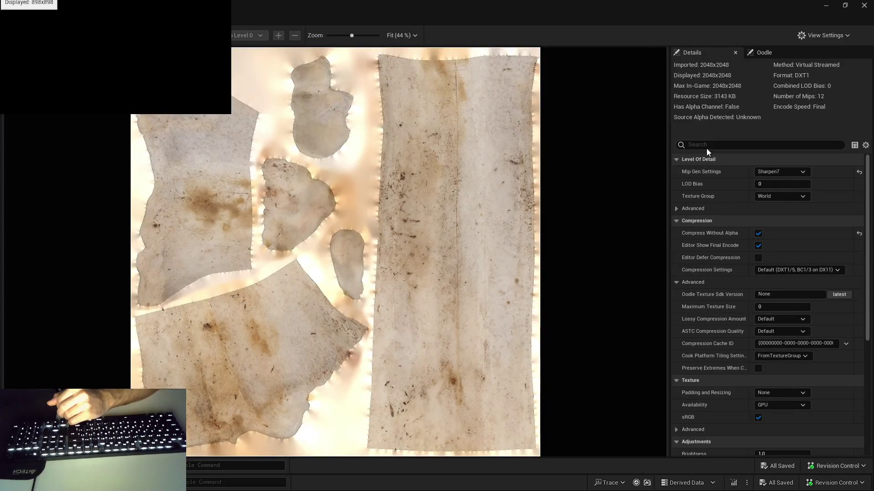
# Step: Cap the leg bone's normal texture at a 1024 maximum texture size
pyautogui.click(722, 146)
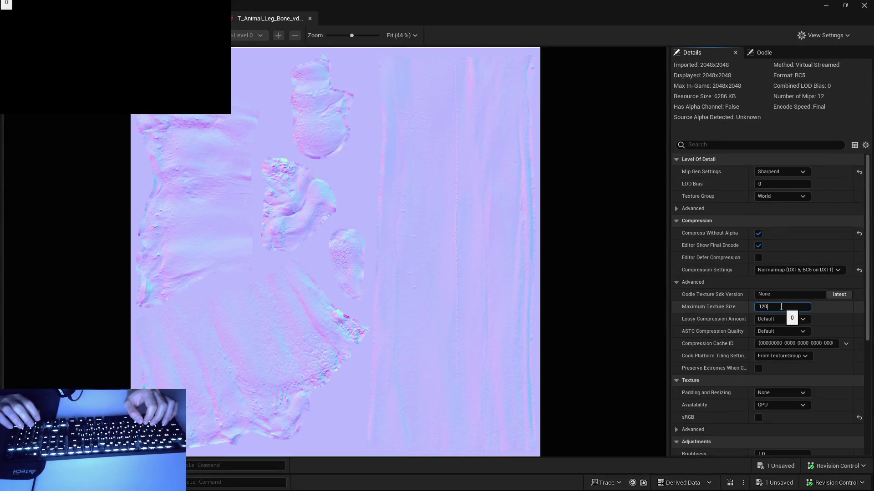
pyautogui.press('BackSpace')
pyautogui.press('BackSpace')
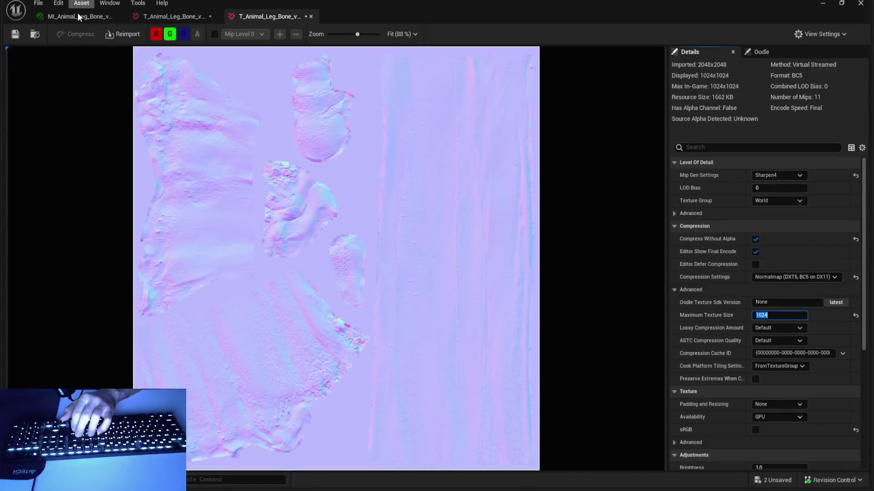
pyautogui.click(80, 16)
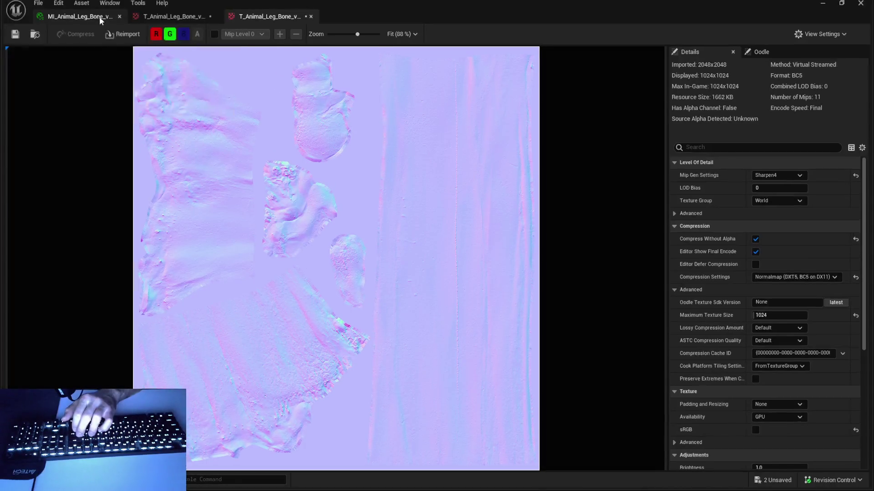
pyautogui.click(100, 20)
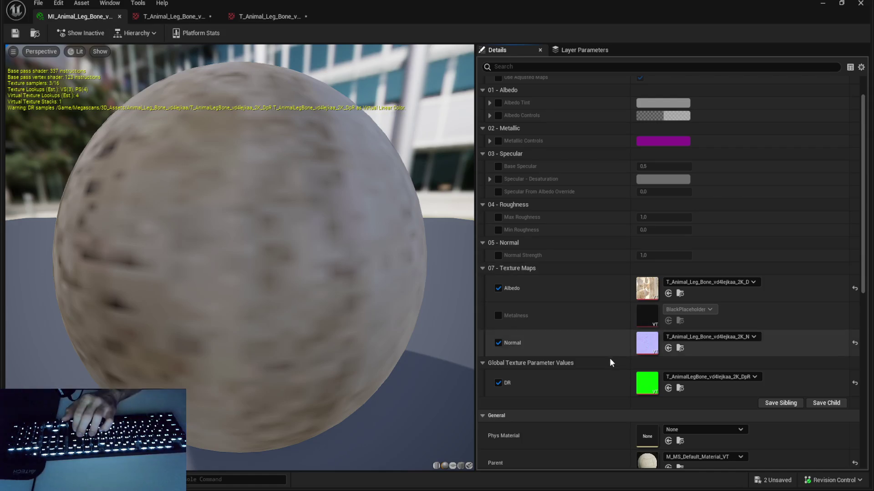
# Step: Cap the leg bone's DR texture at 1024 maximum size and return to the level editor
pyautogui.doubleClick(639, 368)
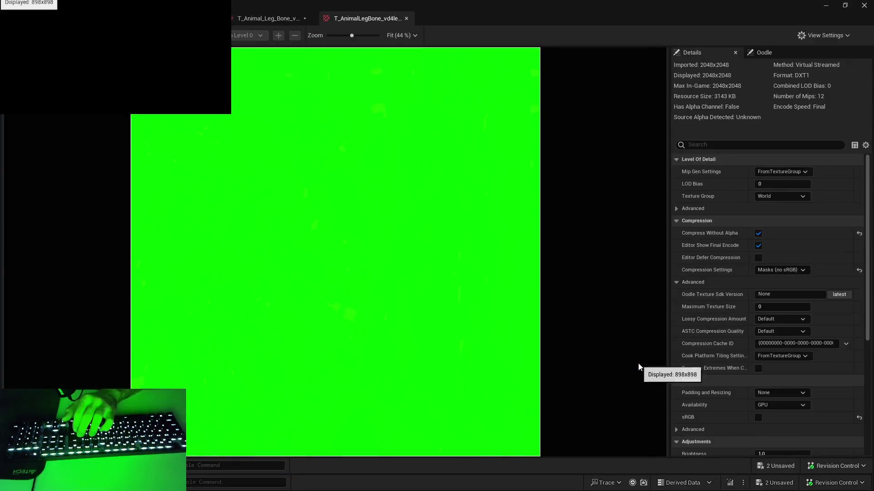
pyautogui.click(770, 314)
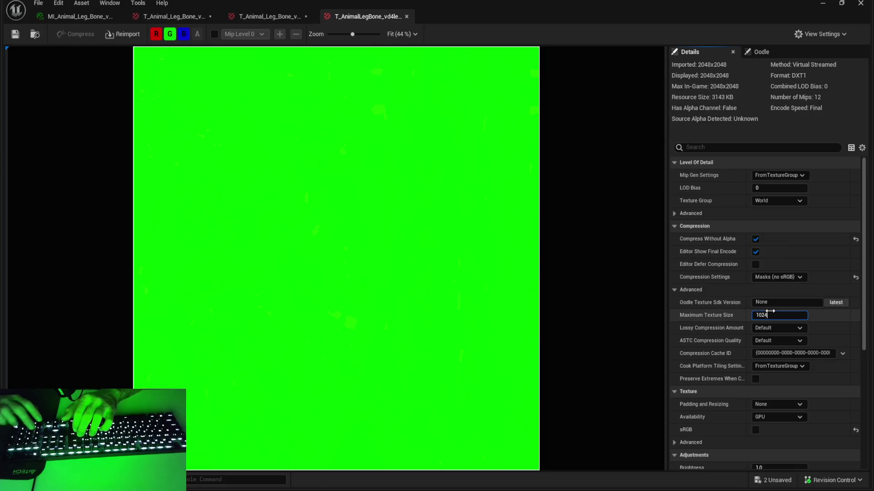
pyautogui.press('Return')
pyautogui.click(773, 126)
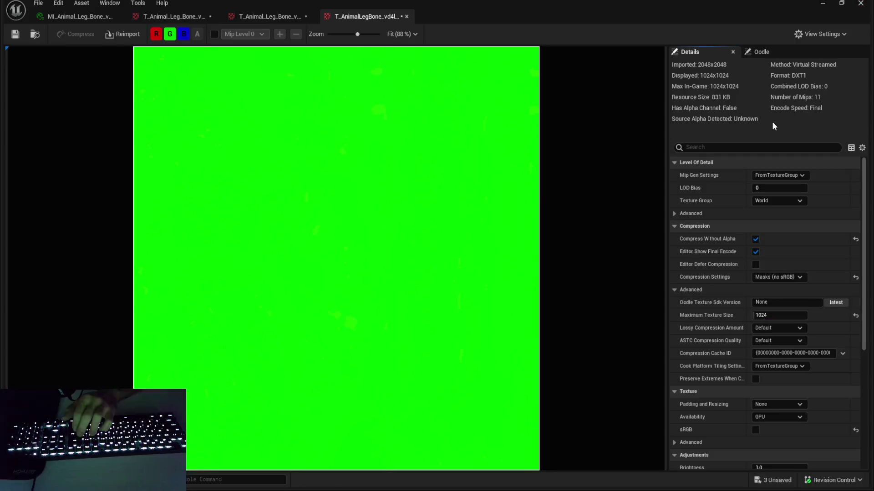
pyautogui.hotkey('alt', 'Tab')
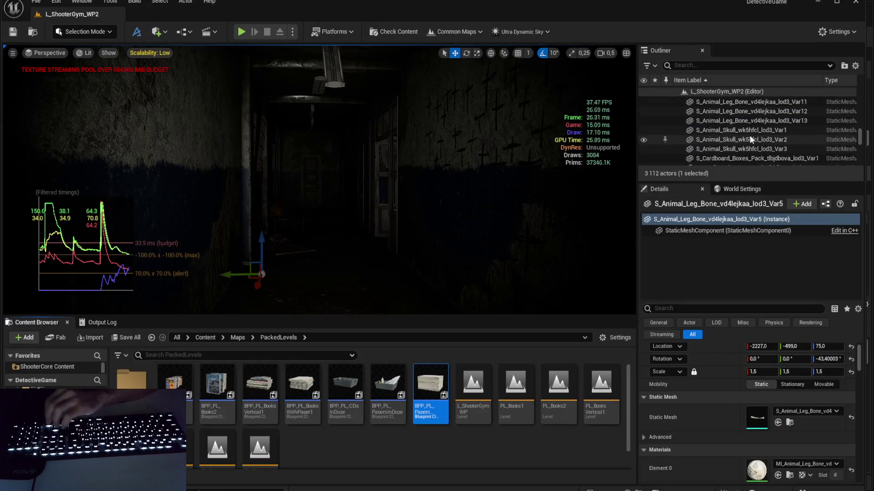
# Step: Select the 16 props from Leg_Bone Var1 through Skull Var3 in the Outliner
pyautogui.scroll(2, 750, 135)
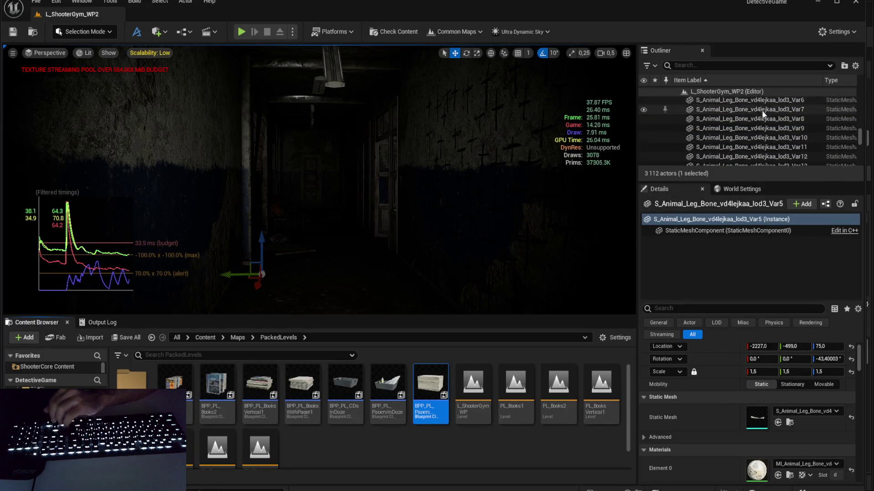
pyautogui.press('Down')
pyautogui.press('Down')
pyautogui.press('Down')
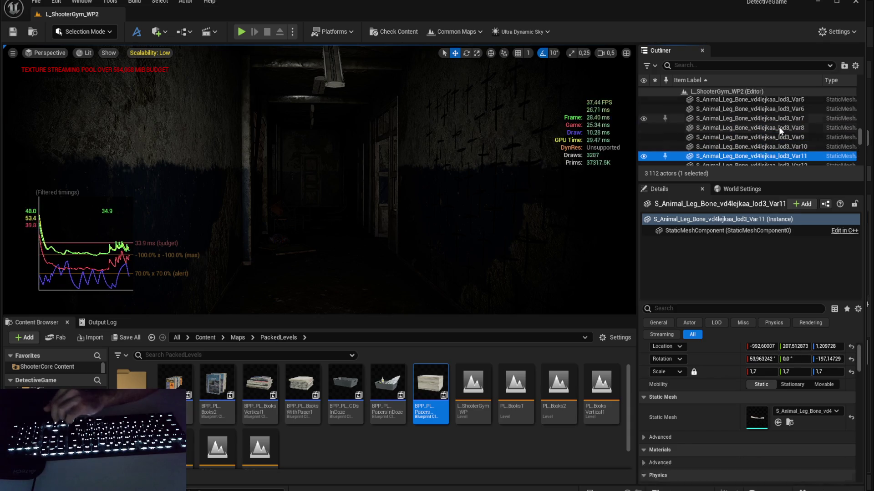
pyautogui.press('Down')
pyautogui.press('Down')
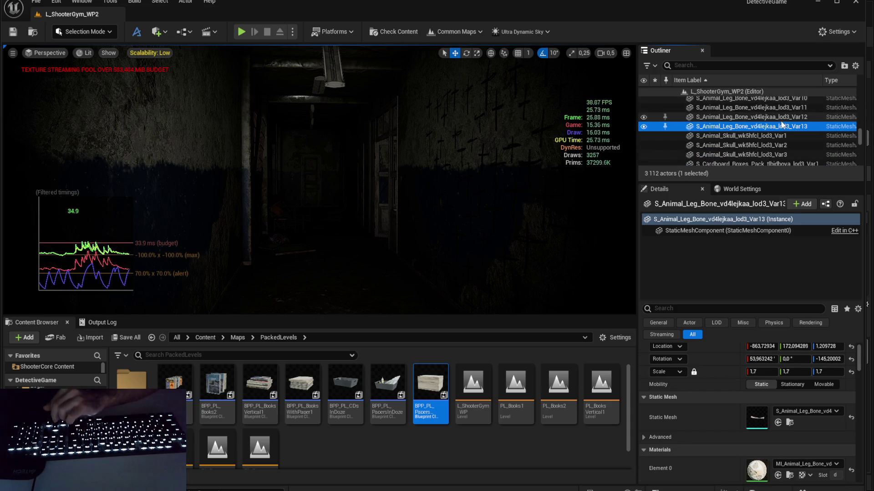
pyautogui.press('Down')
pyautogui.press('Down')
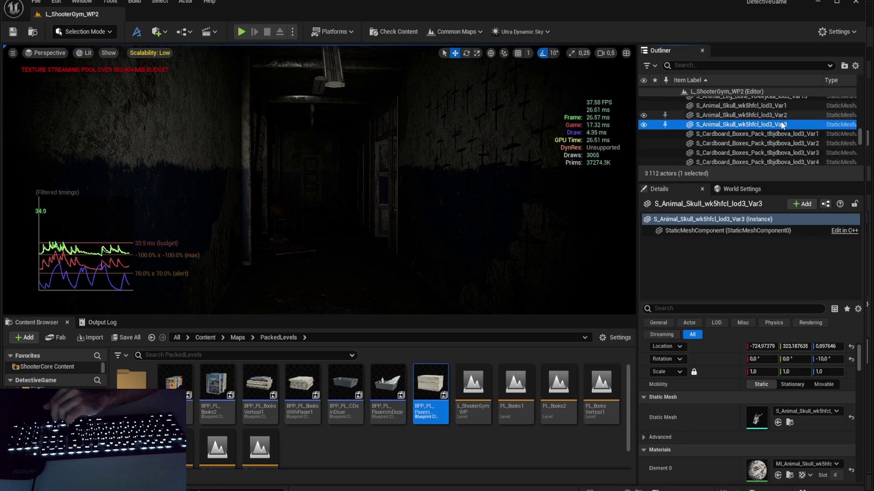
pyautogui.press('Down')
pyautogui.press('Down')
pyautogui.press('Down')
pyautogui.scroll(2, 790, 116)
pyautogui.click(779, 148)
pyautogui.scroll(5, 783, 136)
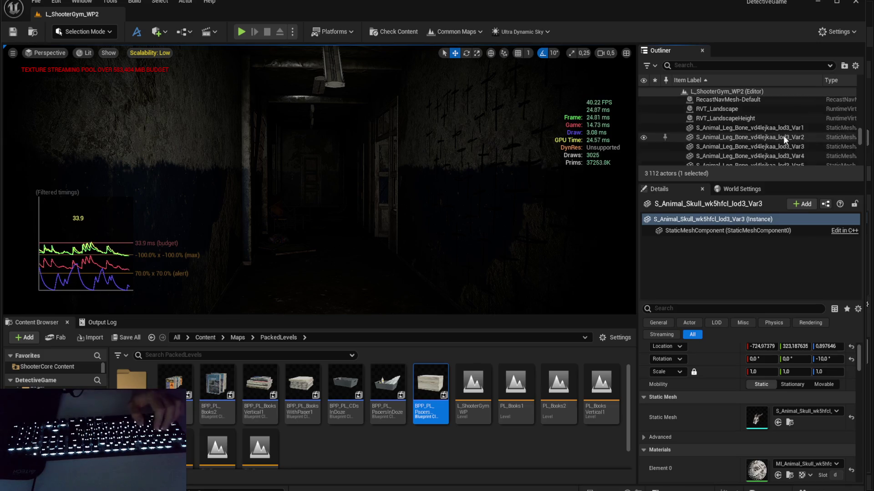
pyautogui.keyDown('shift'); pyautogui.click(783, 131); pyautogui.keyUp('shift')
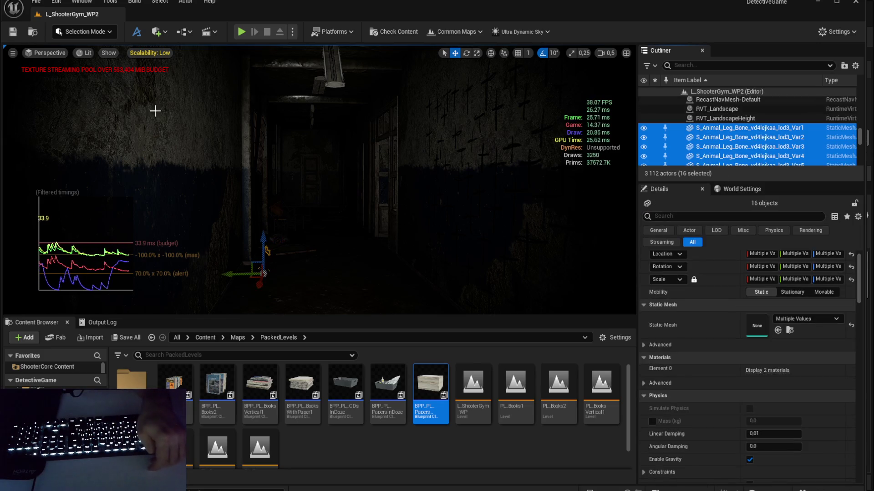
# Step: Save all changes and open Merge Actors for the 16 selected props
pyautogui.hotkey('ctrl', 's')
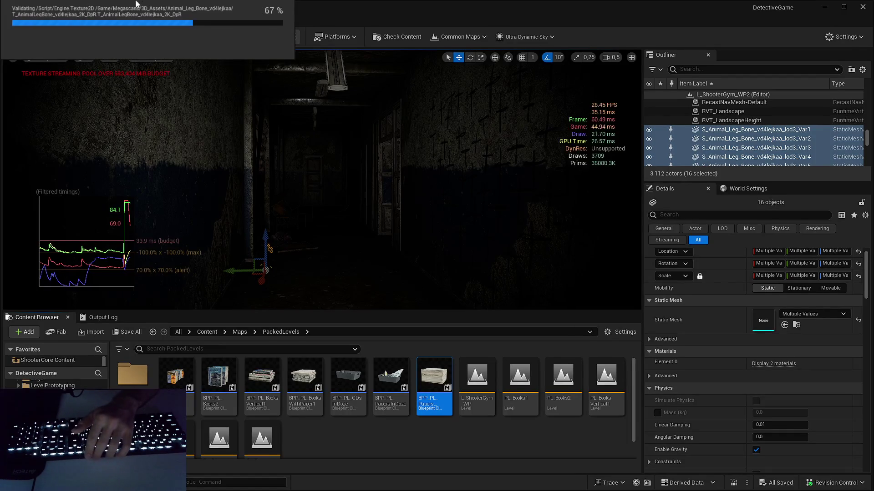
pyautogui.click(114, 6)
pyautogui.click(40, 145)
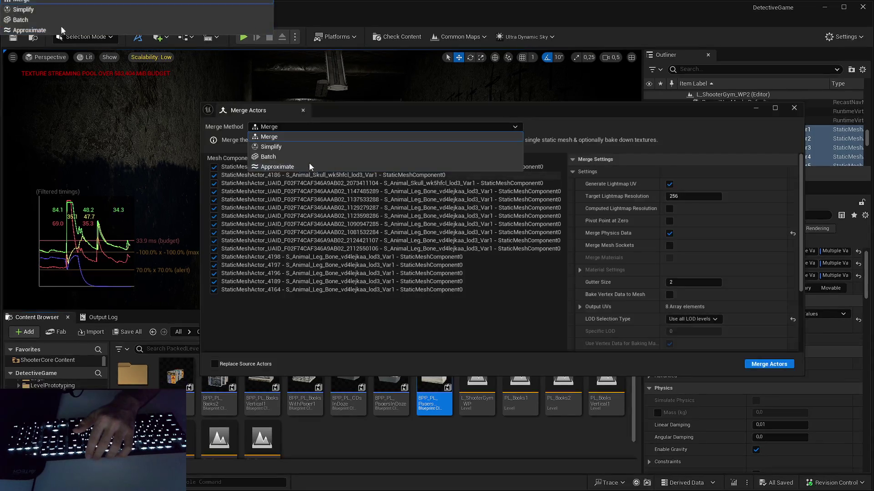
# Step: Batch-merge the 16 bone props into instanced meshes and name the result MergedActors_Bones
pyautogui.click(273, 154)
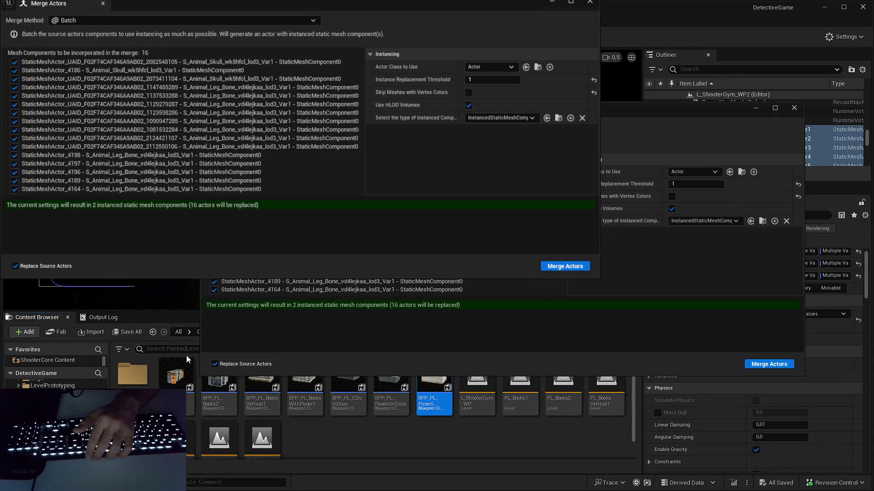
pyautogui.click(569, 270)
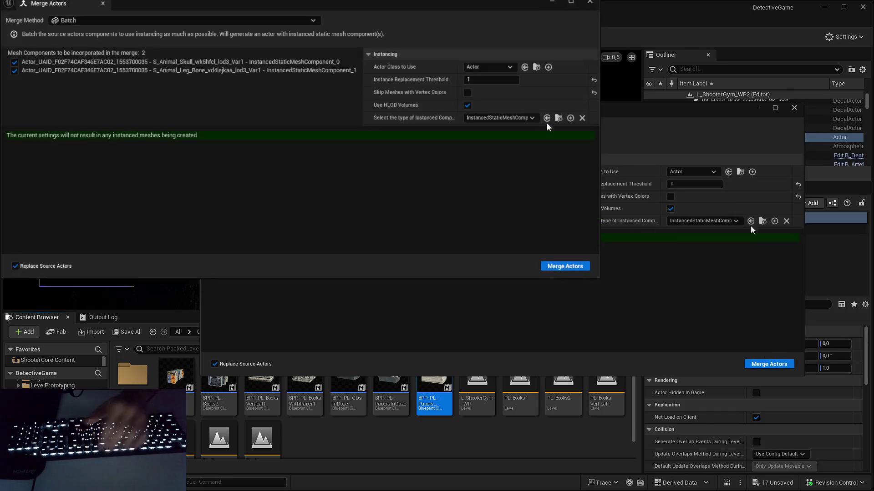
pyautogui.press('F2')
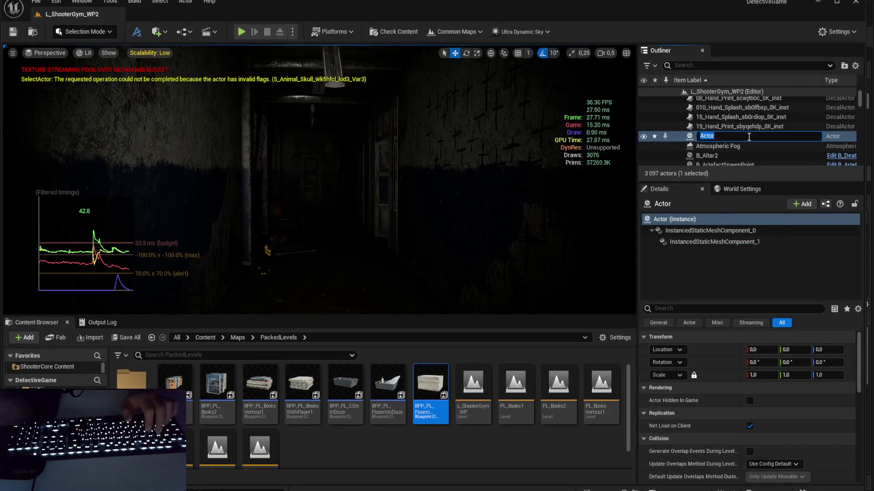
pyautogui.write('Merged')
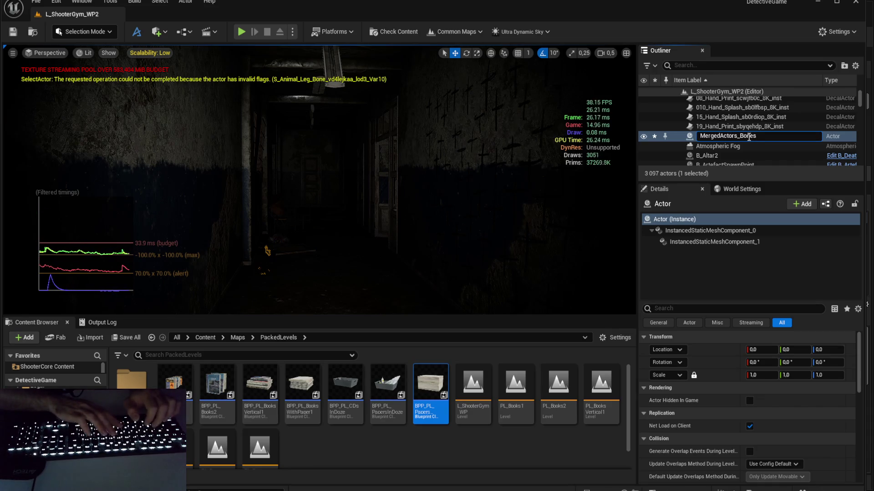
pyautogui.press('Return')
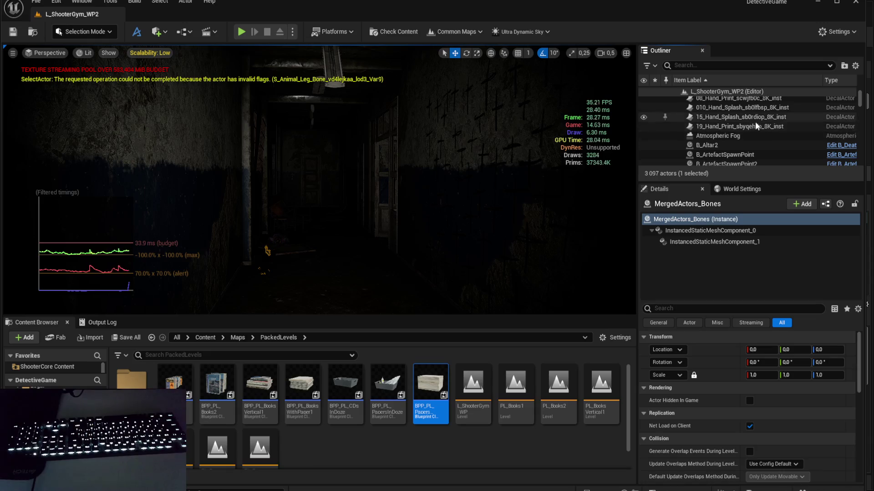
pyautogui.click(739, 65)
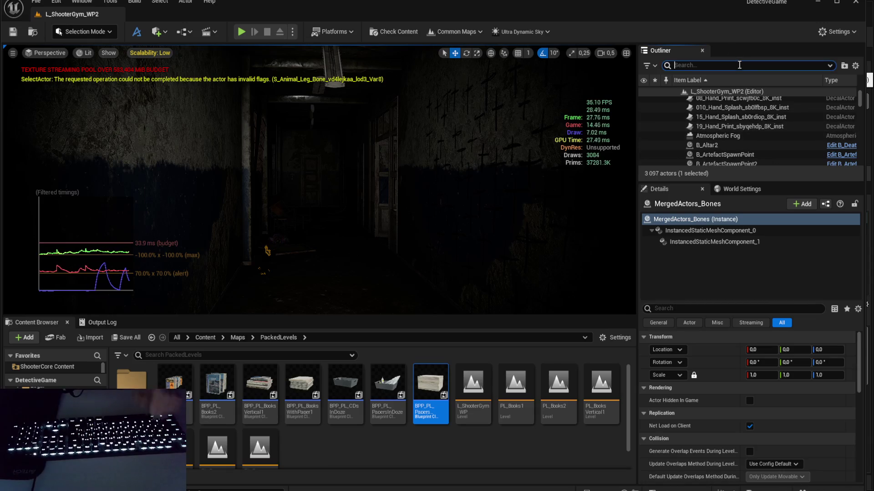
# Step: Filter the Outliner for 'pl_', select PL_Books1, then clear the search filter
pyautogui.write('pl_')
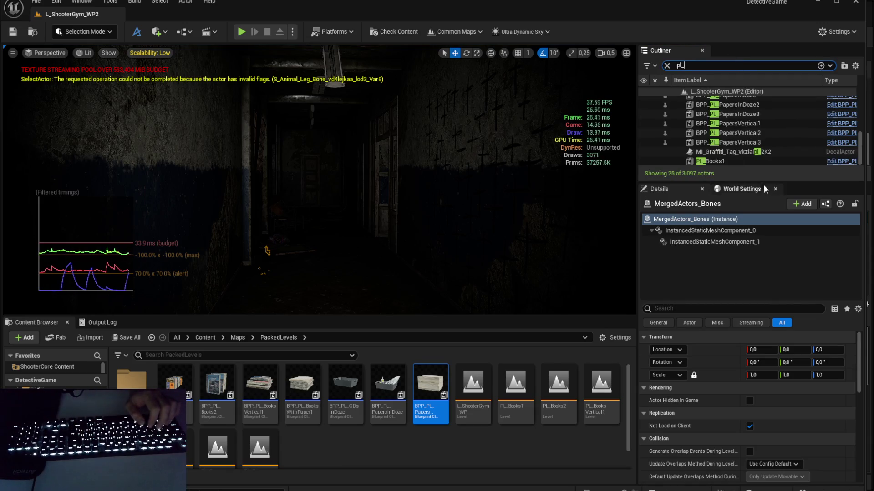
pyautogui.click(736, 161)
pyautogui.click(667, 65)
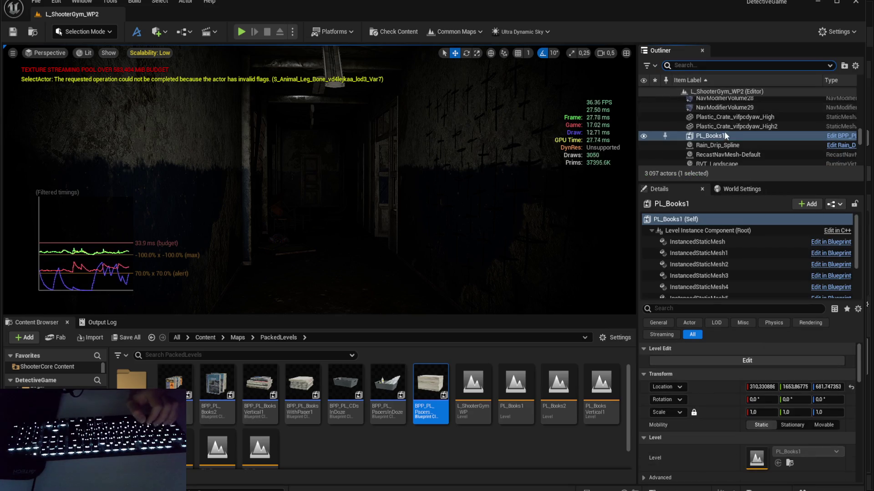
pyautogui.scroll(-5, 734, 136)
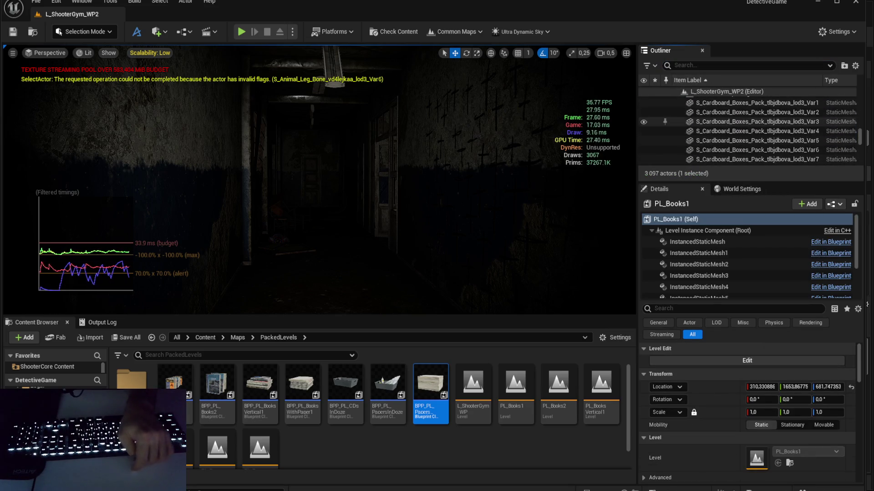
pyautogui.scroll(2, 737, 146)
# Step: Select S_Cardboard_Boxes_Pack Var1 through Var12 together in the Outliner
pyautogui.click(753, 147)
pyautogui.scroll(-2, 753, 136)
pyautogui.scroll(-2, 746, 419)
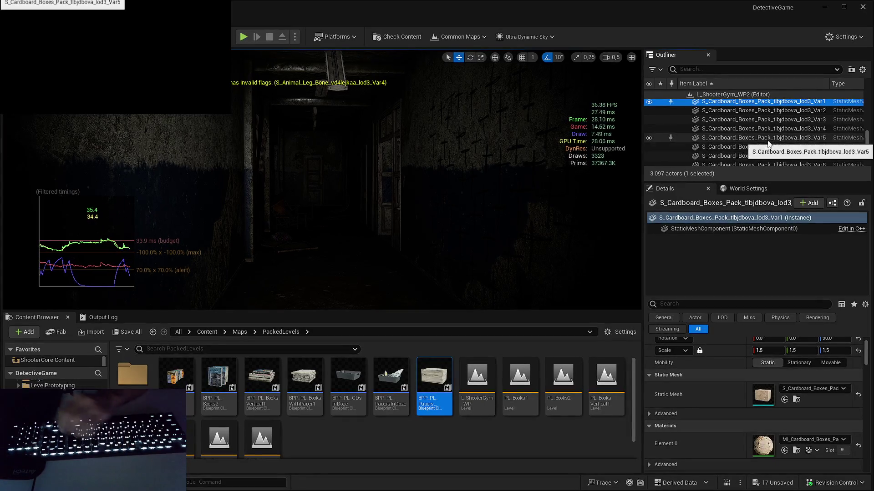
pyautogui.click(756, 110)
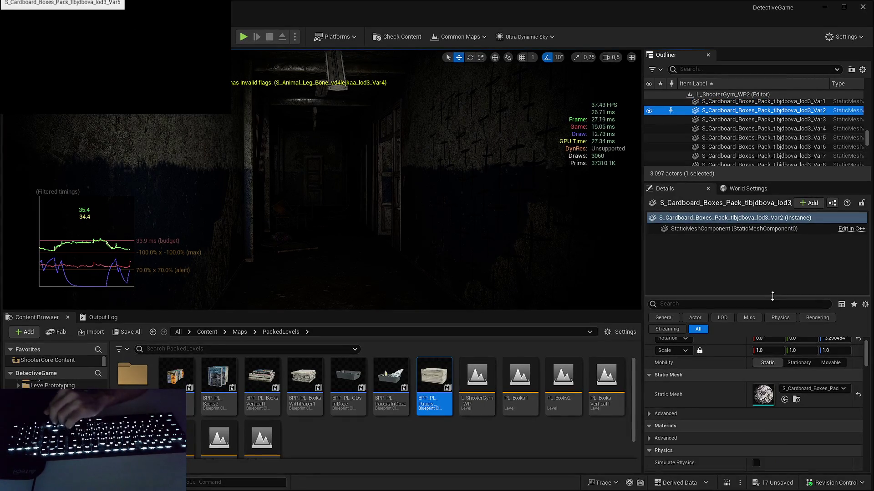
pyautogui.press('Down')
pyautogui.press('Down')
pyautogui.press('Down')
pyautogui.press('Down')
pyautogui.press('Down')
pyautogui.press('Down')
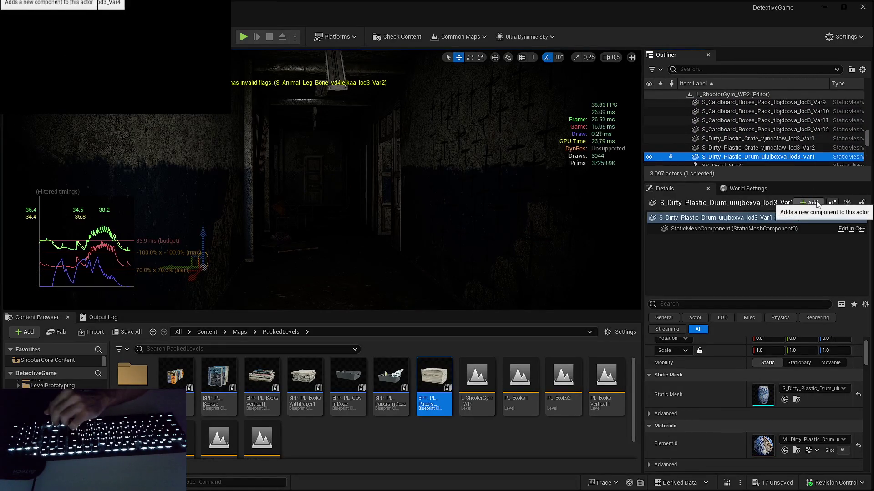
pyautogui.press('Up')
pyautogui.press('Up')
pyautogui.press('Up')
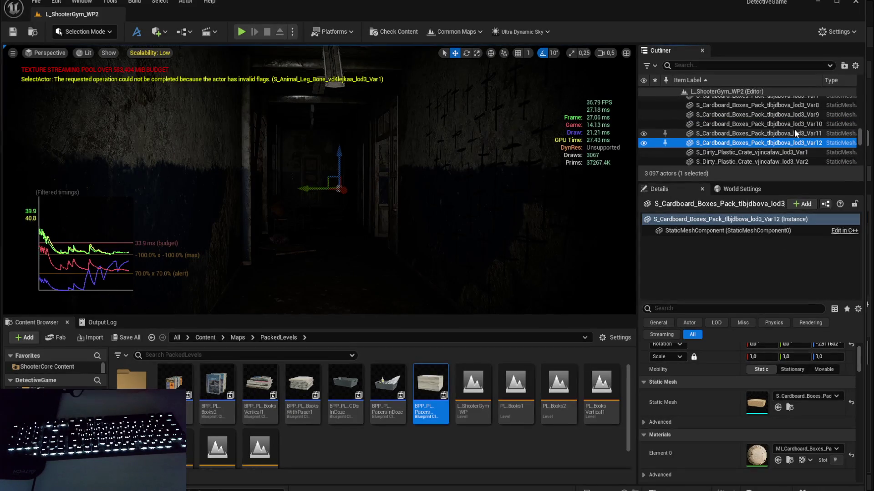
pyautogui.scroll(5, 794, 128)
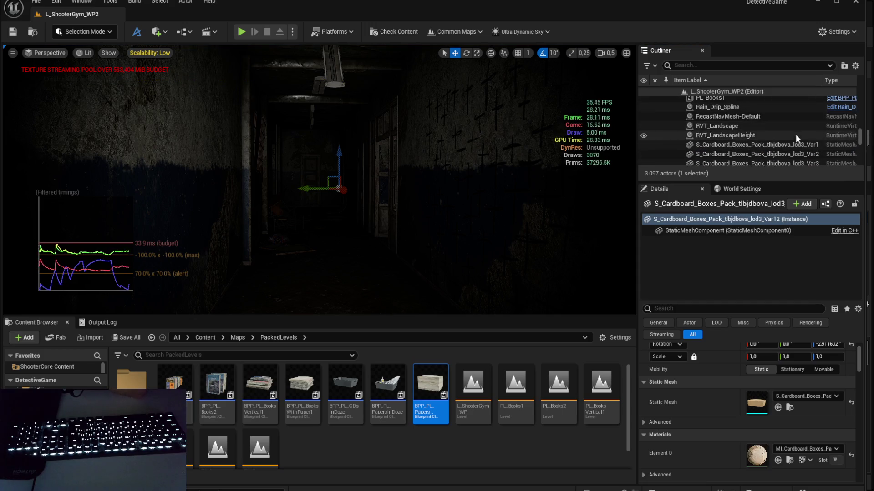
pyautogui.keyDown('shift'); pyautogui.click(800, 145); pyautogui.keyUp('shift')
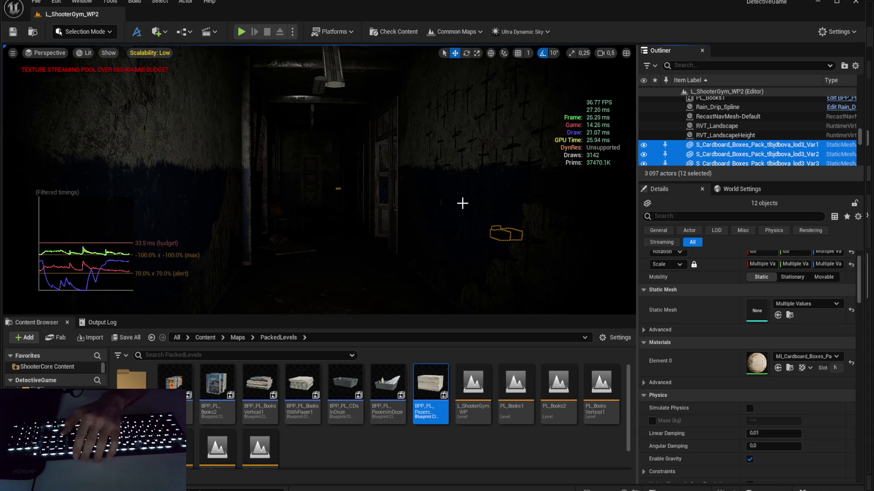
pyautogui.click(113, 5)
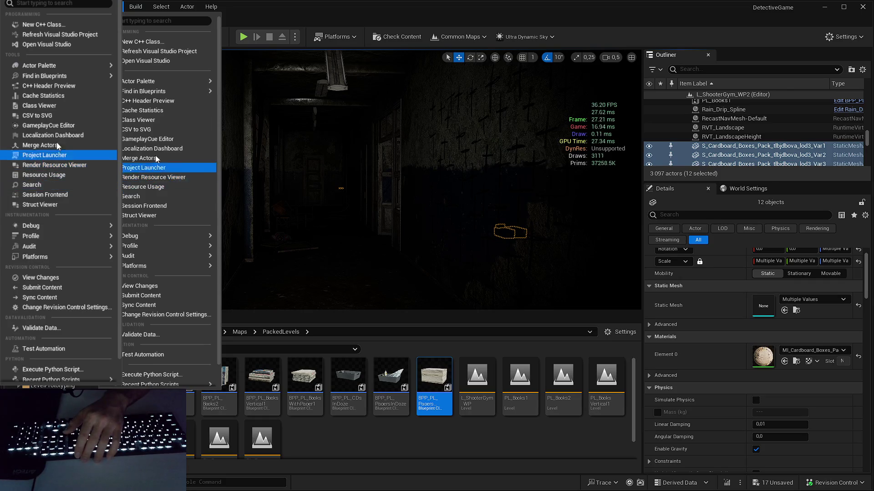
# Step: Merge the twelve cardboard boxes using the Batch merge method, then close Merge Actors
pyautogui.click(297, 253)
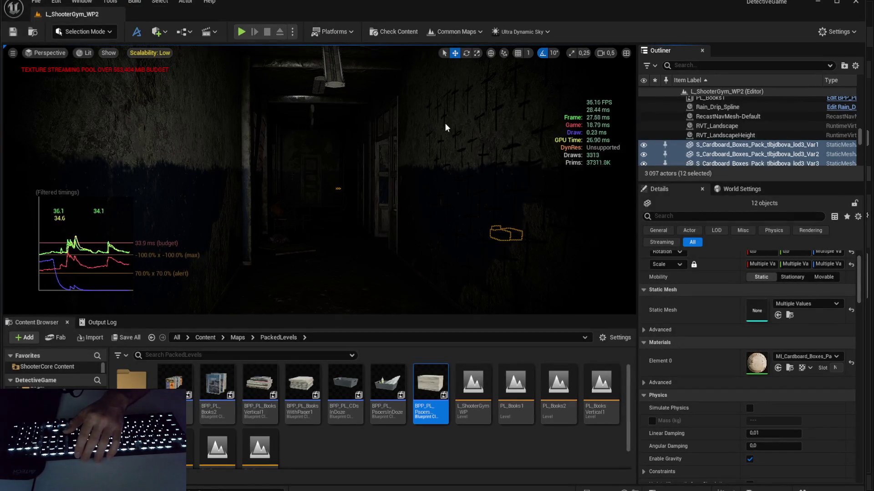
pyautogui.click(445, 122)
pyautogui.click(304, 157)
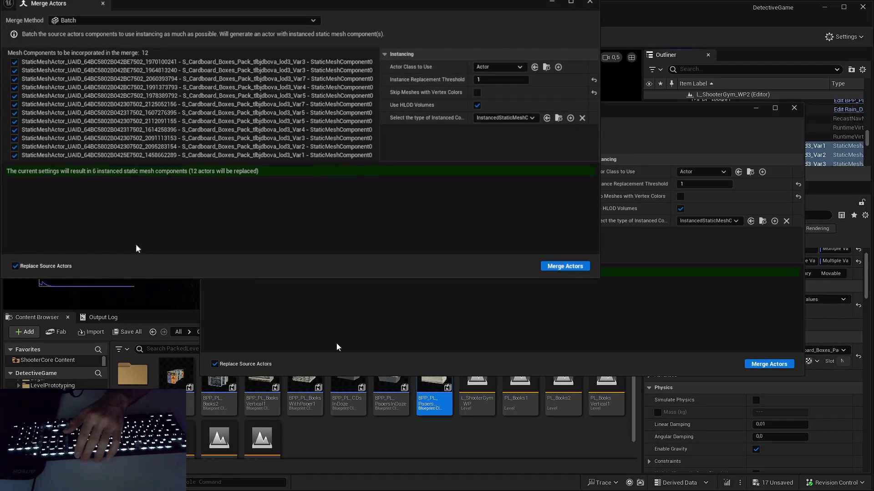
pyautogui.click(575, 268)
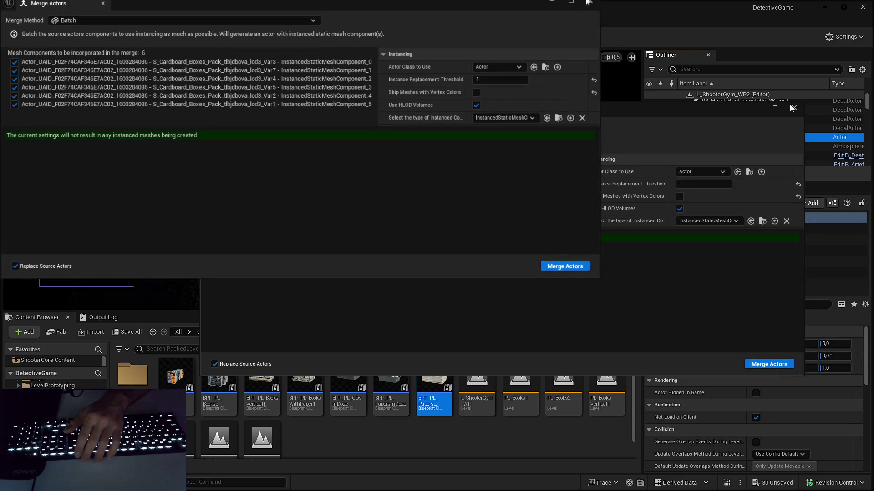
pyautogui.click(588, 2)
# Step: Rename the new merged actor MergedActors_Boxes
pyautogui.click(772, 136)
pyautogui.write('MergedA')
pyautogui.write('tors_')
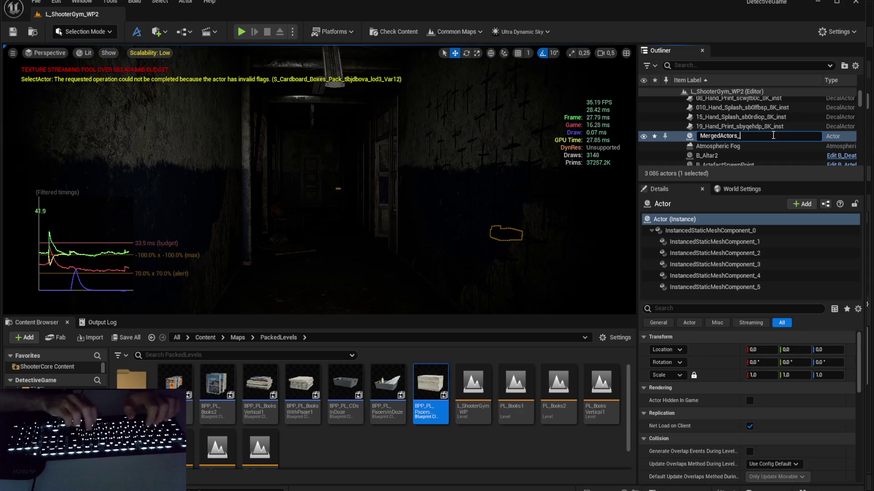
pyautogui.write('Boxxeses')
pyautogui.press('Return')
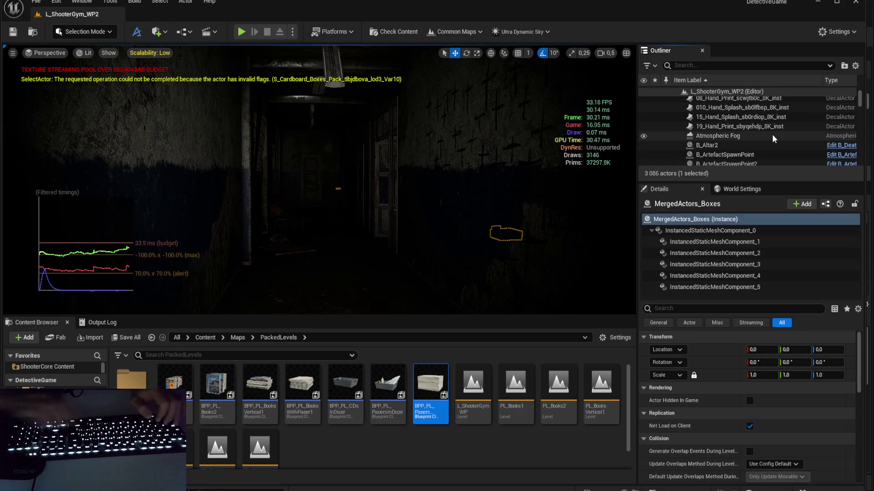
# Step: Search the Outliner for 'pL', clear it, enlarge the list, and select S_Dirty_Plastic_Crate Var2
pyautogui.click(745, 67)
pyautogui.write('pL')
pyautogui.click(723, 161)
pyautogui.press('BackSpace')
pyautogui.press('BackSpace')
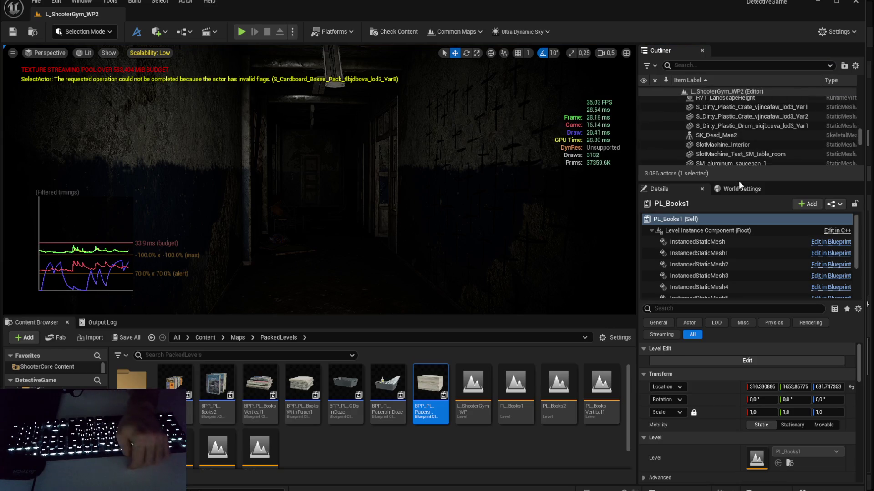
pyautogui.moveTo(739, 183); pyautogui.dragTo(739, 222)
pyautogui.scroll(2, 735, 155)
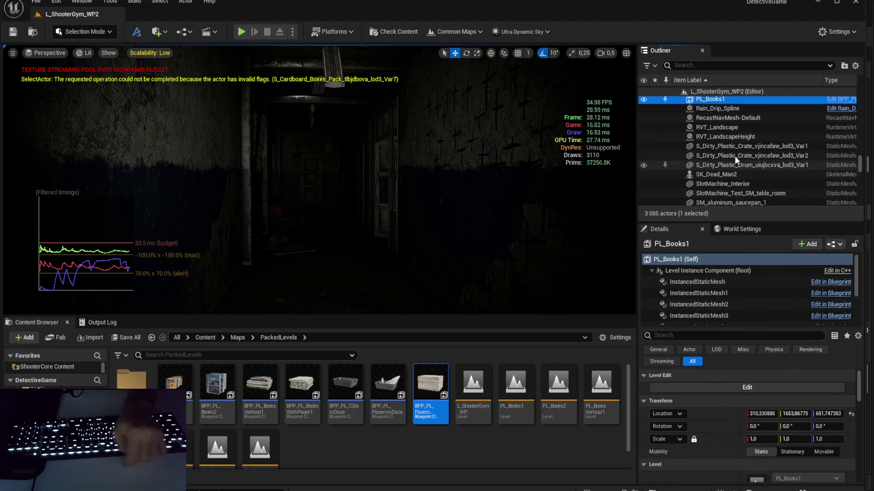
pyautogui.click(735, 155)
pyautogui.scroll(-3, 731, 414)
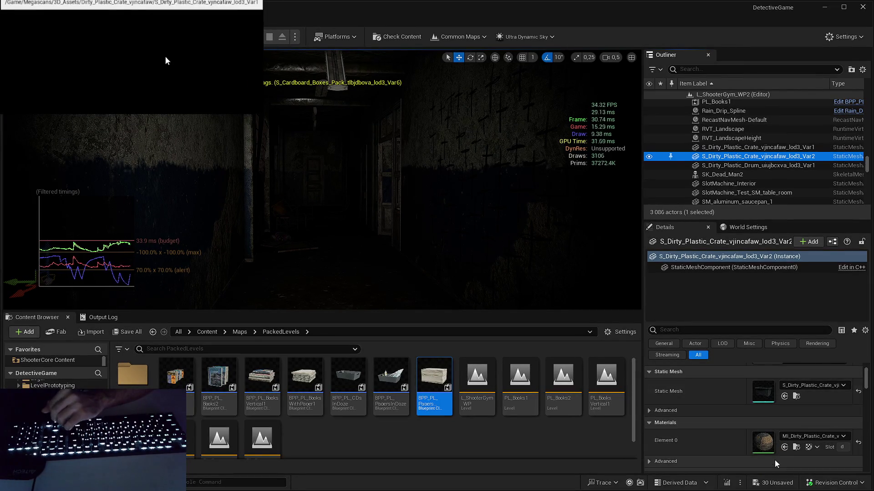
# Step: Save the level, review the Asset Check warnings, then close the Message Log
pyautogui.hotkey('ctrl', 's')
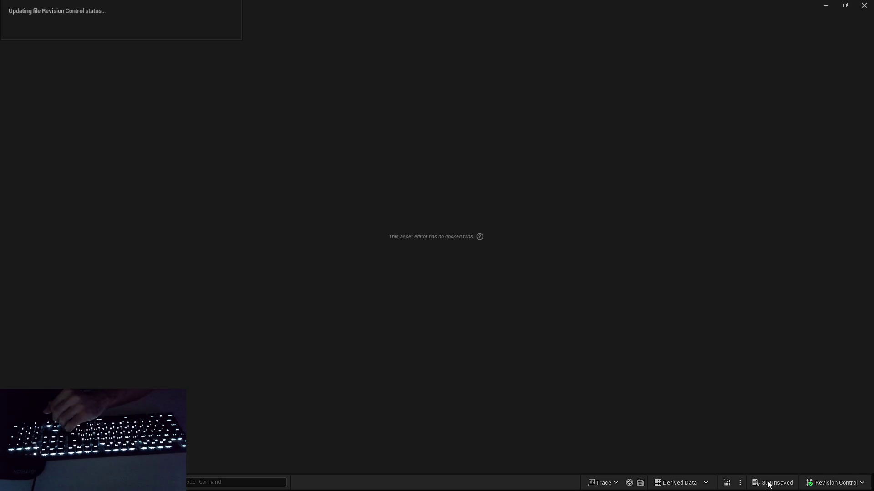
pyautogui.scroll(-3, 621, 288)
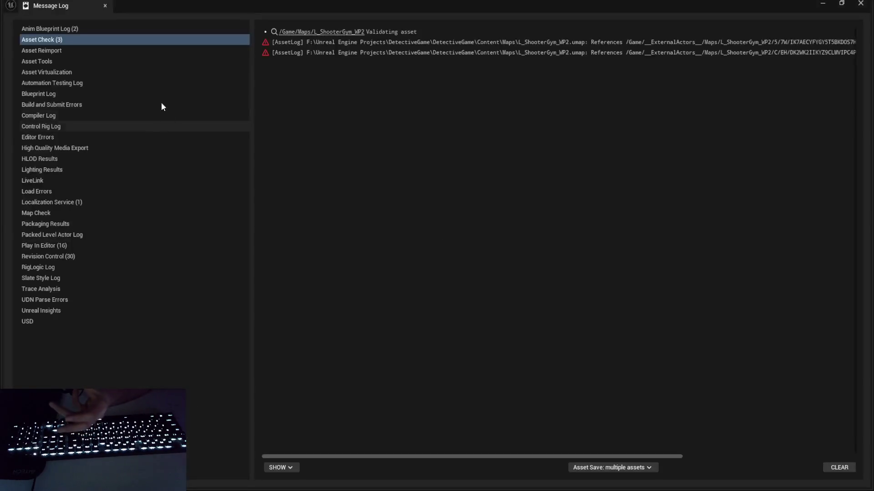
pyautogui.click(869, 2)
# Step: Cap the plastic crate's colour texture at 1024 maximum size
pyautogui.click(97, 18)
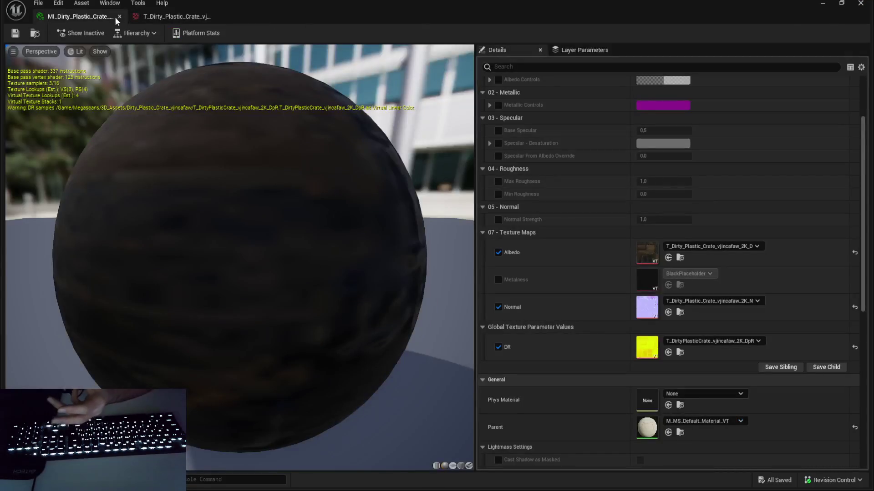
pyautogui.hotkey('alt', 'Tab')
pyautogui.hotkey('alt', 'Tab')
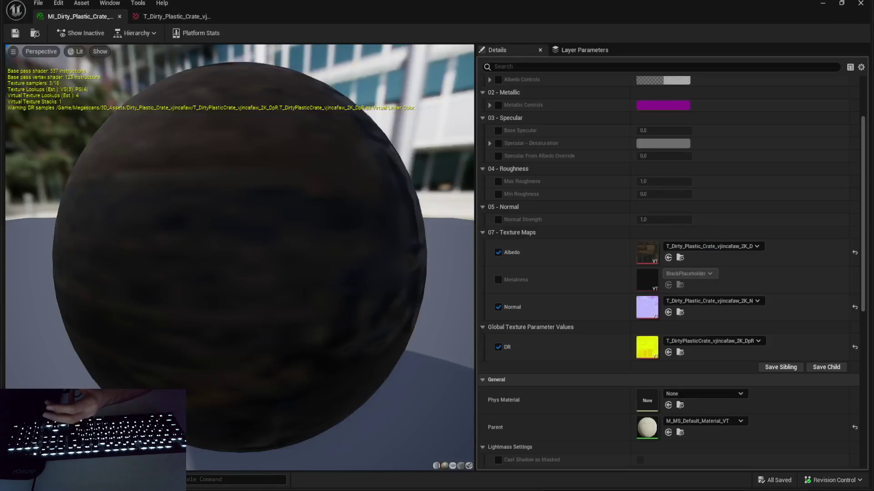
pyautogui.hotkey('alt', 'Tab')
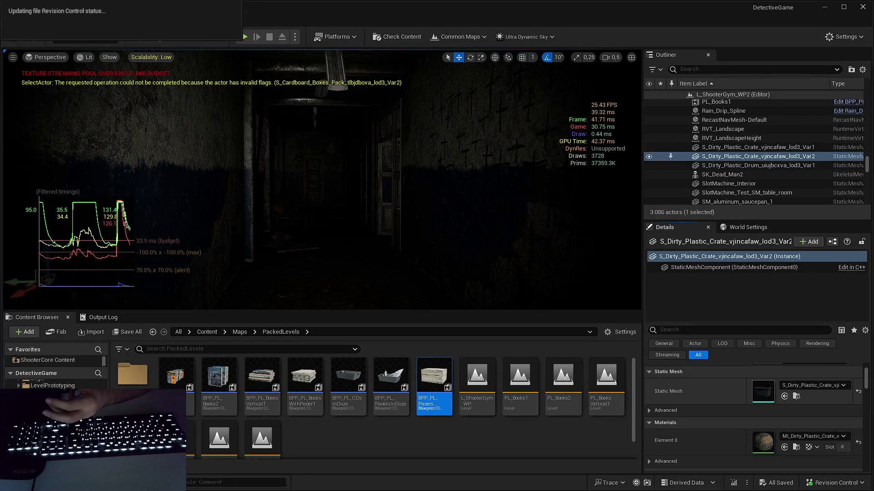
pyautogui.hotkey('alt', 'Tab')
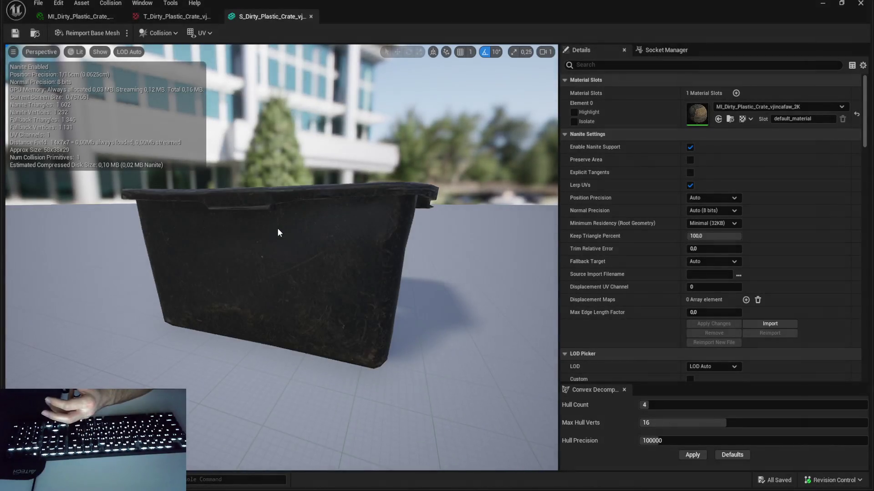
pyautogui.click(80, 16)
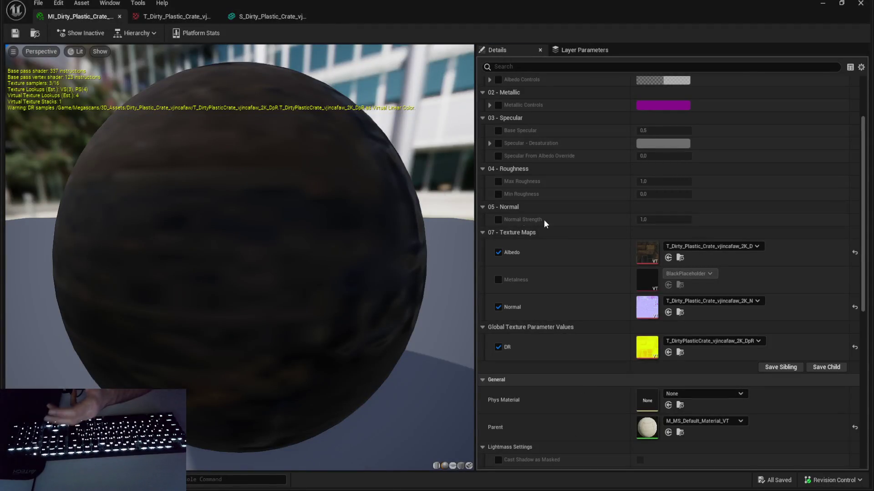
pyautogui.doubleClick(645, 250)
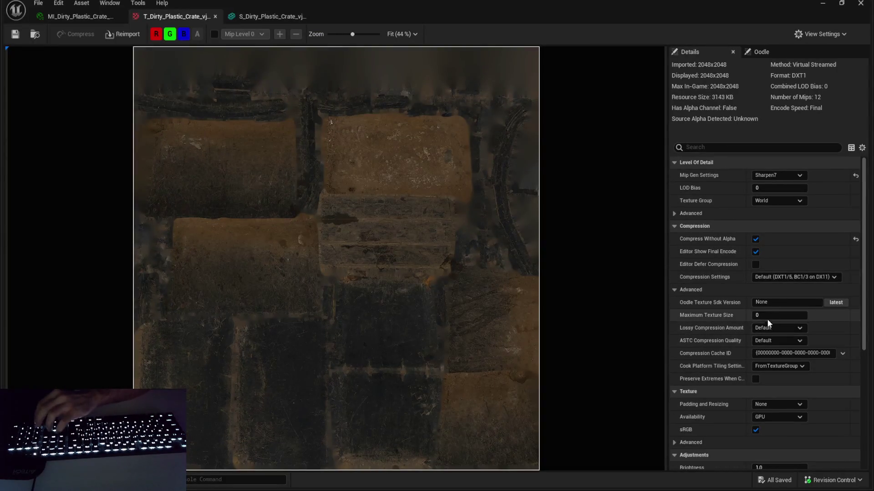
pyautogui.write('1024')
pyautogui.press('Return')
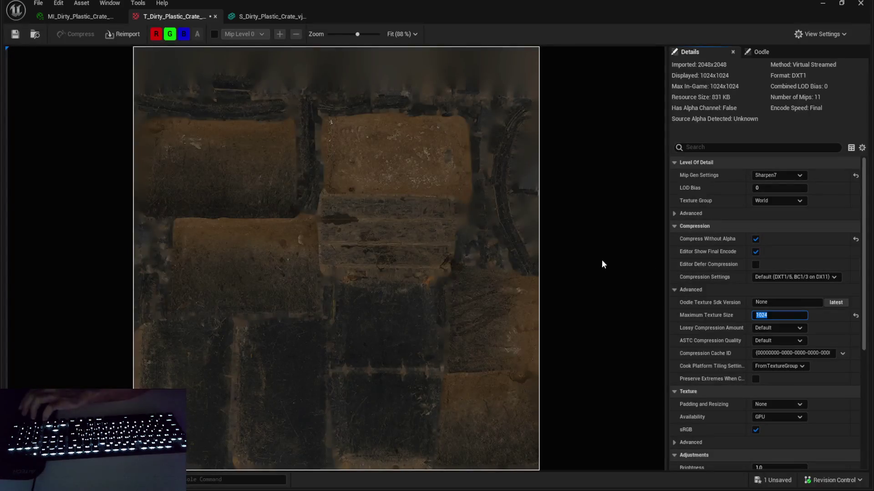
# Step: Cap the crate's normal map at 1024 maximum texture size
pyautogui.click(254, 18)
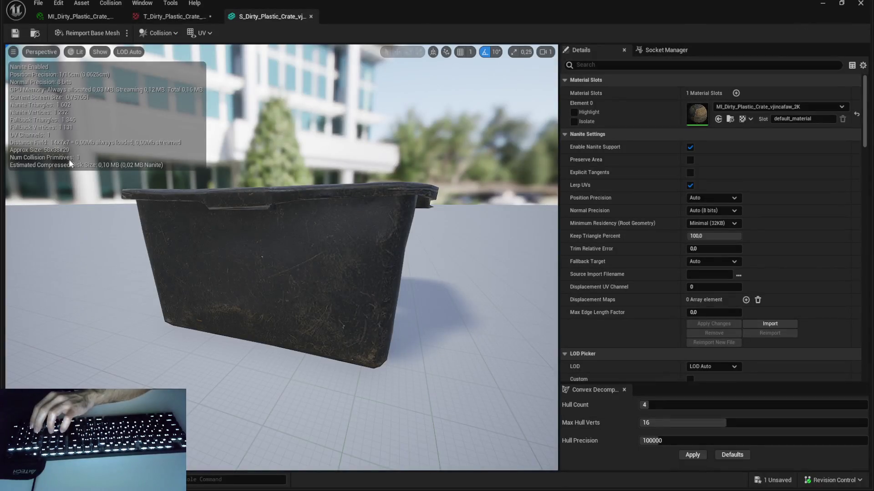
pyautogui.click(75, 16)
pyautogui.doubleClick(644, 301)
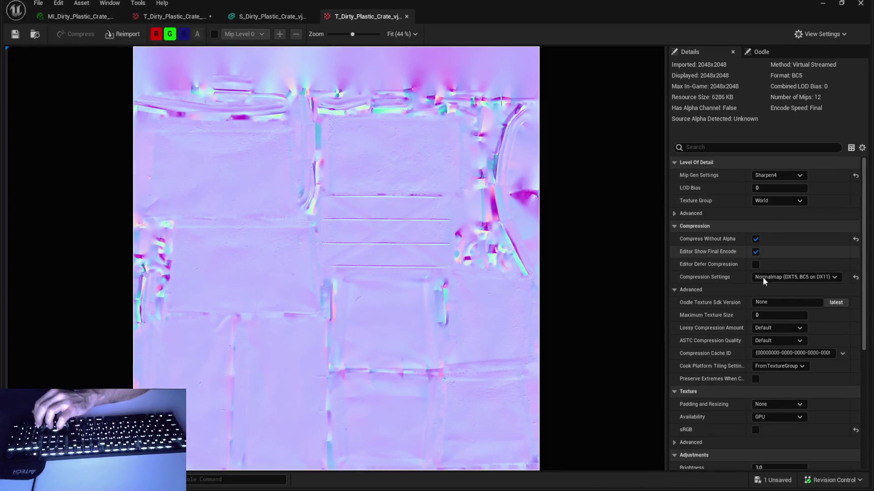
pyautogui.click(769, 315)
pyautogui.write('1024')
pyautogui.press('Return')
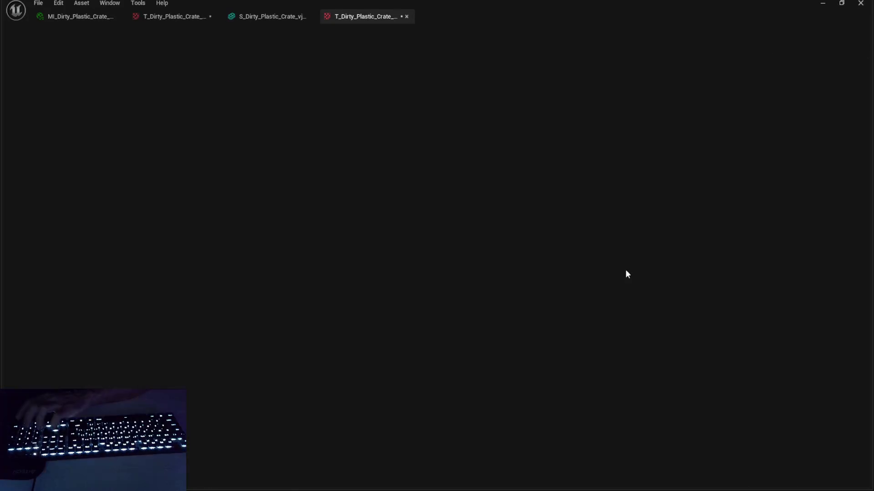
# Step: Cap the crate's DR texture at 1024 maximum texture size
pyautogui.click(93, 18)
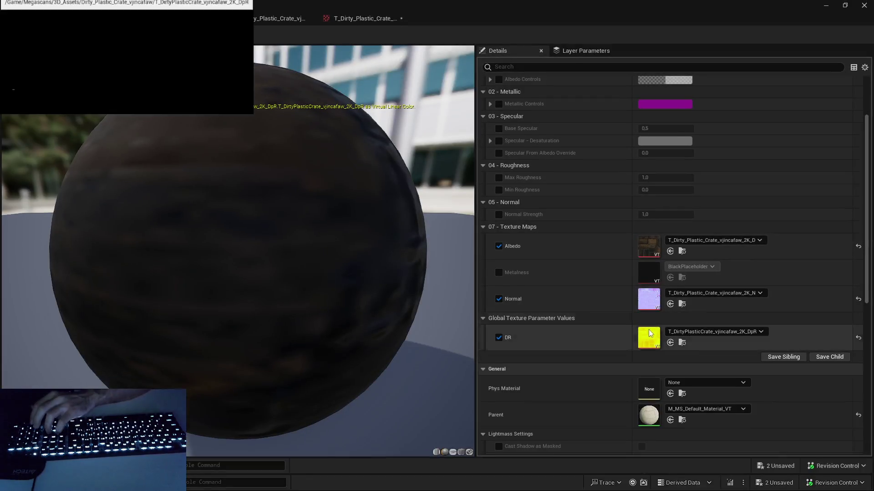
pyautogui.doubleClick(643, 329)
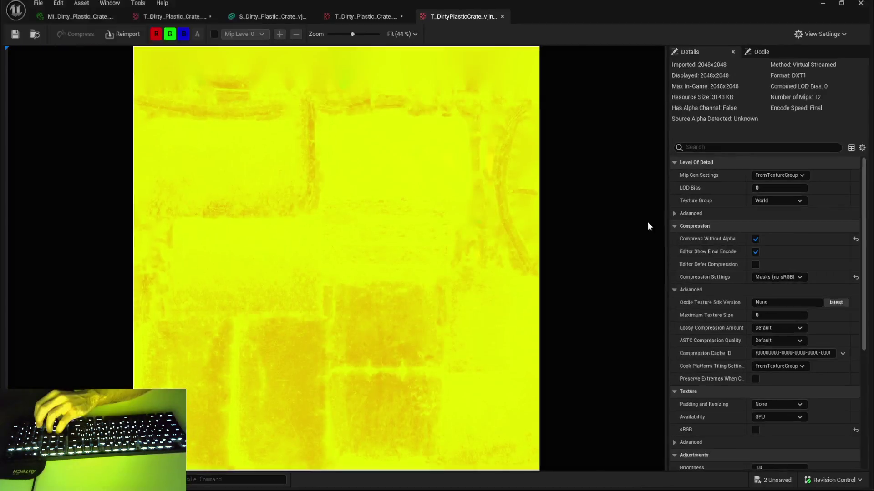
pyautogui.hotkey('ctrl', 'z')
pyautogui.click(776, 311)
pyautogui.write('1024')
pyautogui.press('Return')
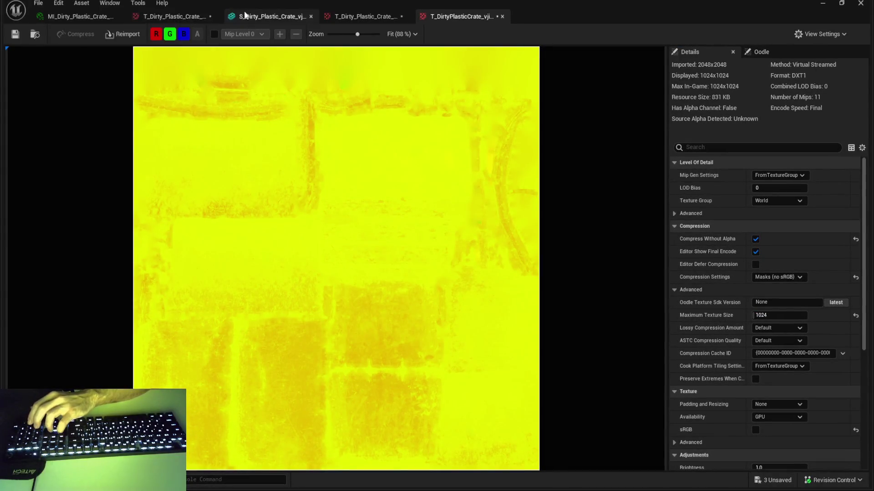
# Step: Close the crate's Static Mesh editor and select the plastic drum in the level
pyautogui.click(245, 16)
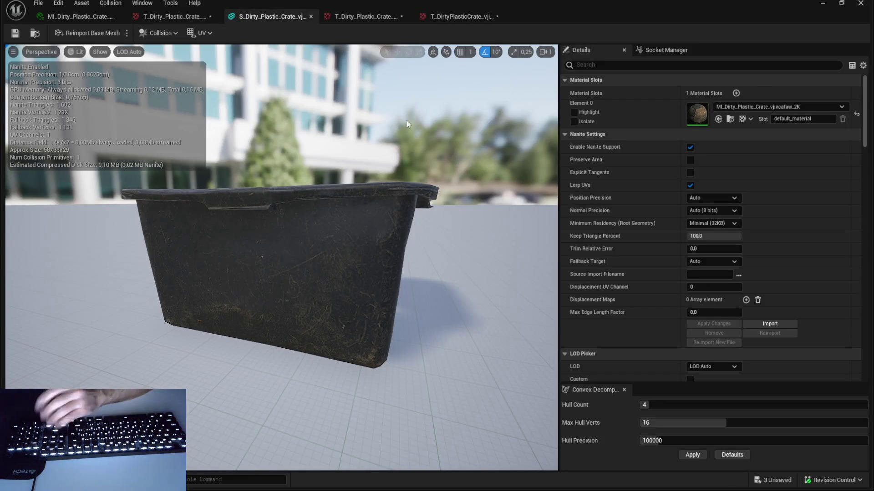
pyautogui.click(869, 3)
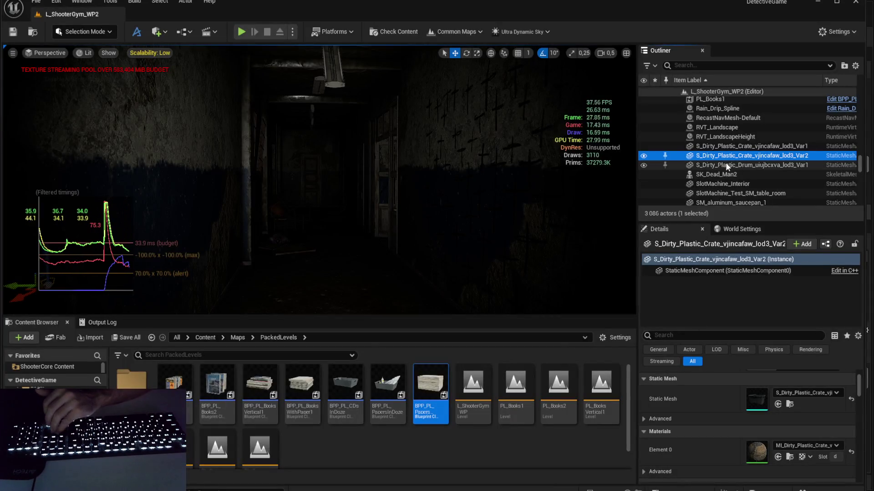
pyautogui.click(726, 164)
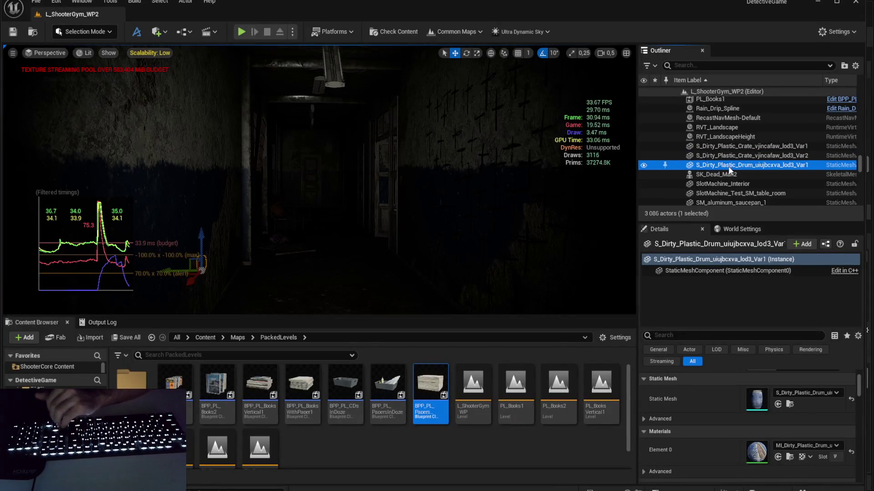
pyautogui.press('Up')
pyautogui.press('Up')
pyautogui.press('Down')
pyautogui.press('Down')
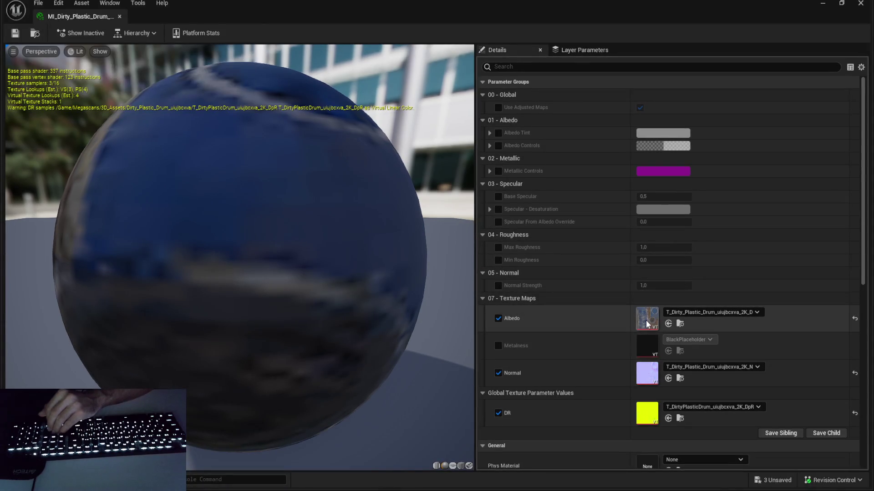
pyautogui.doubleClick(647, 319)
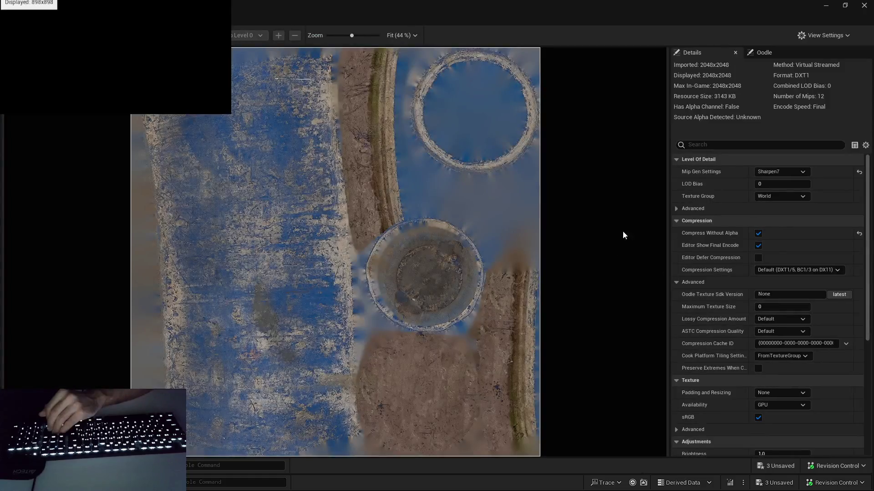
pyautogui.scroll(-2, 410, 163)
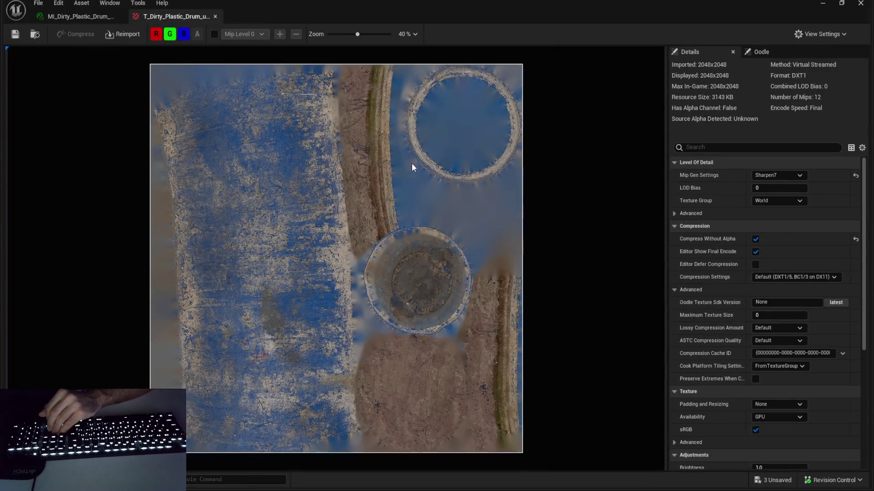
pyautogui.click(80, 16)
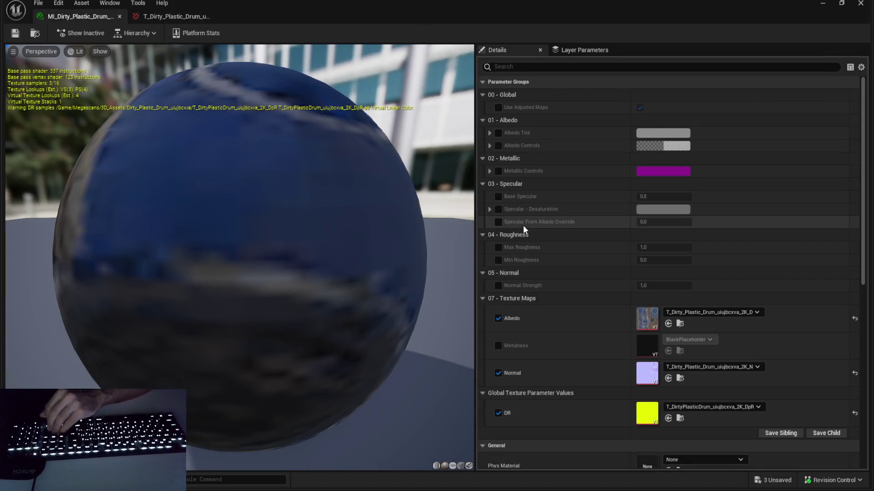
pyautogui.moveTo(346, 237)
pyautogui.mouseDown()
pyautogui.moveTo(309, 228)
pyautogui.moveTo(291, 210)
pyautogui.moveTo(292, 182)
pyautogui.moveTo(300, 219)
pyautogui.moveTo(292, 227)
pyautogui.moveTo(277, 218)
pyautogui.moveTo(264, 228)
pyautogui.moveTo(246, 205)
pyautogui.mouseUp()
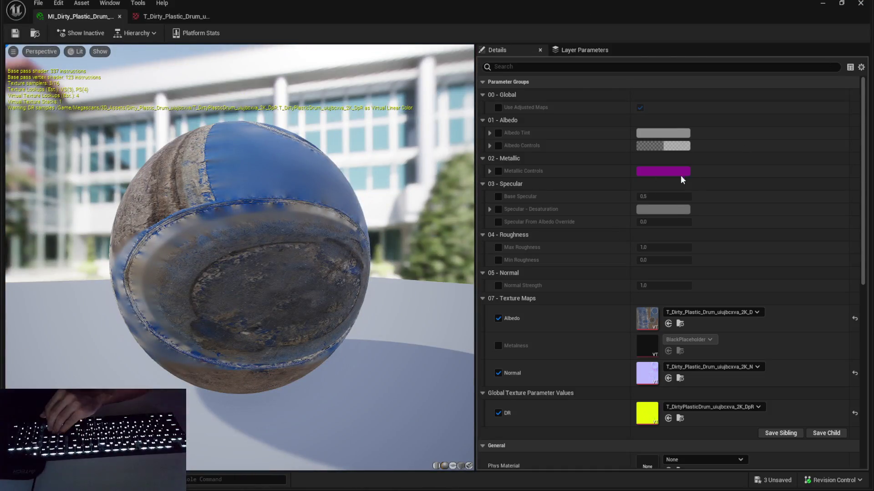
pyautogui.hotkey('alt', 'Tab')
pyautogui.click(747, 176)
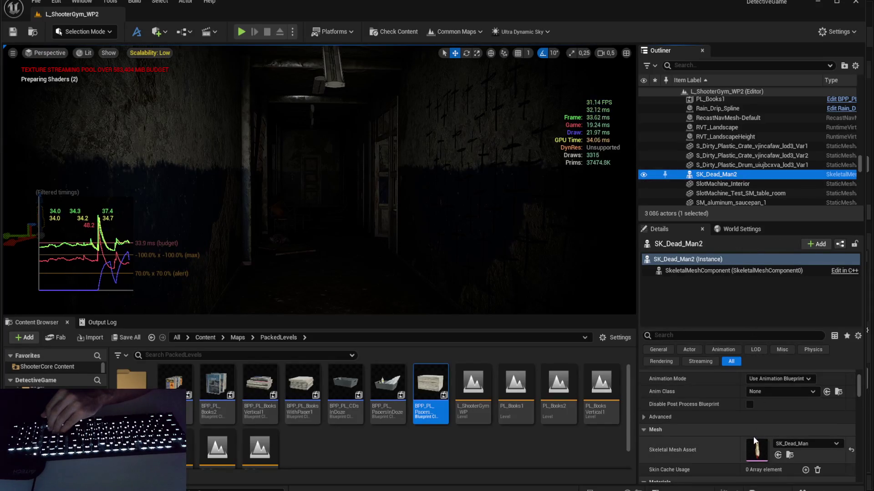
# Step: Open SK_Dead_Man2's M_Dead_man material and inspect its colour texture node
pyautogui.scroll(-3, 757, 446)
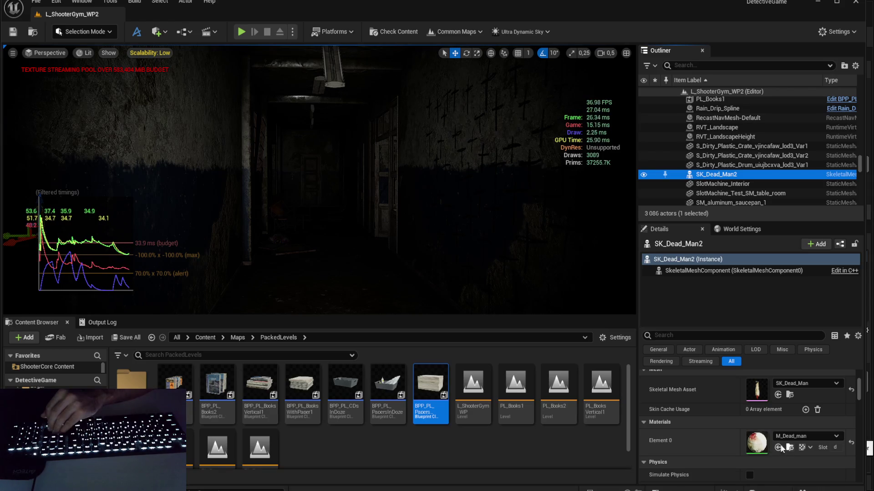
pyautogui.doubleClick(758, 443)
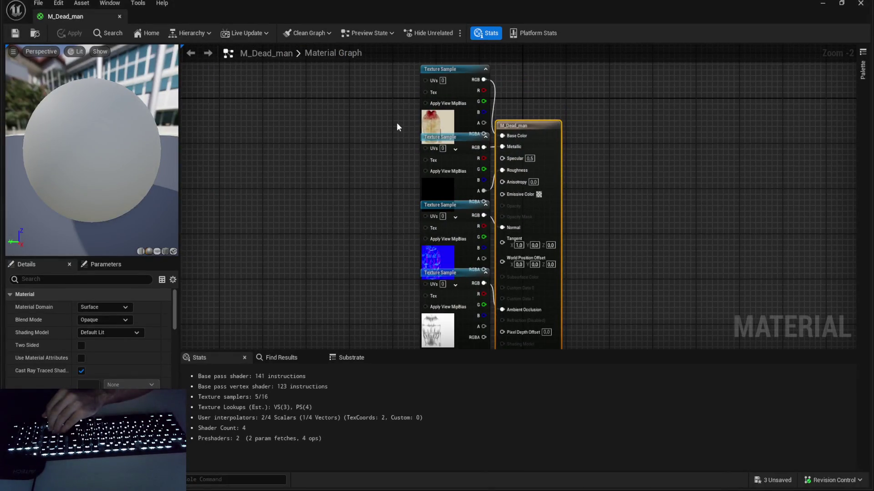
pyautogui.click(420, 139)
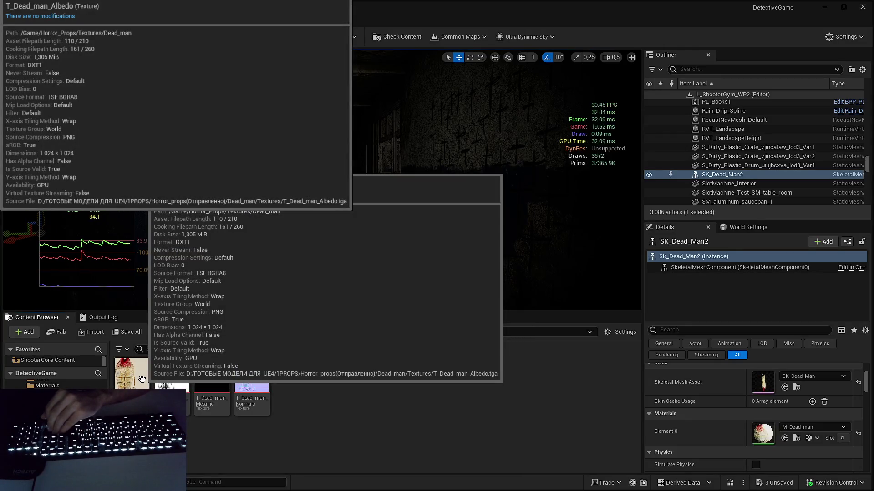
pyautogui.scroll(-2, 729, 164)
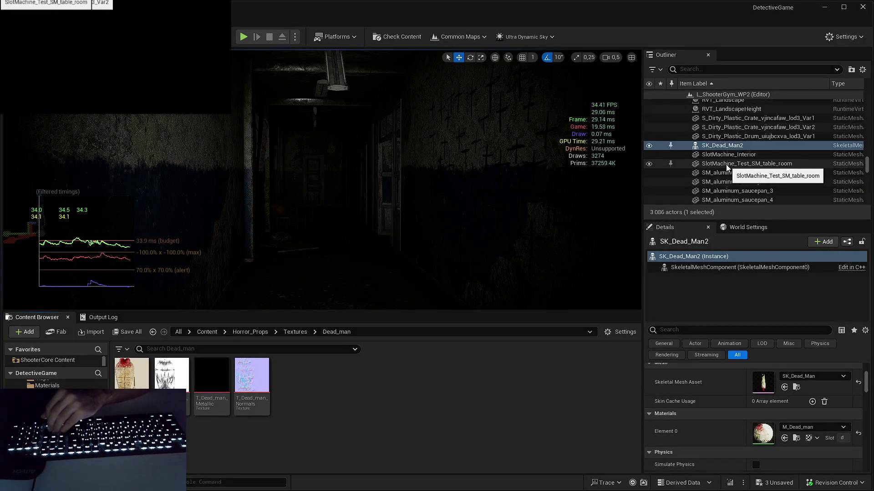
pyautogui.click(735, 156)
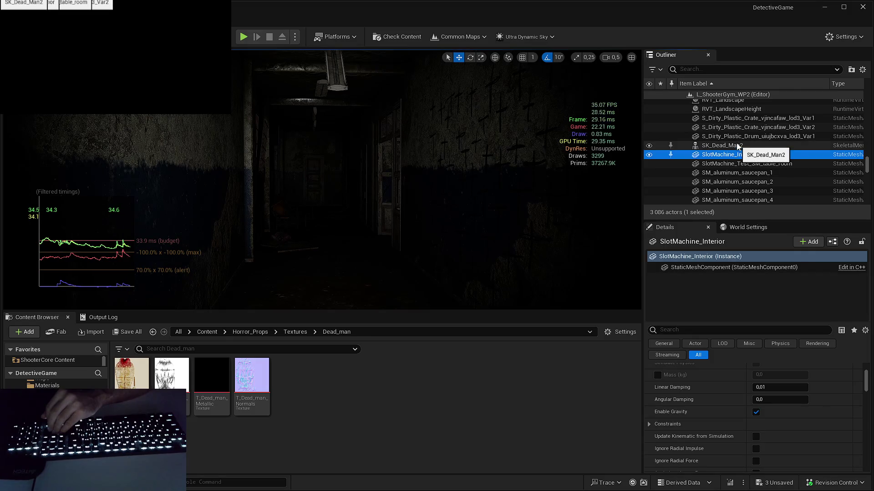
pyautogui.click(736, 146)
pyautogui.doubleClick(751, 384)
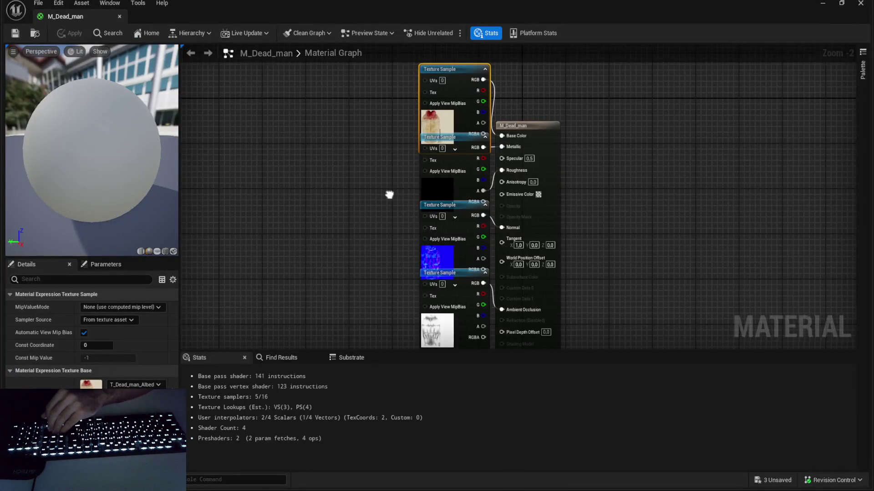
# Step: Inspect the normal and metallic texture nodes, then bring up options for T_Dead_man_Metallic
pyautogui.scroll(2, 359, 171)
pyautogui.click(452, 240)
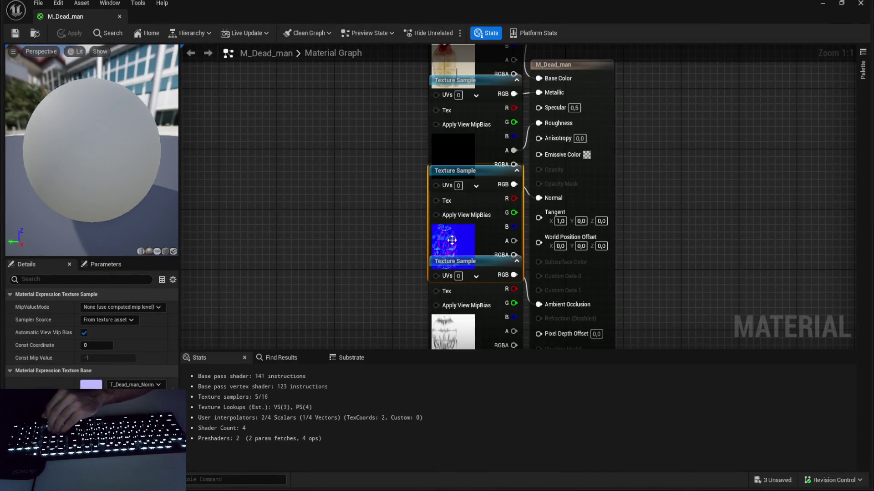
pyautogui.click(448, 143)
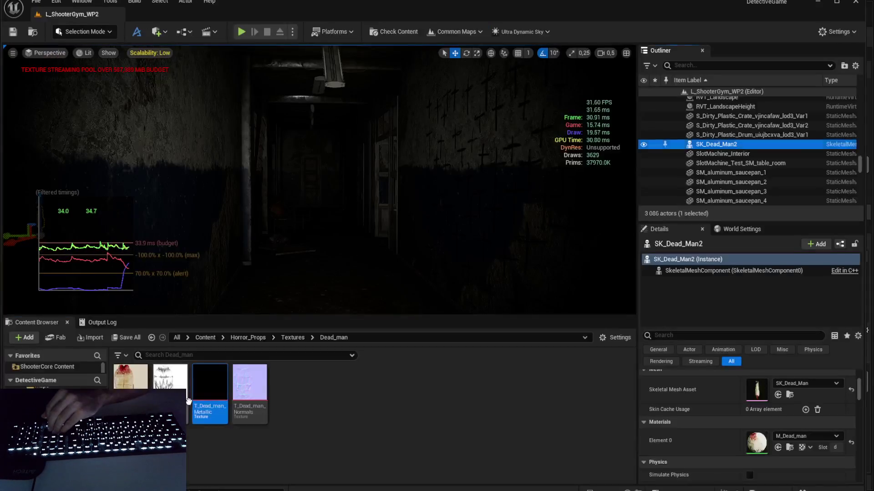
pyautogui.rightClick(214, 401)
pyautogui.click(309, 286)
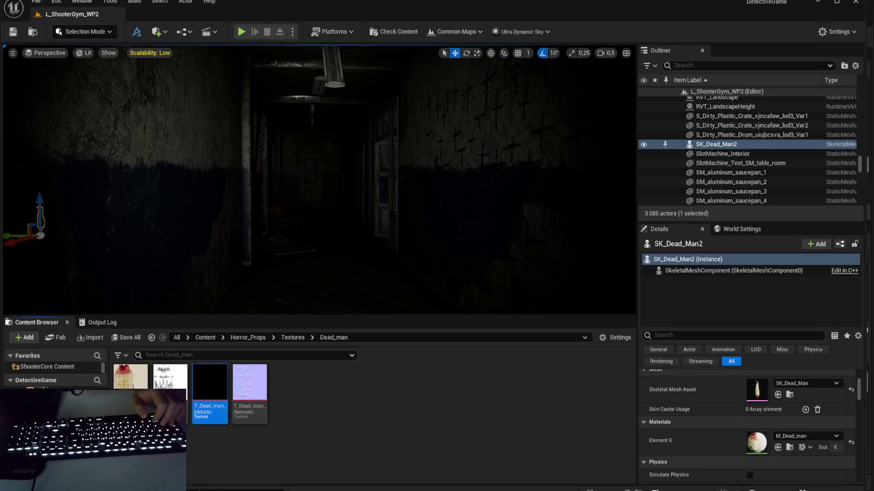
pyautogui.press('Return')
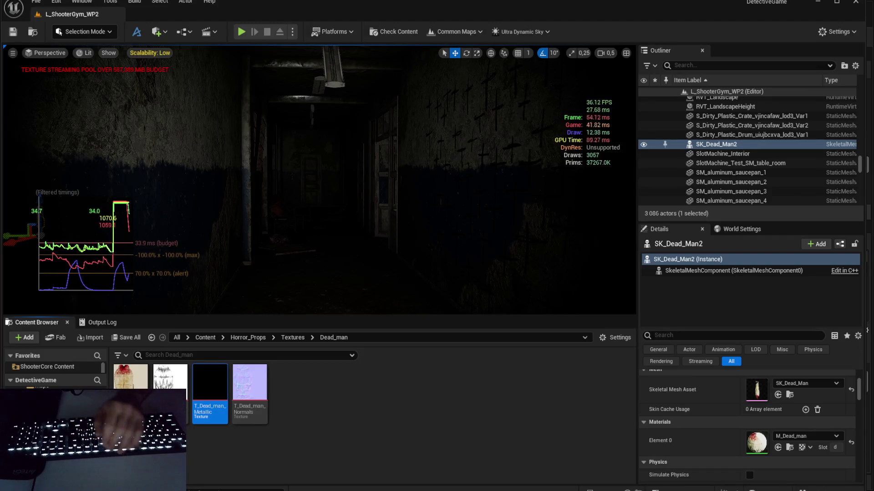
pyautogui.press('Return')
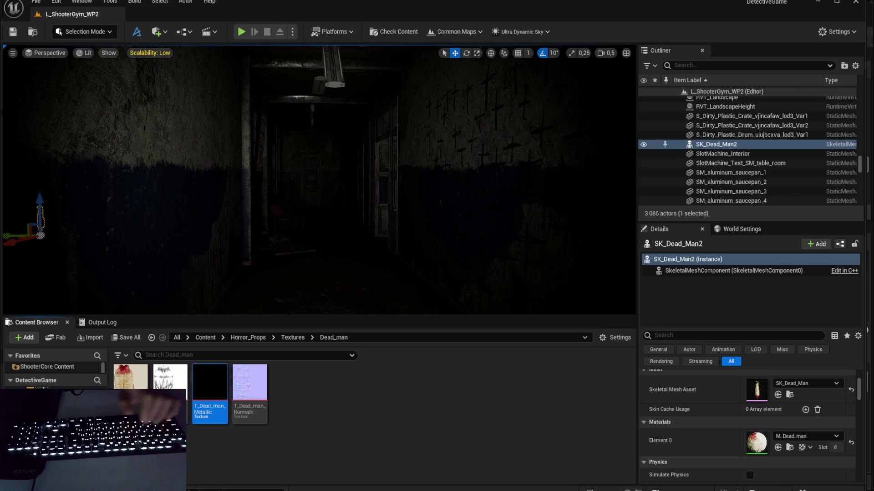
pyautogui.press('Return')
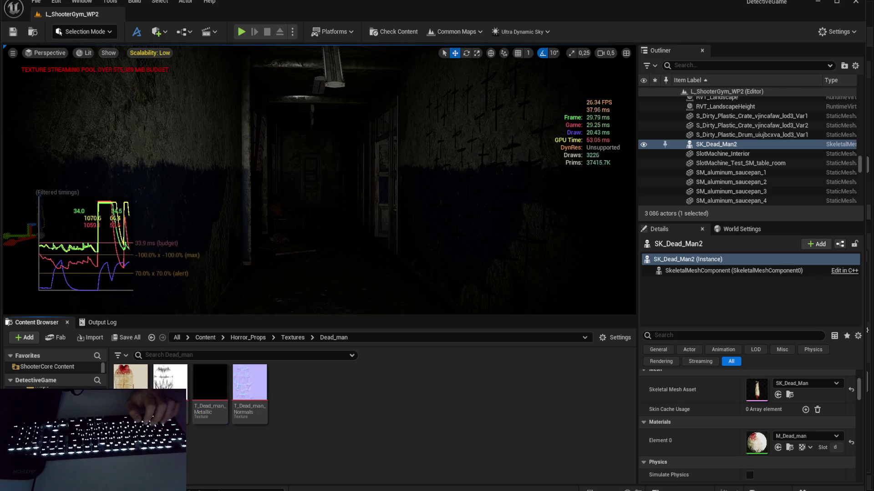
pyautogui.press('Return')
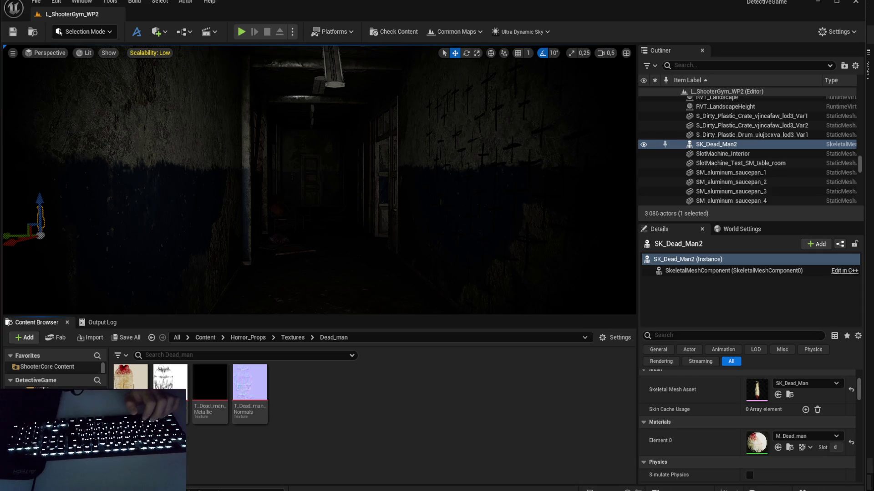
pyautogui.hotkey('ctrl', 'shift', 'h')
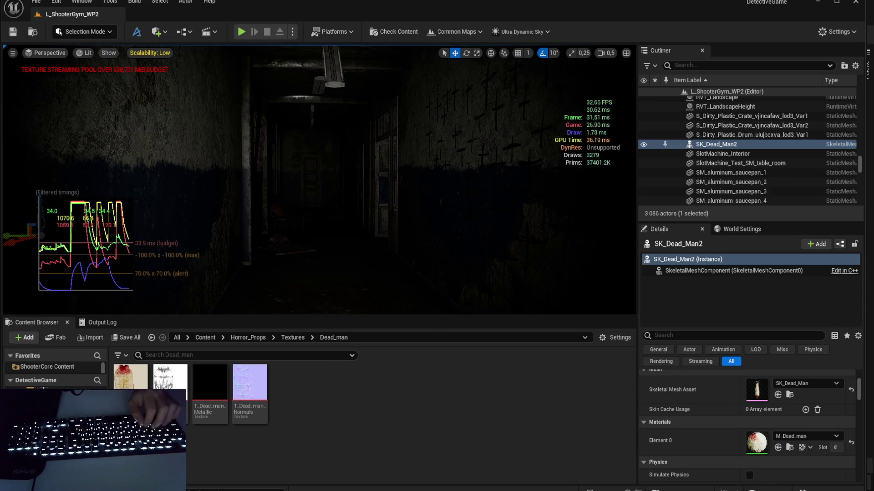
pyautogui.rightClick(250, 391)
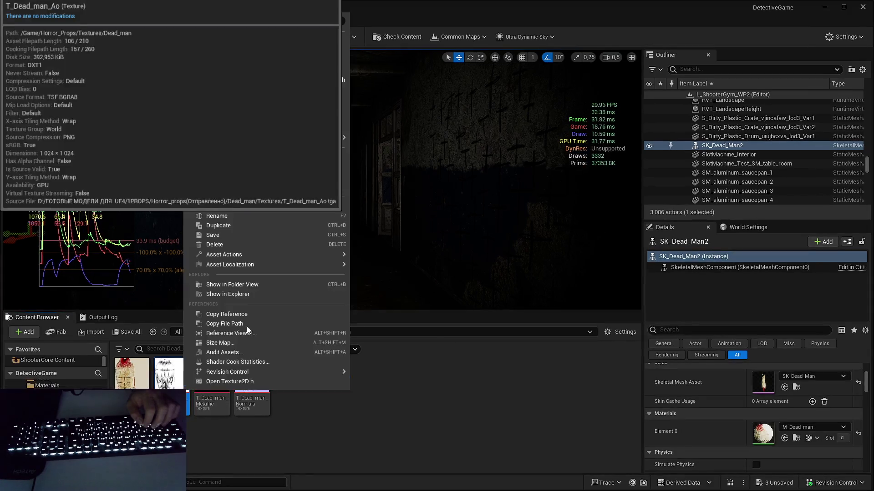
# Step: Use an Asset Actions entry on T_Dead_man_Ao to get MI_DeadMan, and show viewport frame-rate stats
pyautogui.moveTo(299, 254)
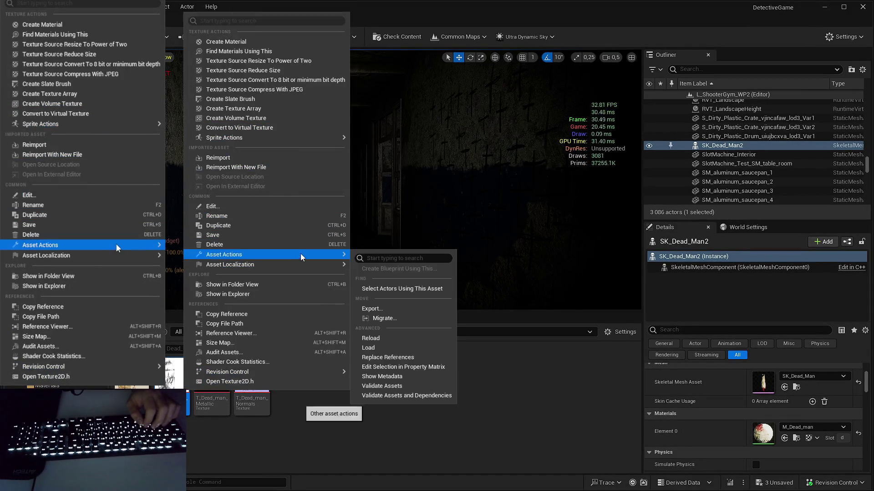
pyautogui.click(415, 314)
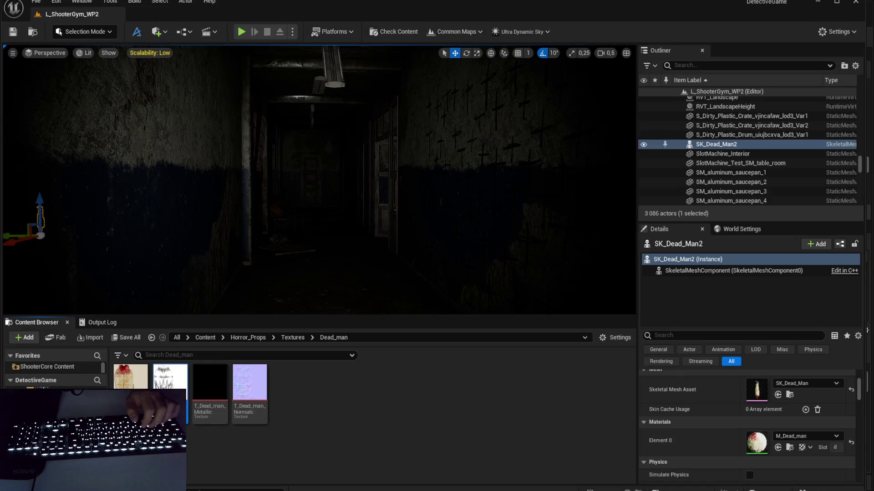
pyautogui.press('Return')
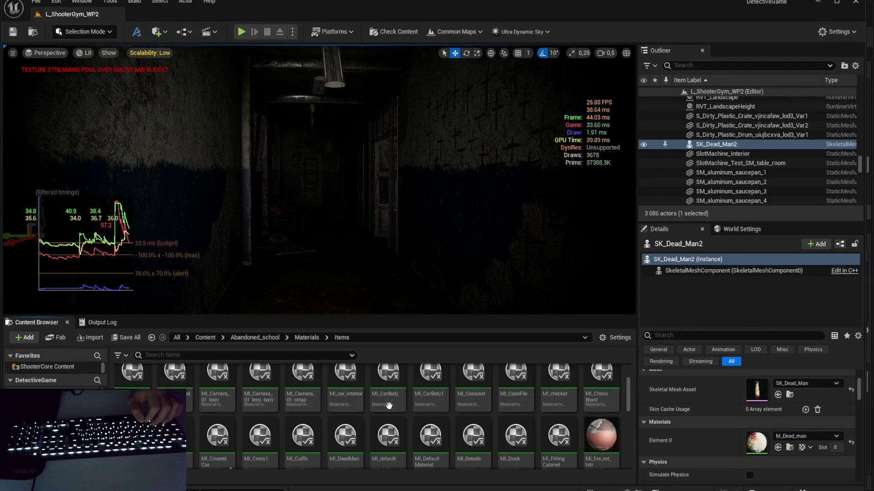
# Step: Open MI_DeadMan and inspect the albedo texture node in its M_Dead_man parent graph
pyautogui.click(389, 405)
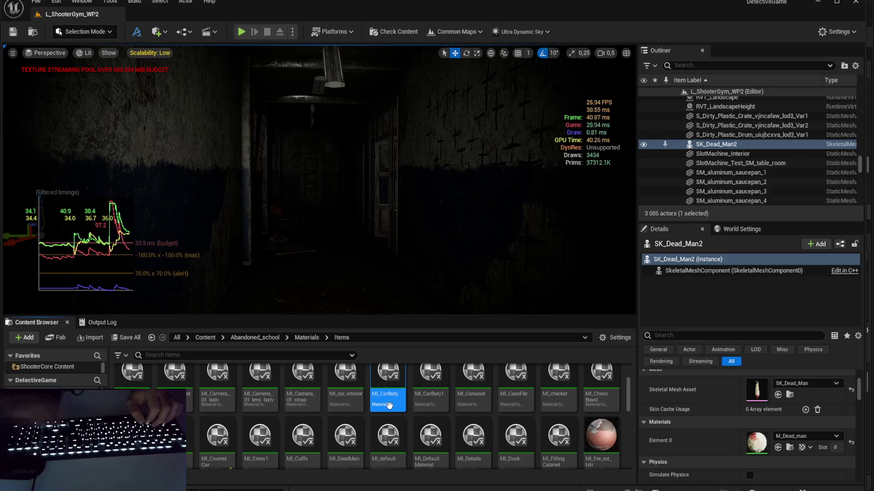
pyautogui.write('mi_dead')
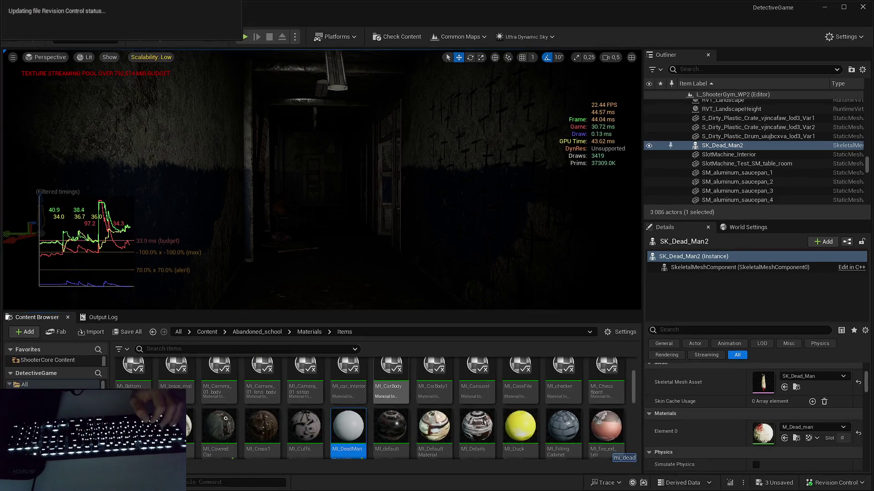
pyautogui.press('Return')
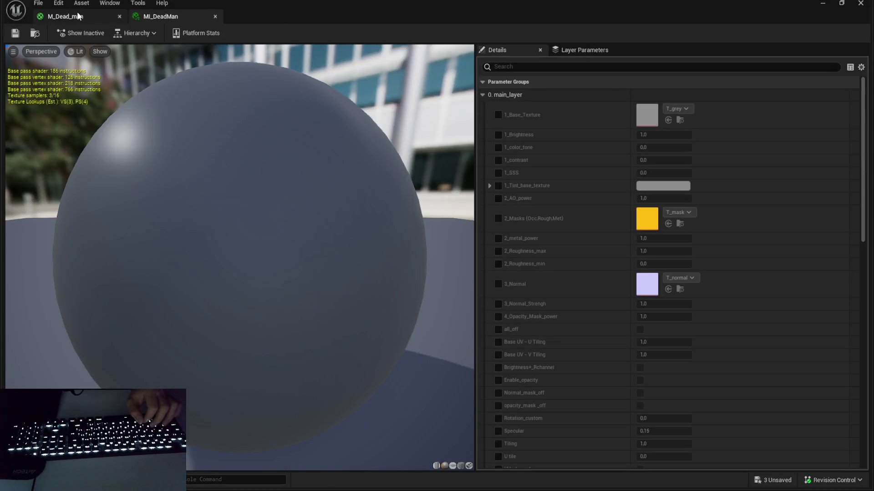
pyautogui.click(78, 17)
pyautogui.press('Home')
pyautogui.click(385, 135)
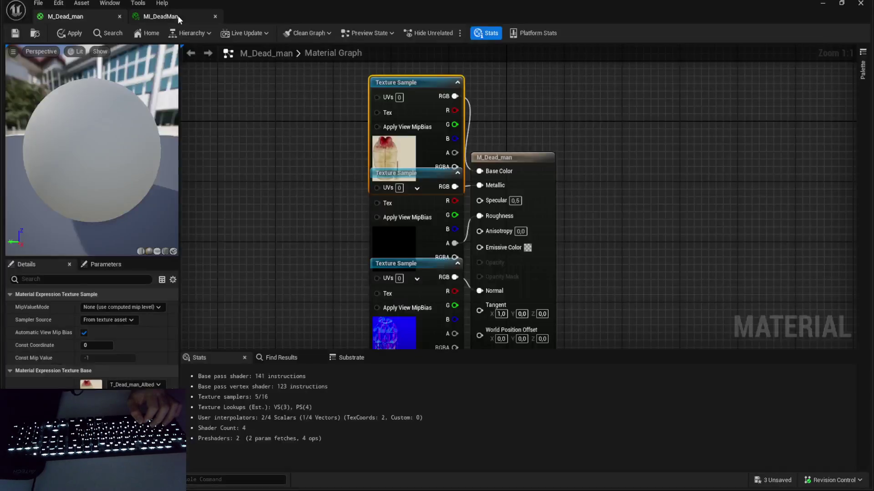
pyautogui.click(177, 16)
# Step: Override 1_Base_Texture, 2_Masks and 3_Normal with T_Dead_man_Albedo and T_Dead_man_Normals, then save
pyautogui.click(497, 115)
pyautogui.click(498, 219)
pyautogui.click(498, 284)
pyautogui.click(668, 120)
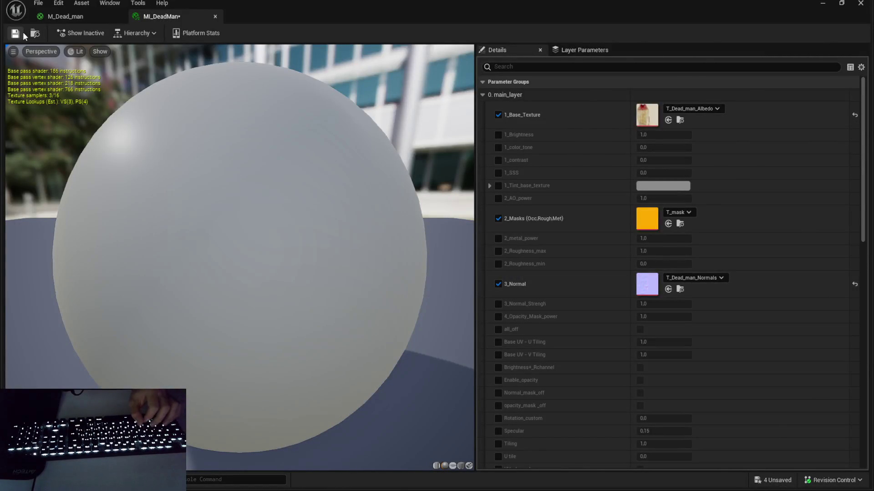
pyautogui.click(35, 33)
pyautogui.hotkey('ctrl', 's')
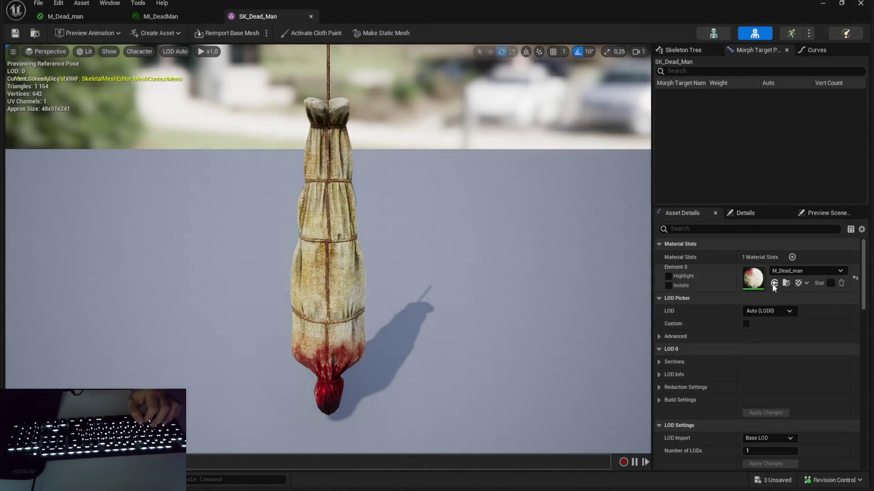
# Step: Assign MI_DeadMan to SK_Dead_Man's Element 0 and review M_Dead_man's stats
pyautogui.click(774, 283)
pyautogui.click(171, 18)
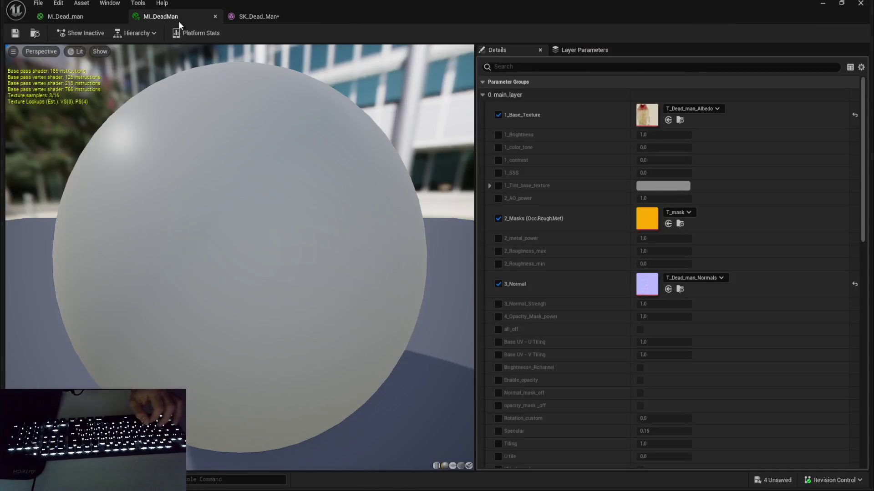
pyautogui.click(98, 14)
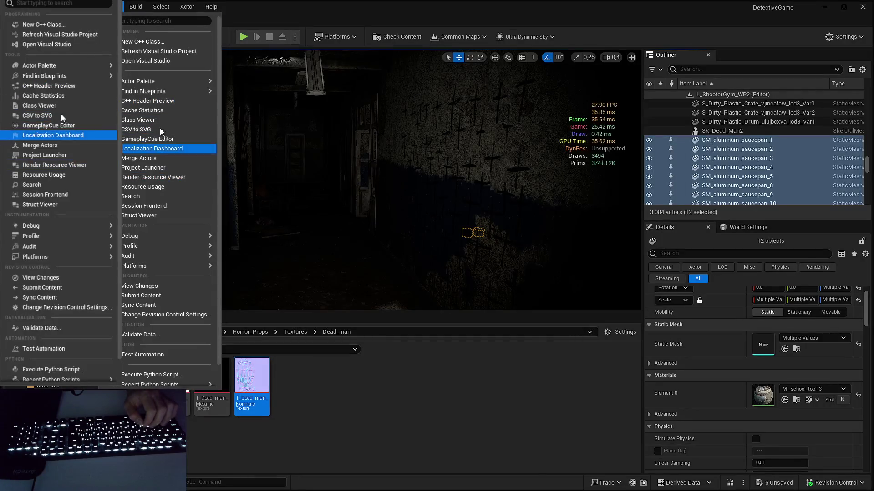
# Step: Merge the 12 selected saucepans into one instanced actor named MergedActors_SaucePan
pyautogui.click(160, 159)
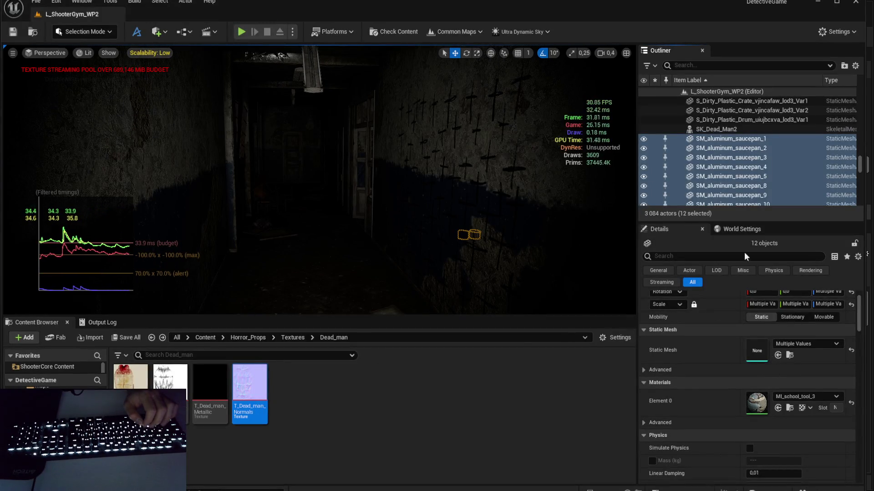
pyautogui.click(606, 400)
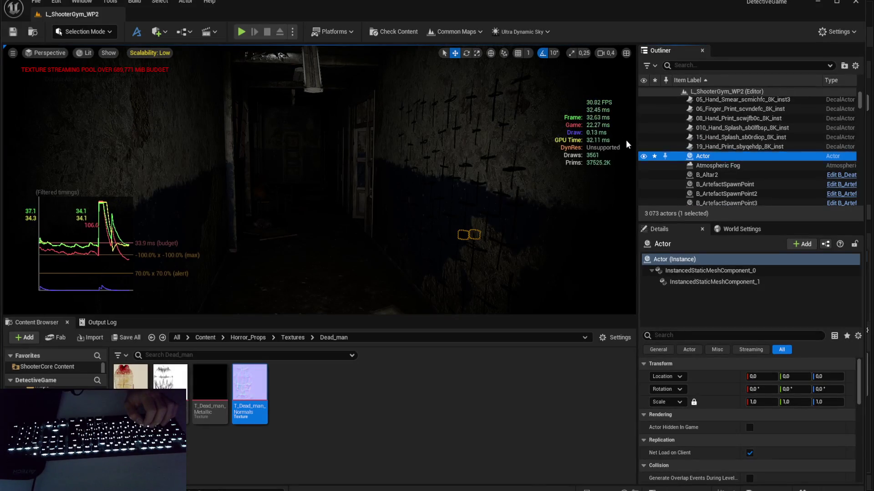
pyautogui.click(710, 156)
pyautogui.write('Merged')
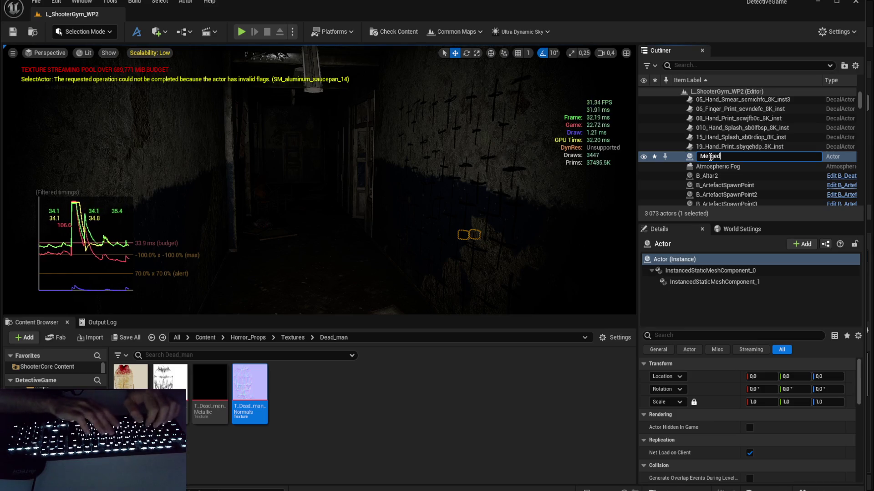
pyautogui.write('Actors_Sa')
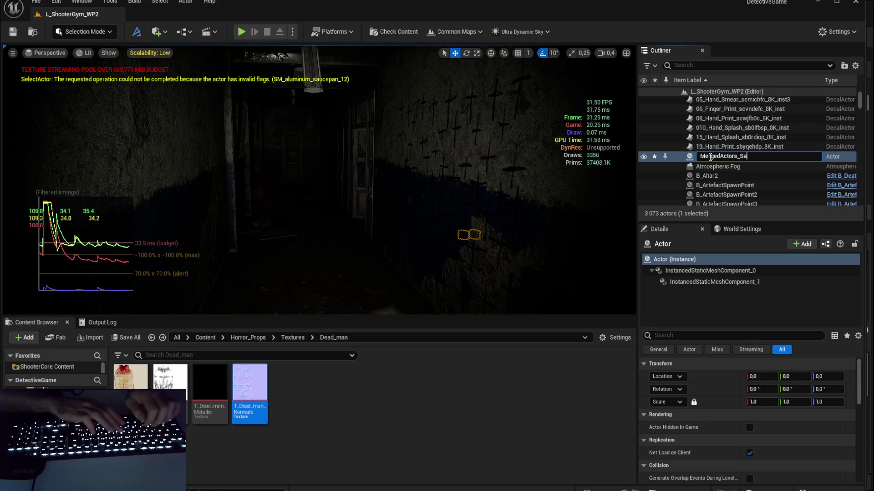
pyautogui.write('ucepan')
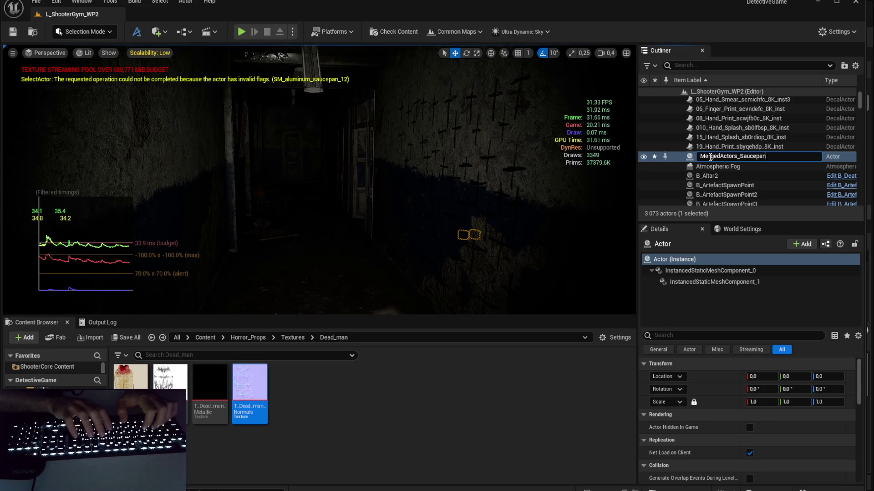
pyautogui.write('Pan')
pyautogui.press('Return')
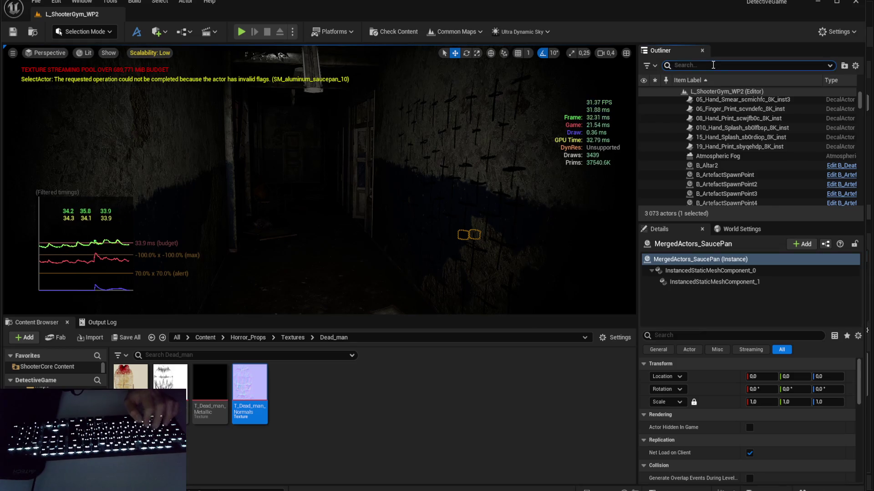
# Step: Find and select SK_Dead_Man2 with an Outliner search for 'dead', then clear the search
pyautogui.click(713, 65)
pyautogui.write('dead')
pyautogui.click(710, 99)
pyautogui.click(668, 66)
pyautogui.hotkey('ctrl', 'a')
pyautogui.press('BackSpace')
pyautogui.scroll(-2, 746, 188)
# Step: Select the SM_BarrelMetal actor and locate MI_Props3's Props textures in the Content Browser
pyautogui.click(744, 142)
pyautogui.scroll(-4, 743, 142)
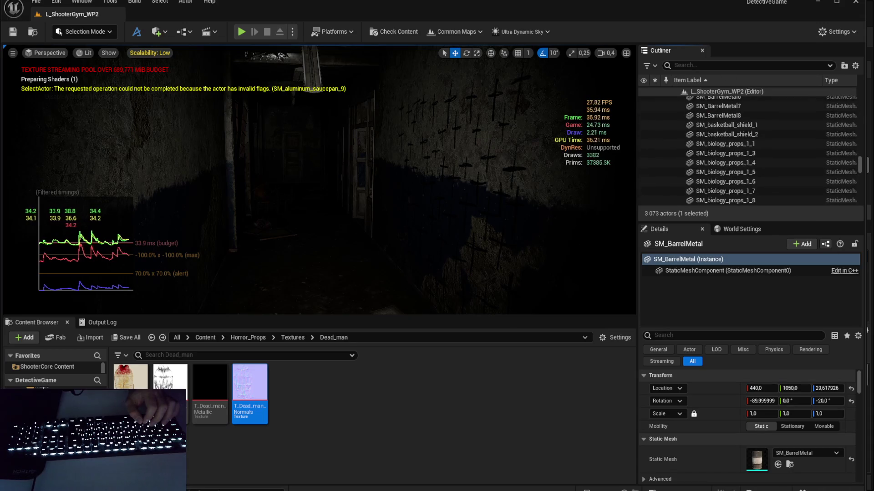
pyautogui.scroll(3, 734, 180)
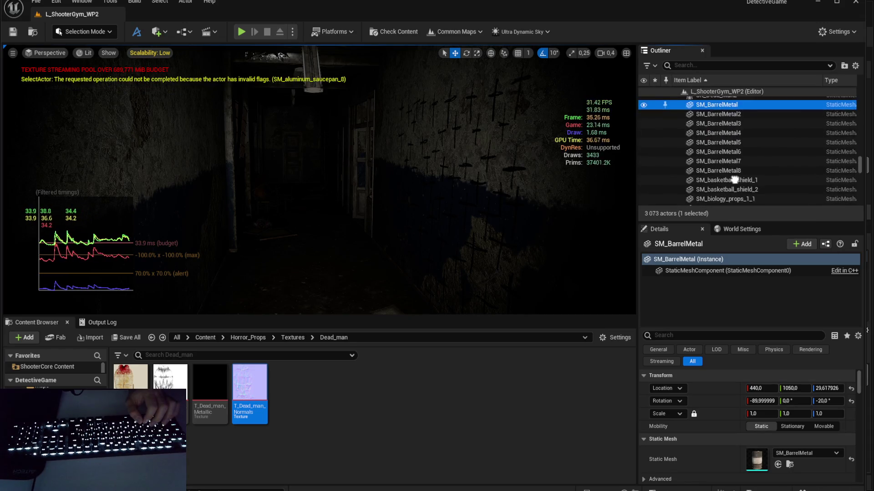
pyautogui.scroll(-2, 772, 459)
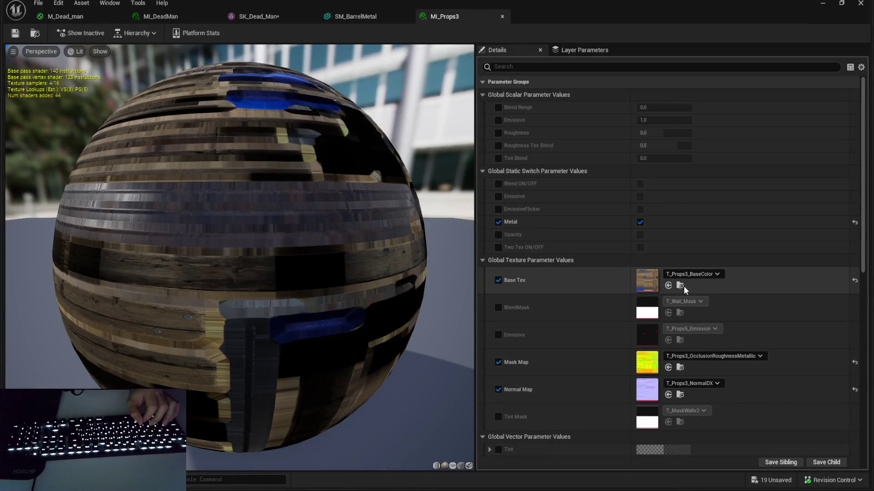
pyautogui.click(683, 287)
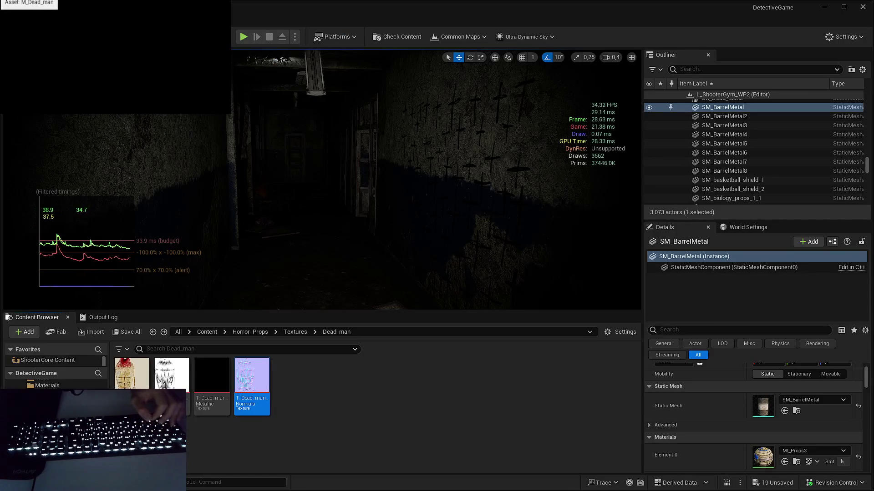
pyautogui.hotkey('ctrl', 'b')
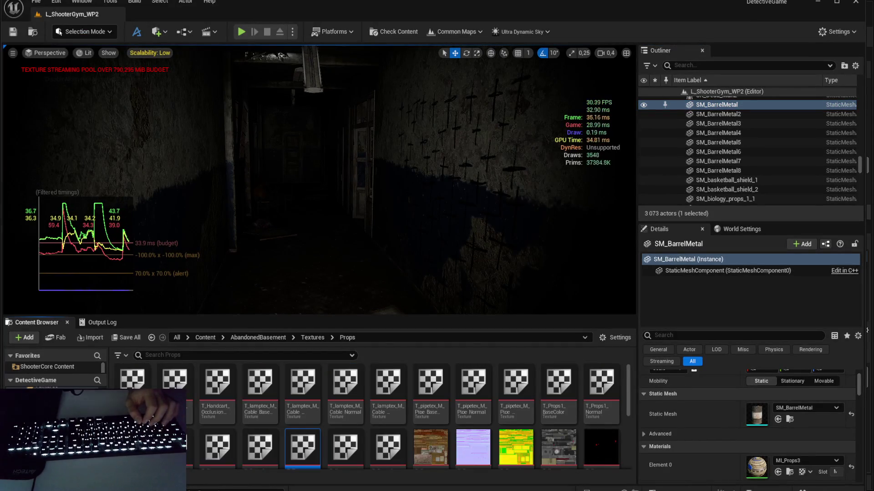
pyautogui.click(388, 447)
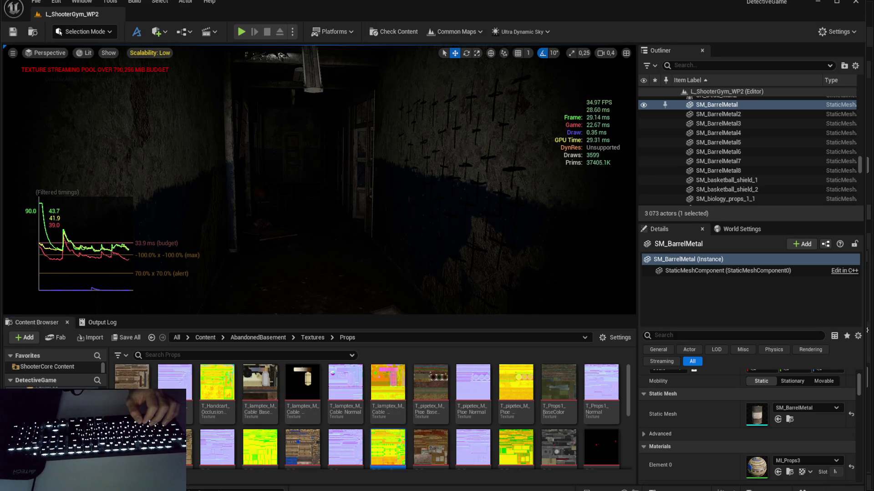
pyautogui.click(345, 447)
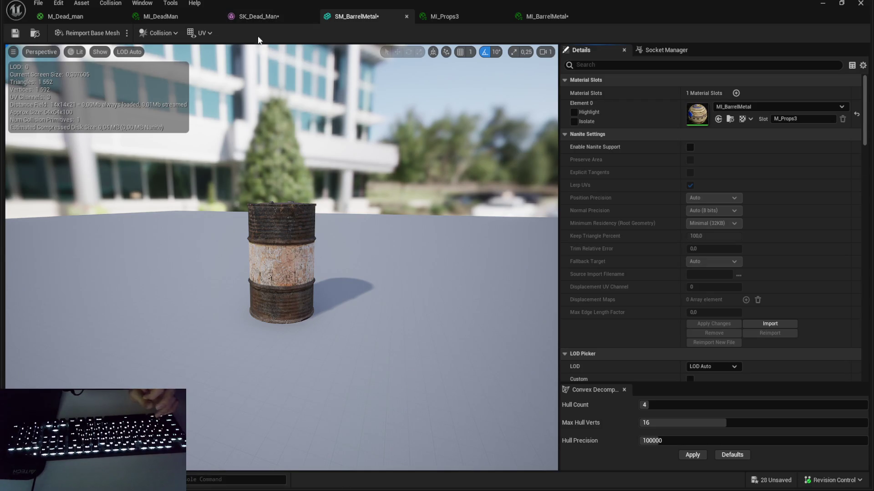
# Step: Review MI_DeadMan and the M_Dead_man material graph, then return to the level
pyautogui.click(160, 17)
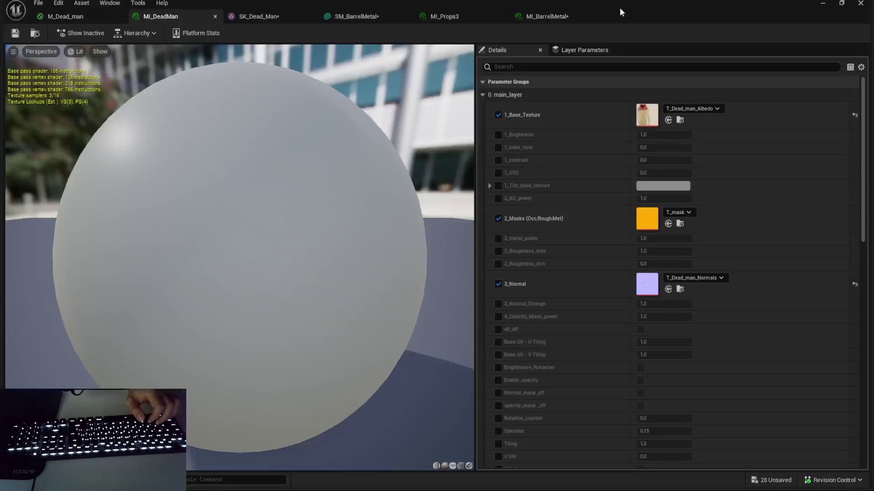
pyautogui.click(66, 18)
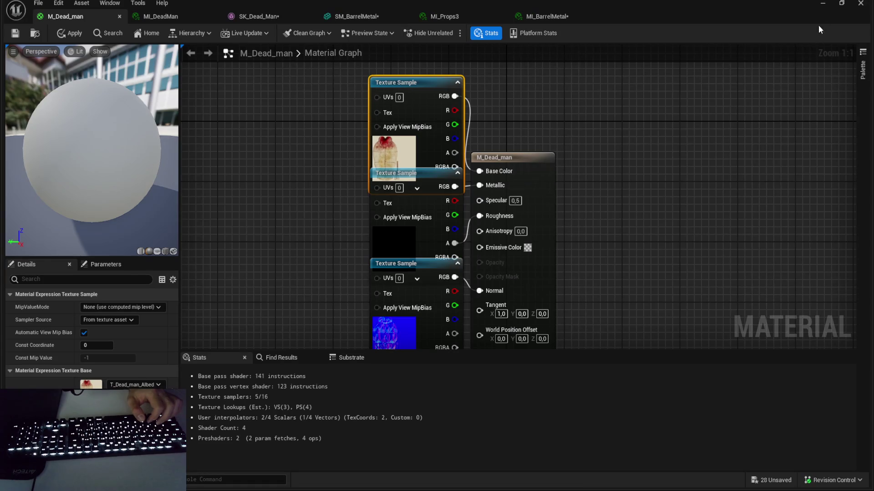
pyautogui.click(823, 3)
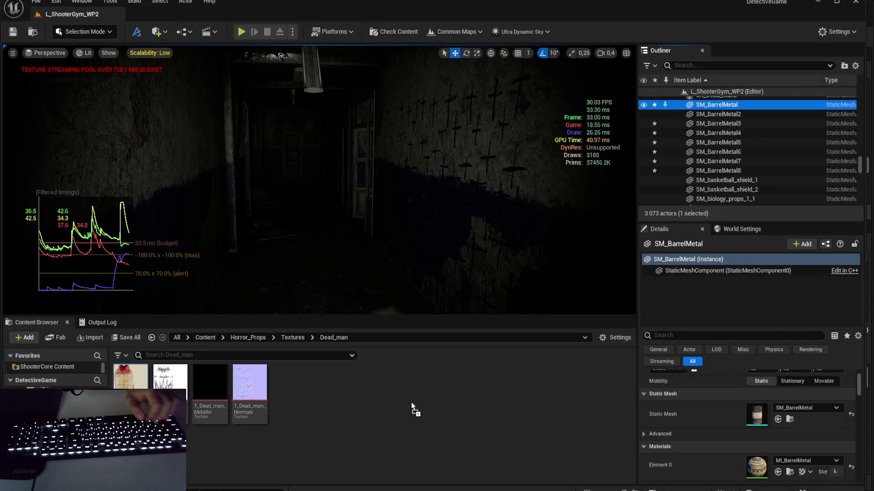
# Step: Import T_Dead_man_ORM into the Dead_man textures folder and save all unsaved assets
pyautogui.moveTo(411, 403); pyautogui.dragTo(411, 402)
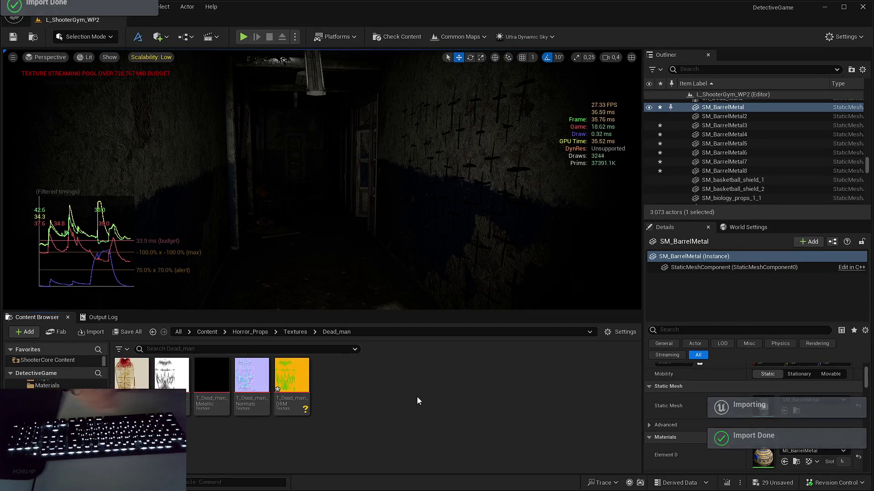
pyautogui.click(776, 483)
pyautogui.press('Return')
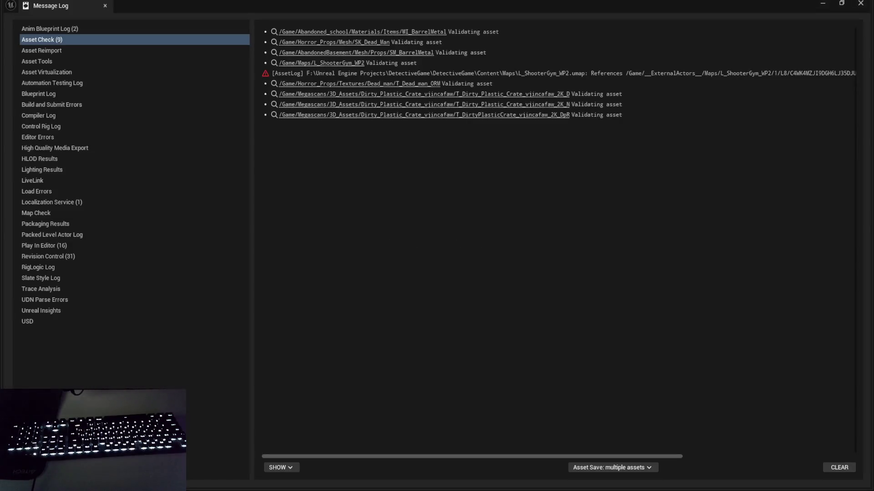
# Step: Close the message log and bring up the dead-man mesh and MI_DeadMan editors
pyautogui.click(860, 4)
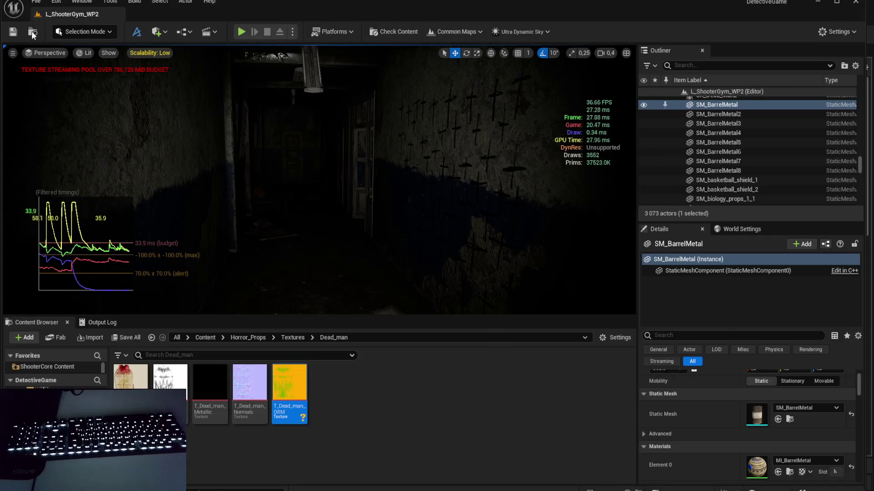
pyautogui.hotkey('alt', 'Tab')
pyautogui.click(248, 22)
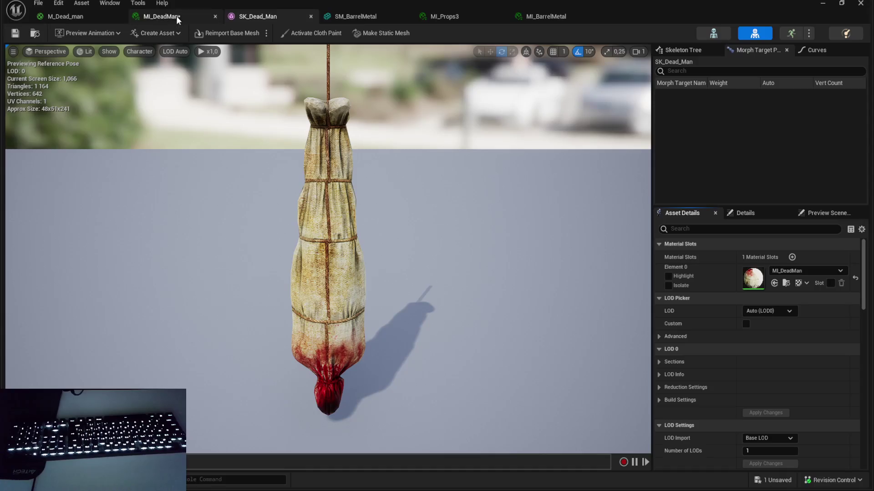
pyautogui.scroll(2, 330, 311)
pyautogui.click(162, 17)
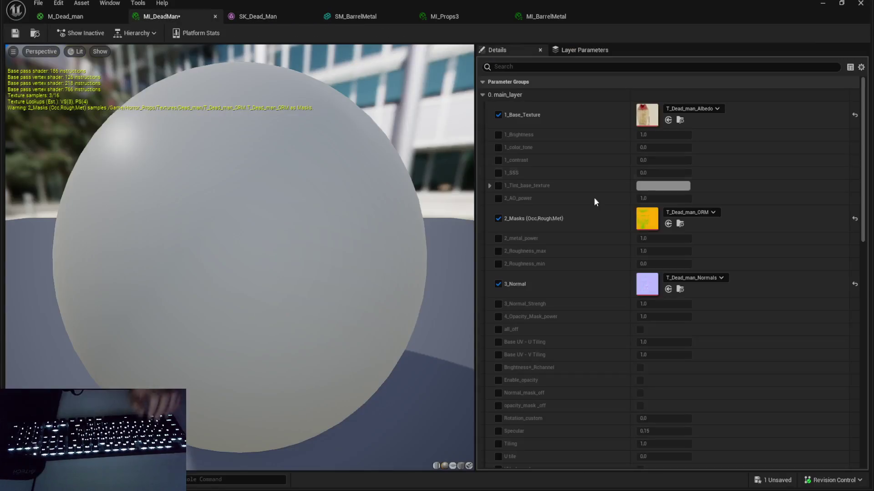
# Step: Enable 2_Roughness_min at 1.0 in MI_DeadMan and check the result on the dead-man mesh
pyautogui.click(498, 264)
pyautogui.click(665, 264)
pyautogui.write('1')
pyautogui.press('Return')
pyautogui.click(248, 19)
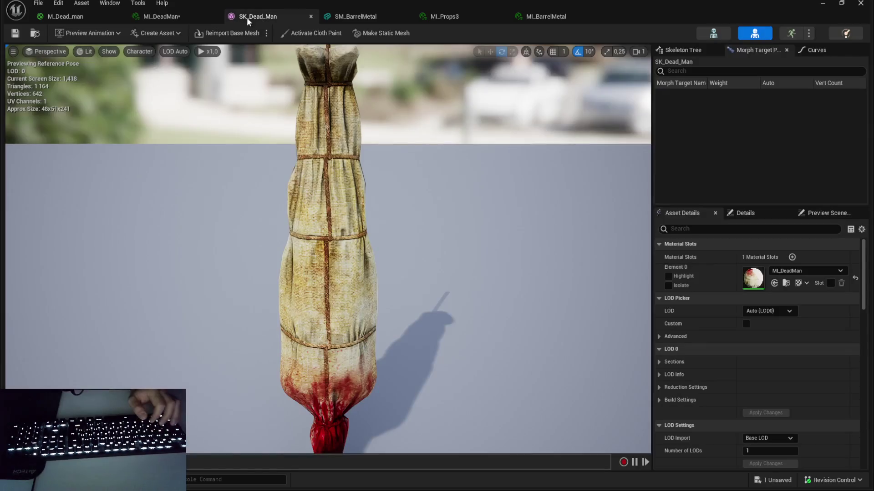
pyautogui.moveTo(280, 113)
pyautogui.mouseDown()
pyautogui.moveTo(291, 91)
pyautogui.moveTo(255, 91)
pyautogui.moveTo(255, 78)
pyautogui.moveTo(287, 78)
pyautogui.moveTo(246, 72)
pyautogui.moveTo(277, 133)
pyautogui.mouseUp()
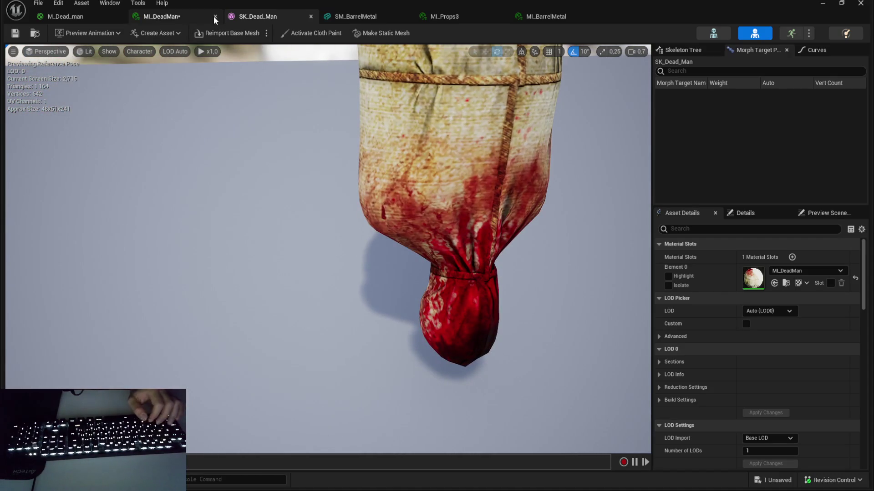
# Step: Close the SM_BarrelMetal, MI_Props3 and MI_BarrelMetal editors, applying changes to M_Dead_man
pyautogui.click(378, 20)
pyautogui.click(442, 20)
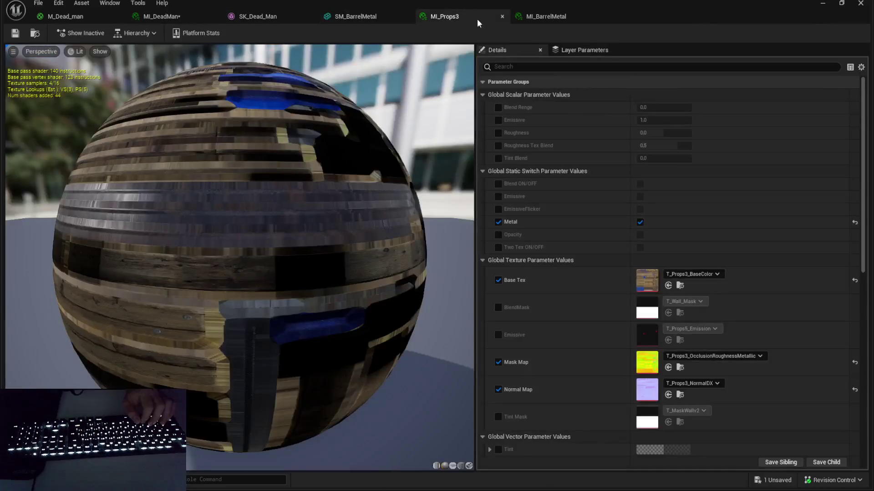
pyautogui.click(536, 18)
pyautogui.click(868, 3)
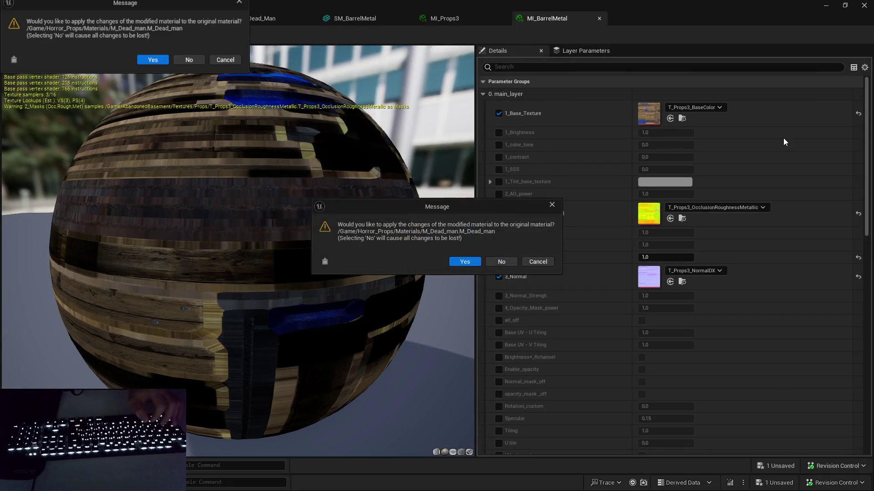
pyautogui.click(460, 263)
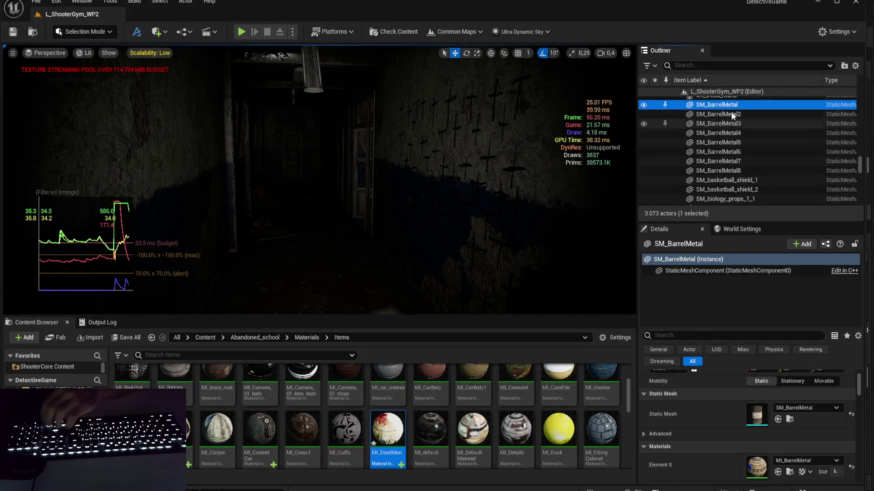
# Step: Select the range of 70 SM_biology_props actors in the Outliner
pyautogui.scroll(-2, 737, 120)
pyautogui.click(742, 150)
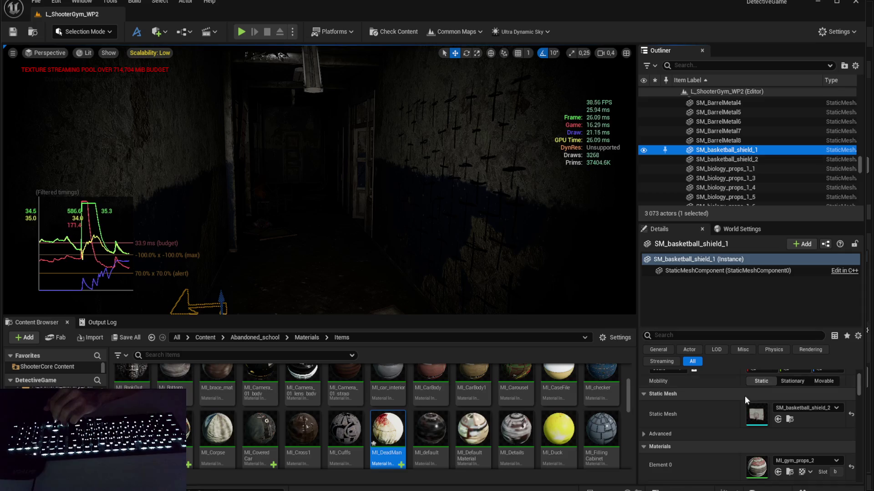
pyautogui.press('Down')
pyautogui.press('Down')
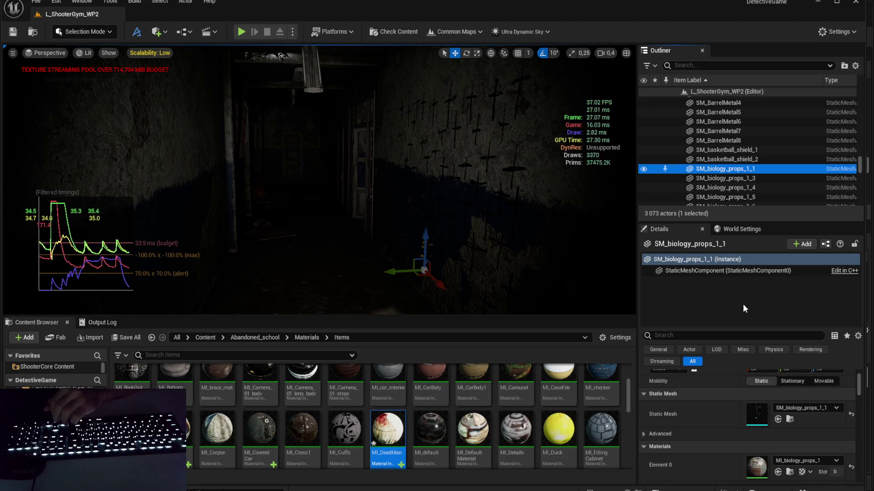
pyautogui.press('Down')
pyautogui.scroll(-8, 763, 166)
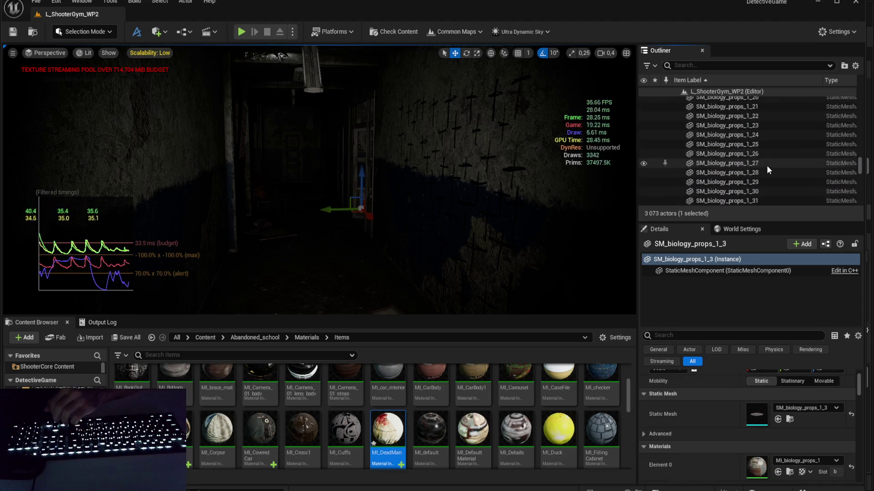
pyautogui.press('Down')
pyautogui.scroll(-10, 770, 170)
pyautogui.scroll(3, 767, 173)
pyautogui.click(765, 154)
pyautogui.scroll(5, 757, 171)
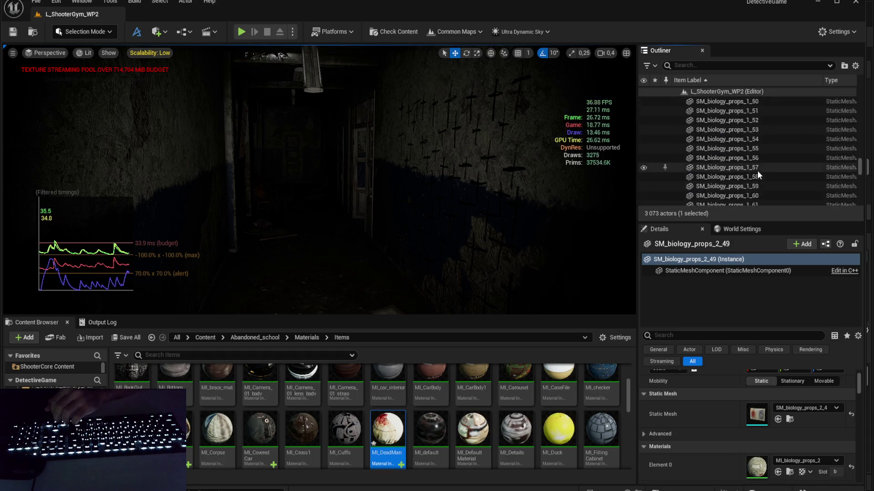
pyautogui.scroll(10, 757, 171)
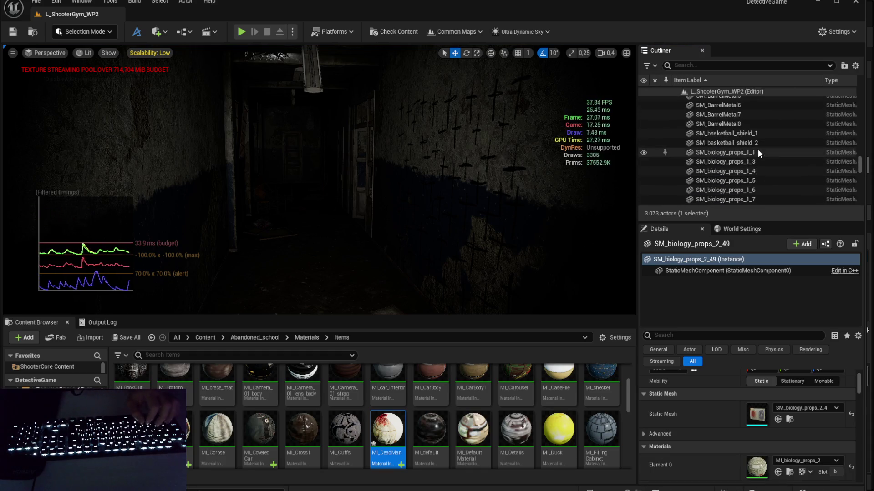
pyautogui.keyDown('shift'); pyautogui.click(758, 153); pyautogui.keyUp('shift')
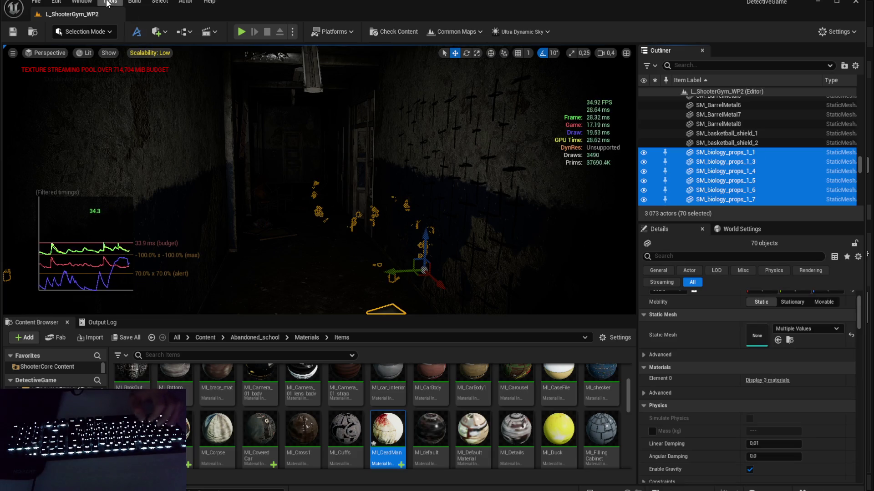
# Step: Batch-merge the selected props with Merge Actors and name the result MergedActors_BiologyProps2
pyautogui.click(107, 3)
pyautogui.click(146, 158)
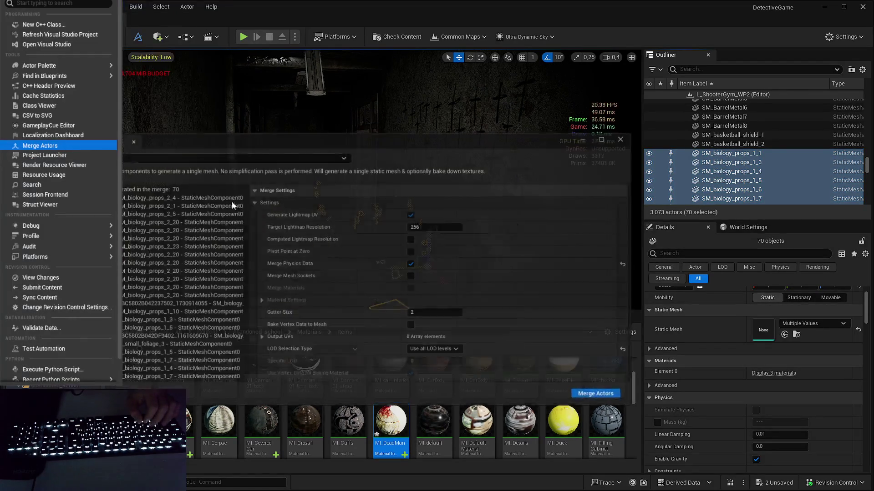
pyautogui.click(280, 156)
pyautogui.click(236, 187)
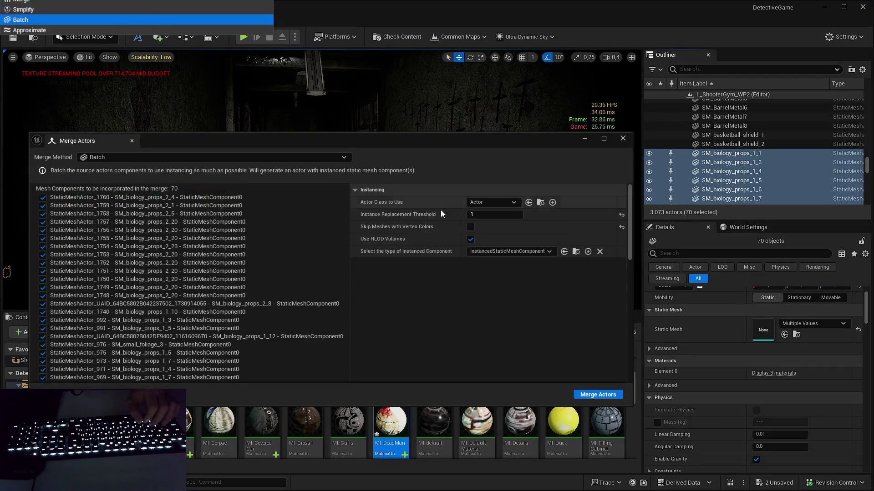
pyautogui.moveTo(441, 141); pyautogui.dragTo(412, 3)
pyautogui.click(545, 268)
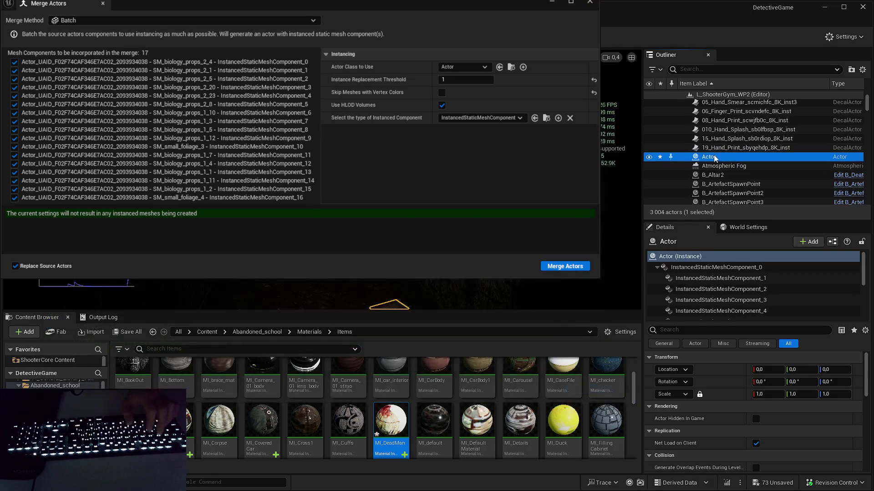
pyautogui.click(713, 157)
pyautogui.write('MergedActors_')
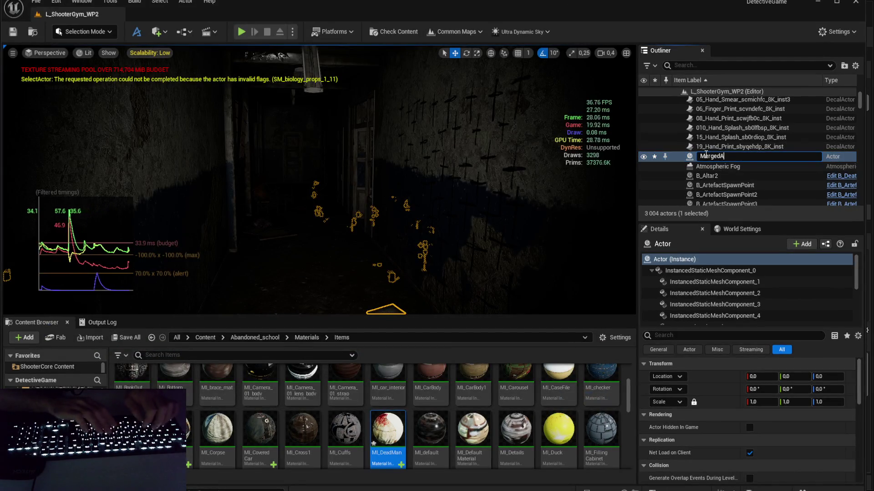
pyautogui.write('Biolog')
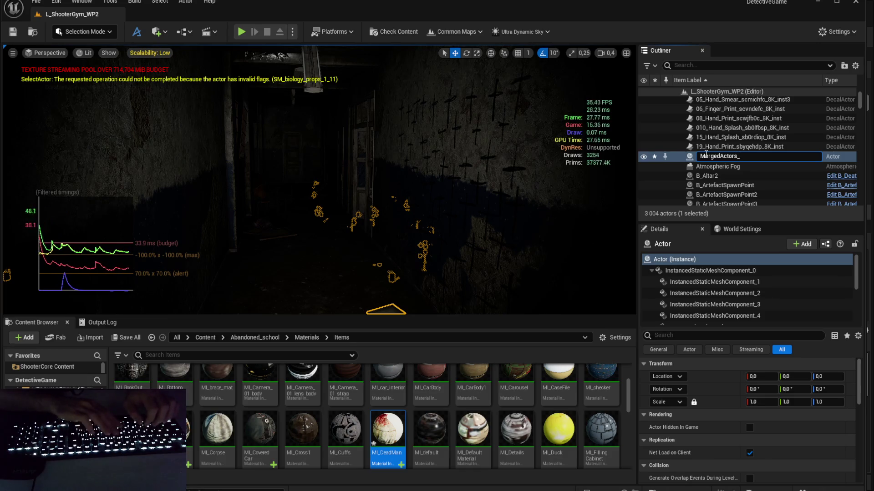
pyautogui.write('yProps2')
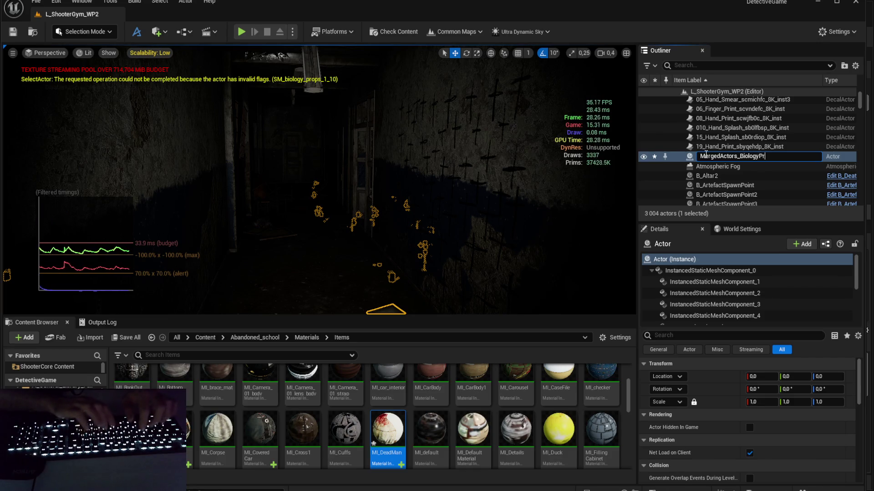
pyautogui.press('Return')
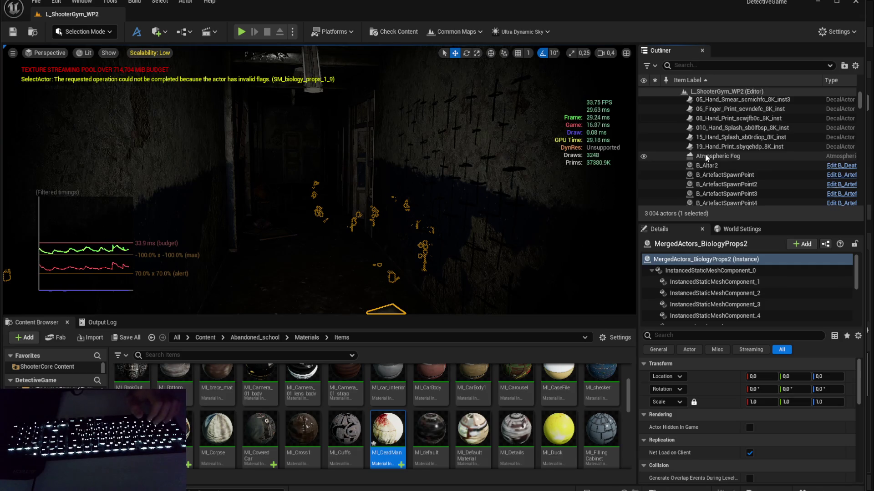
# Step: Select SK_Dead_Man2 via a 'dead' filter, clear the filter, and hide performance stats
pyautogui.click(712, 64)
pyautogui.write('dead')
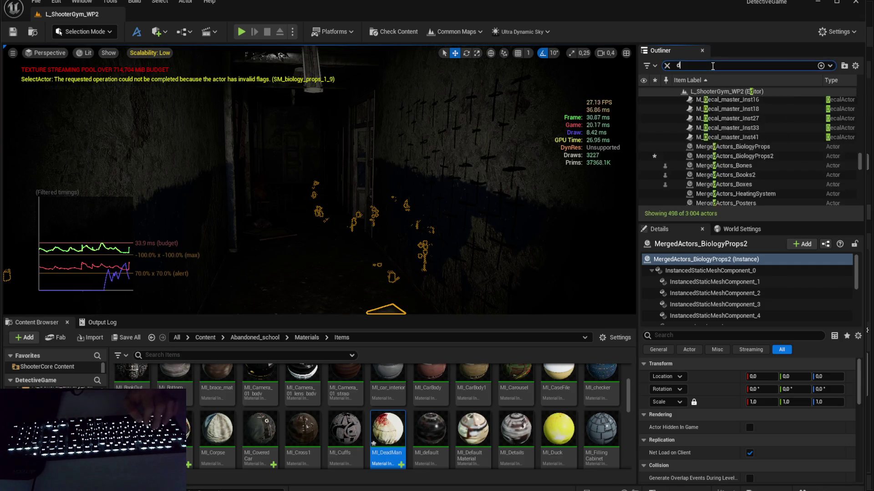
pyautogui.click(726, 101)
pyautogui.click(667, 66)
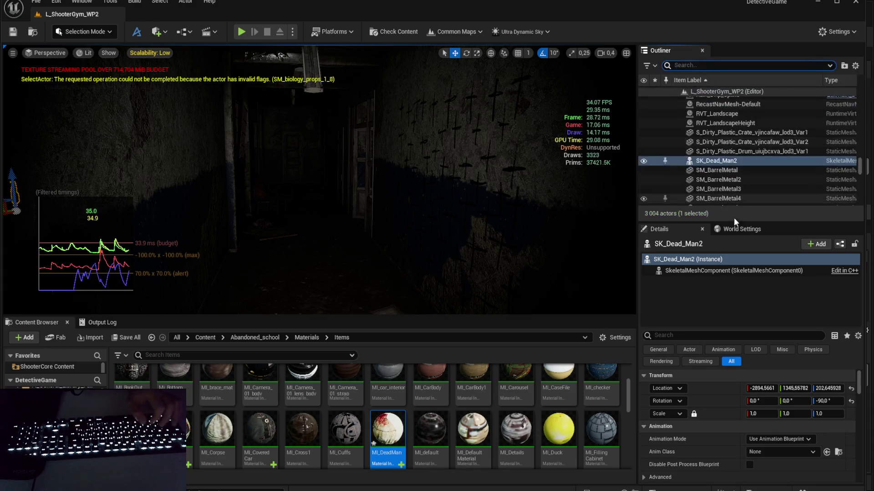
pyautogui.hotkey('ctrl', 'shift', 'h')
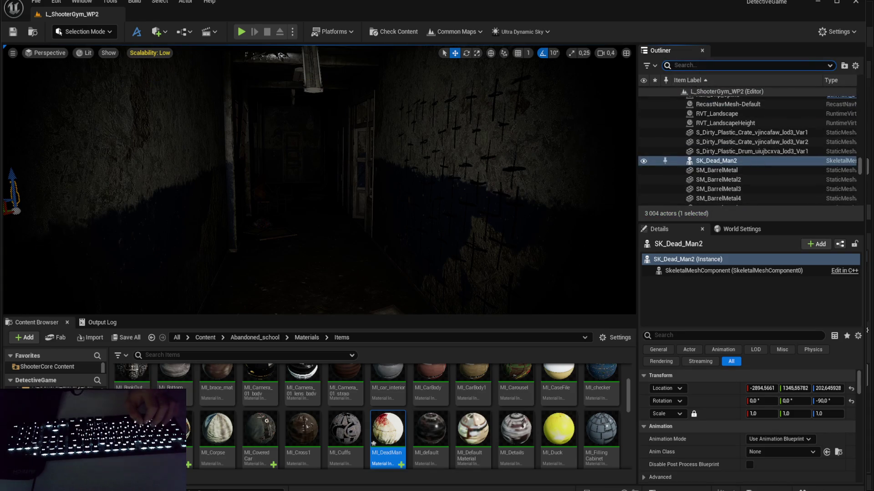
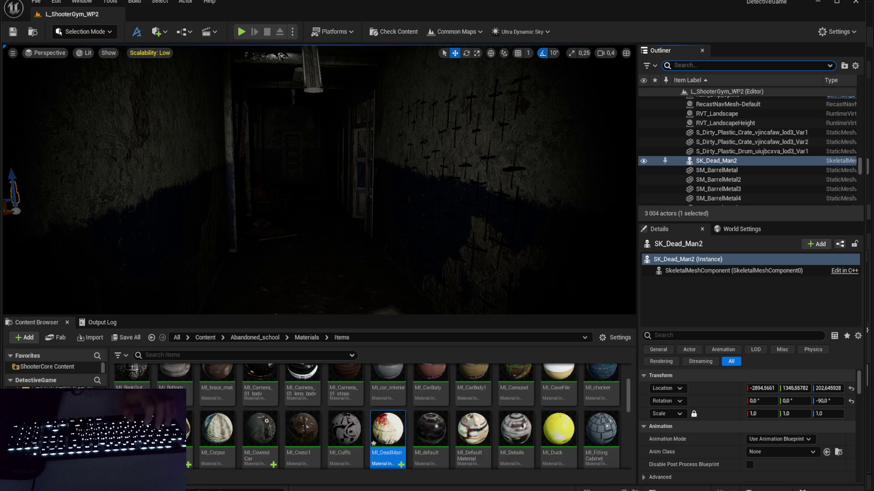
# Step: Check SK_Dead_Man2 and the SM_book2 to SM_book5 props' static meshes and materials
pyautogui.click(858, 169)
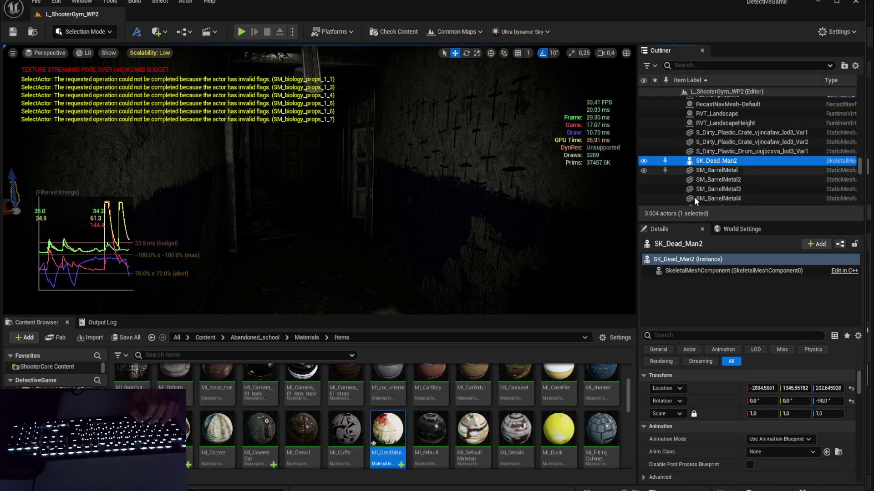
pyautogui.scroll(-5, 731, 150)
pyautogui.scroll(-1, 736, 145)
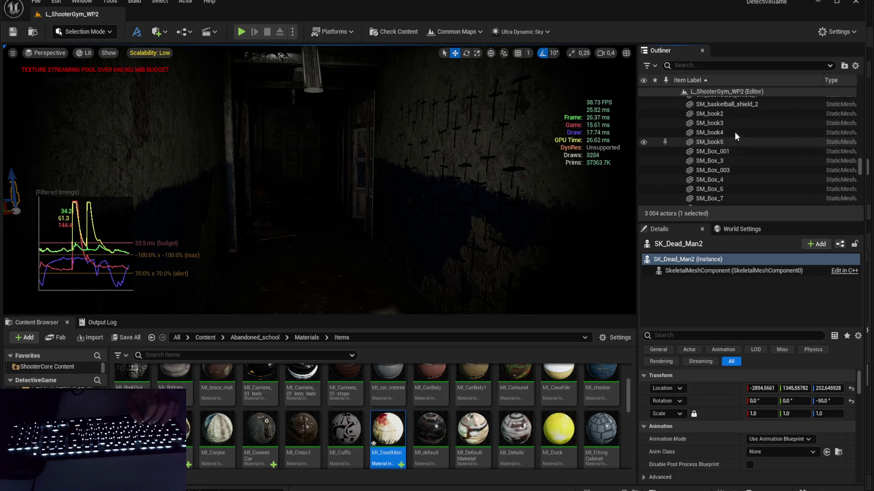
pyautogui.click(731, 113)
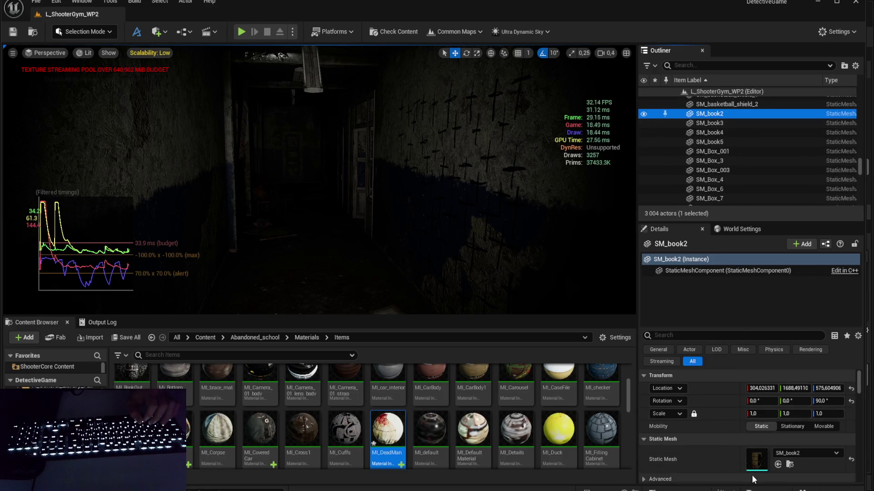
pyautogui.scroll(-3, 751, 455)
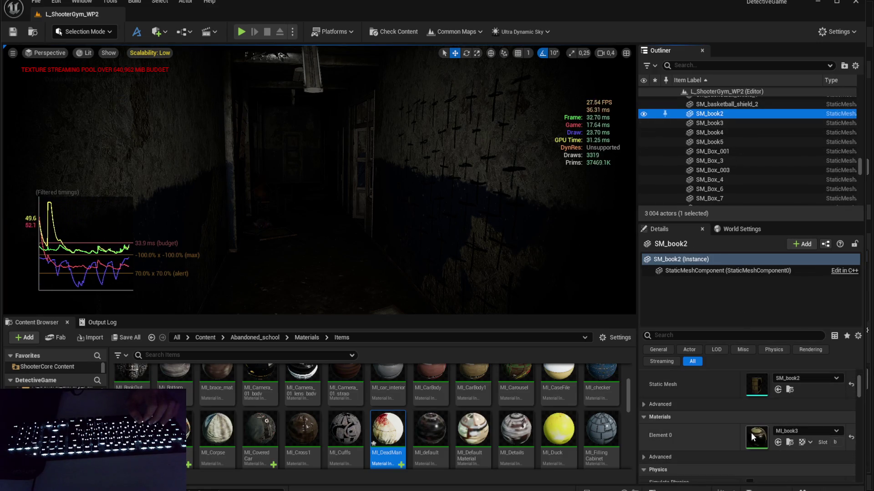
pyautogui.click(724, 123)
pyautogui.click(731, 133)
pyautogui.click(737, 141)
# Step: Step through SM_Box_001 to SM_Box_6, checking each box's mesh and material
pyautogui.click(741, 152)
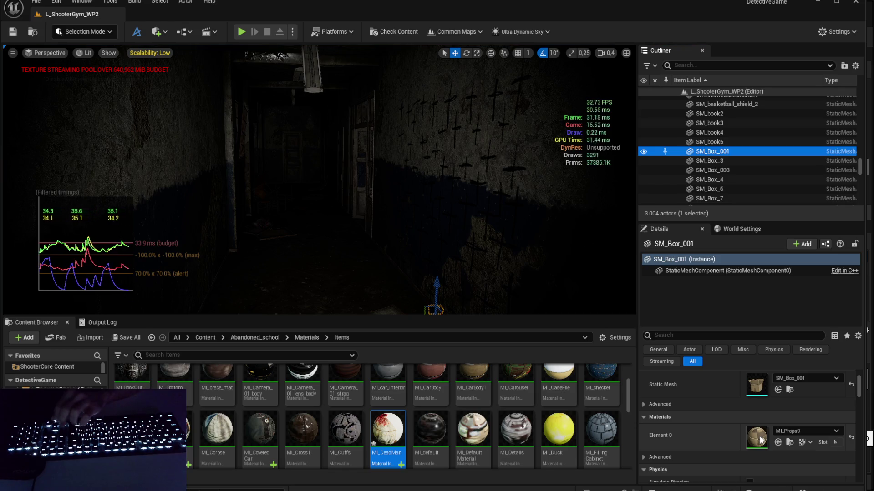
pyautogui.press('Down')
pyautogui.press('Down')
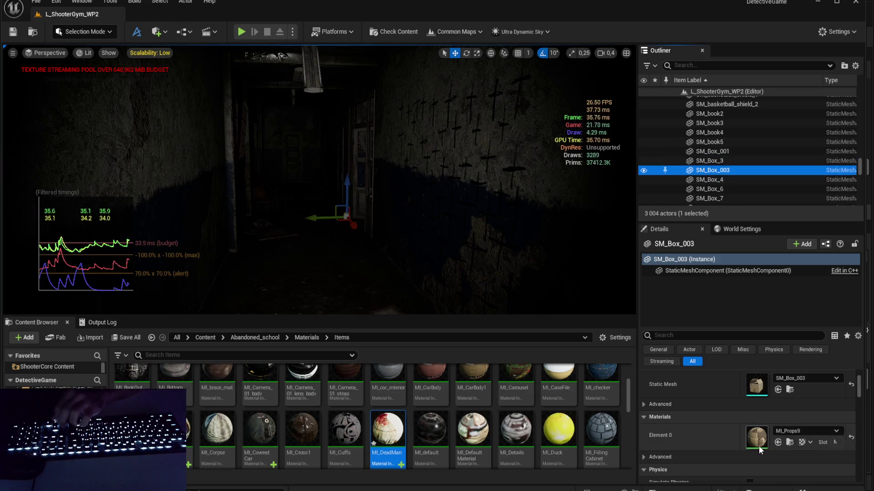
pyautogui.press('Down')
pyautogui.scroll(-2, 741, 180)
pyautogui.press('Down')
pyautogui.press('Down')
pyautogui.press('Down')
pyautogui.press('Down')
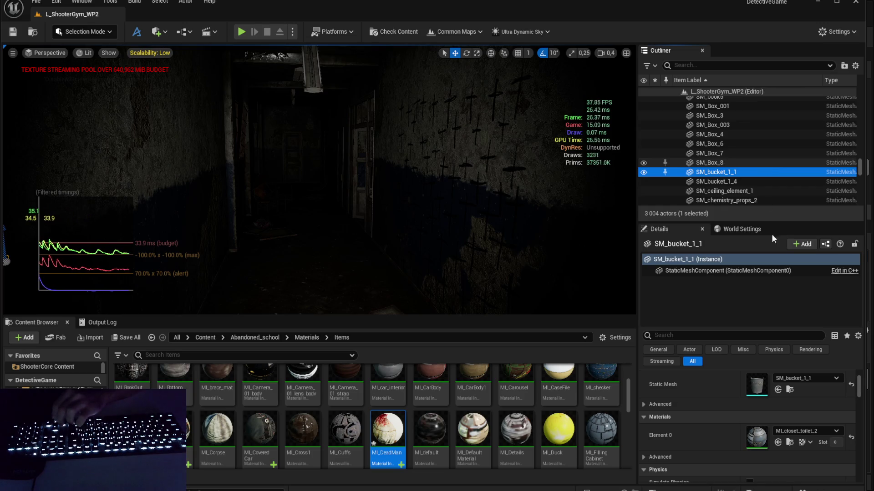
# Step: Continue through the bucket, ceiling, chemistry and SM_CleaingSolution_A01 props in the Outliner
pyautogui.press('Down')
pyautogui.press('Down')
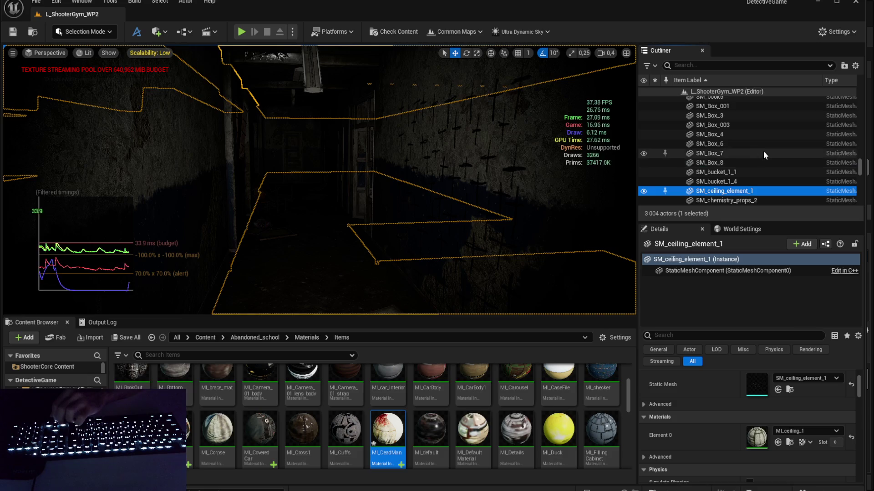
pyautogui.press('Down')
pyautogui.press('Down')
pyautogui.press('Down')
pyautogui.press('Down')
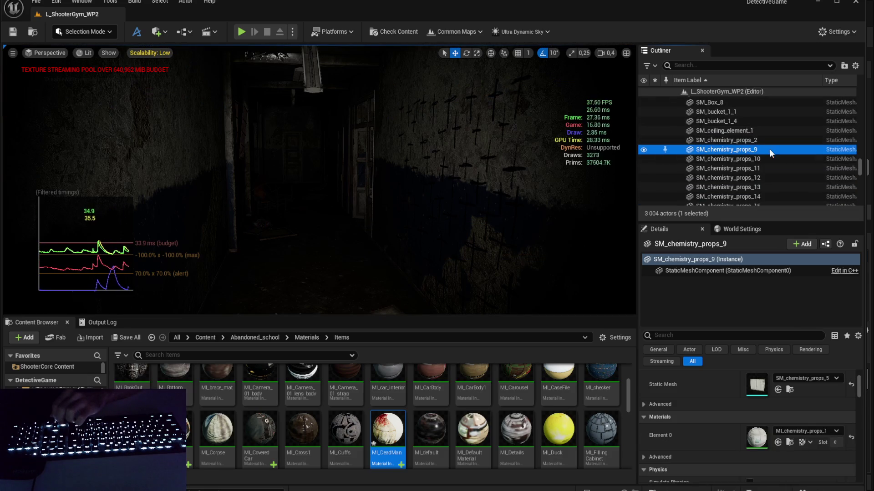
pyautogui.press('Down')
pyautogui.press('Down')
pyautogui.press('Down')
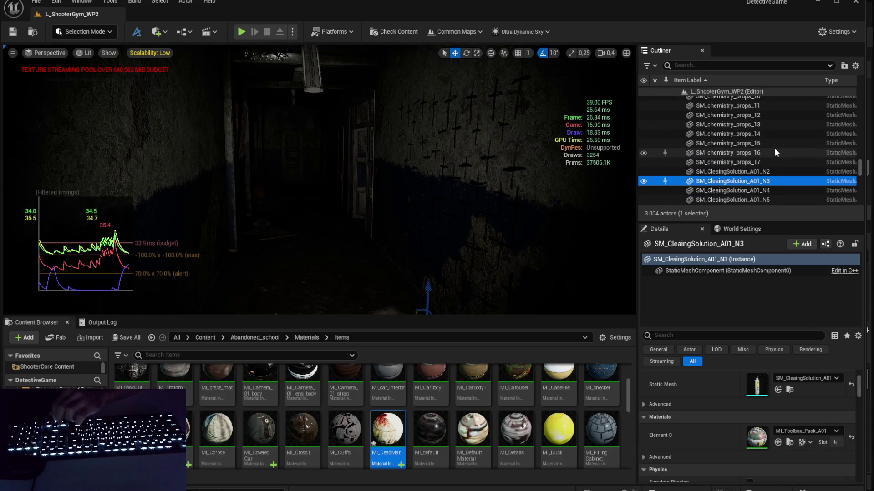
pyautogui.press('Up')
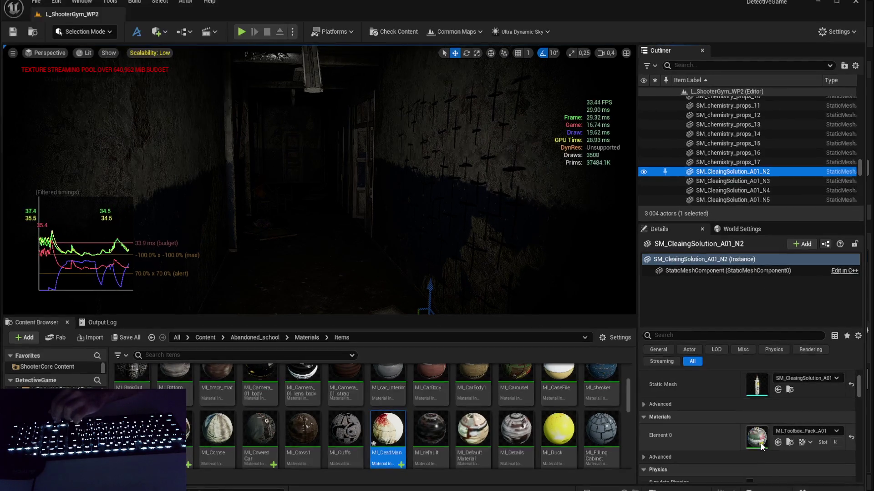
pyautogui.press('Down')
pyautogui.press('Down')
pyautogui.press('Down')
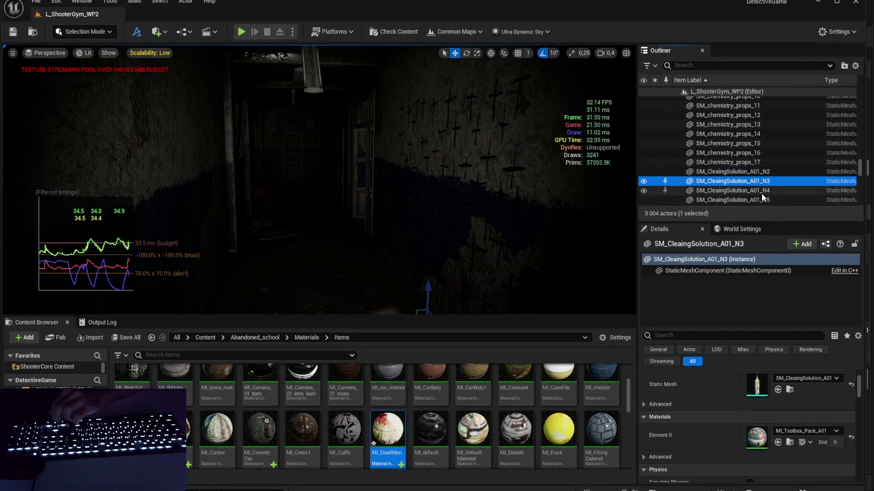
pyautogui.press('Up')
pyautogui.press('Up')
pyautogui.press('Up')
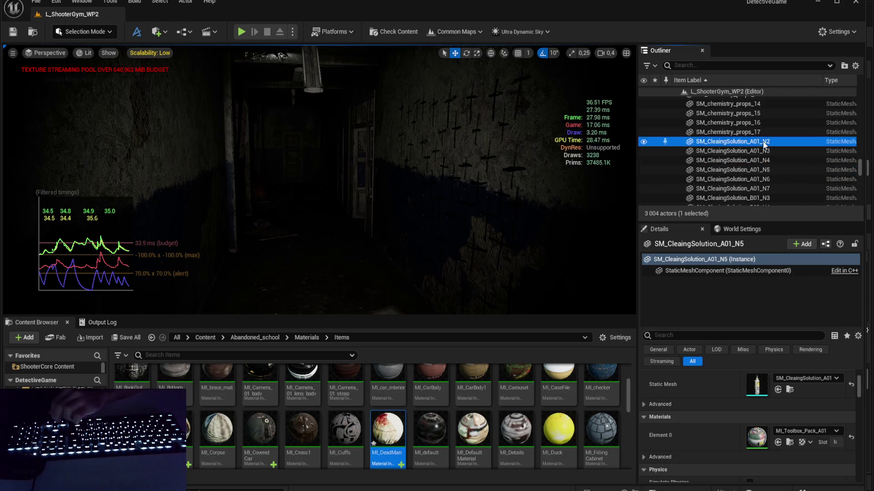
pyautogui.scroll(-2, 770, 153)
# Step: Delete the nine cleaning-solution props, then undo to restore them
pyautogui.keyDown('shift'); pyautogui.click(772, 171); pyautogui.keyUp('shift')
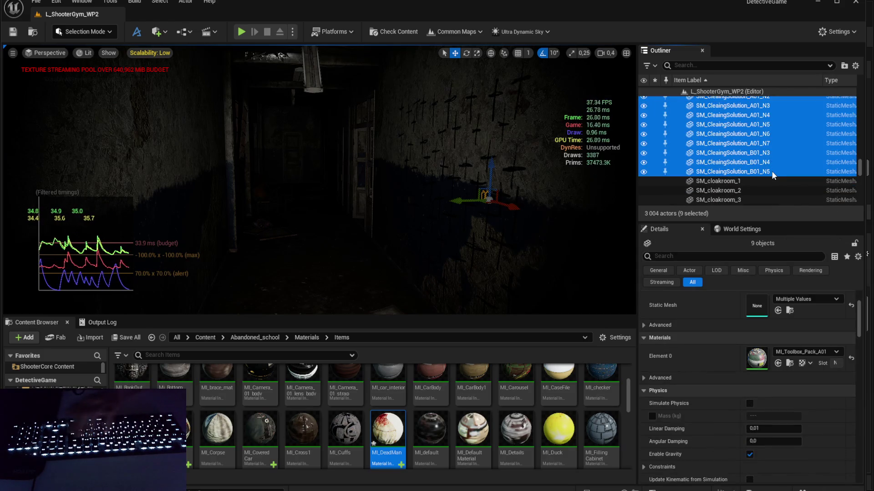
pyautogui.press('Delete')
pyautogui.moveTo(588, 234); pyautogui.dragTo(588, 218)
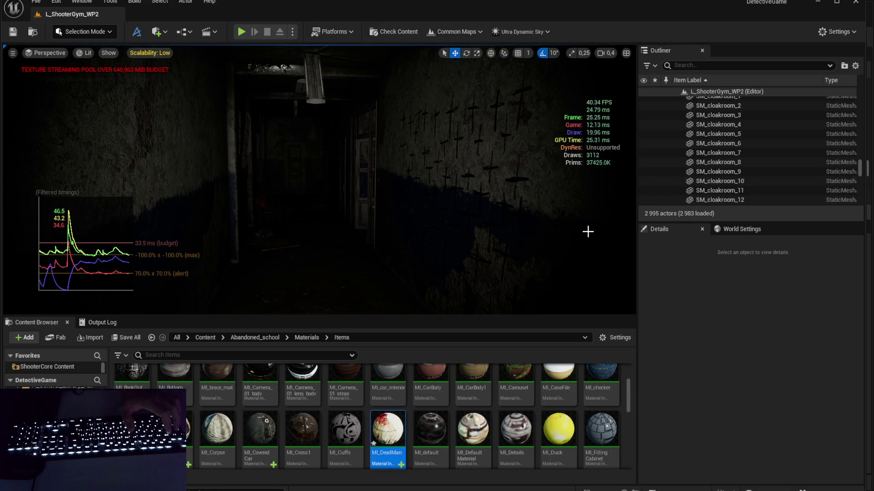
pyautogui.hotkey('ctrl', 'z')
# Step: Select SM_cloakroom_1 through SM_cloakroom_24 together in the Outliner
pyautogui.click(490, 204)
pyautogui.scroll(-3, 727, 142)
pyautogui.scroll(-2, 755, 152)
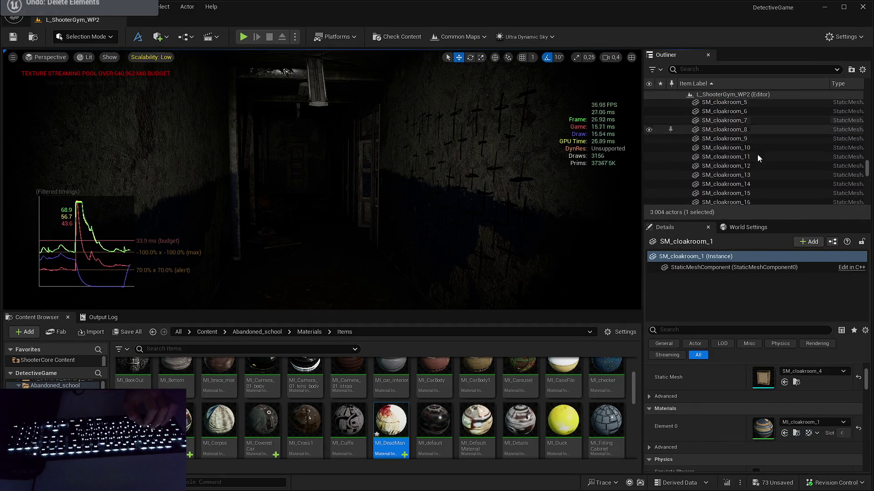
pyautogui.scroll(-7, 757, 154)
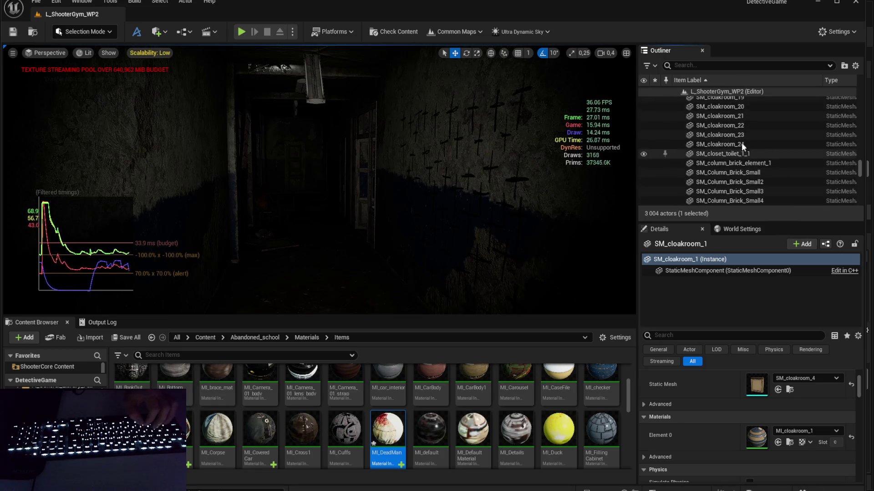
pyautogui.keyDown('shift'); pyautogui.click(740, 143); pyautogui.keyUp('shift')
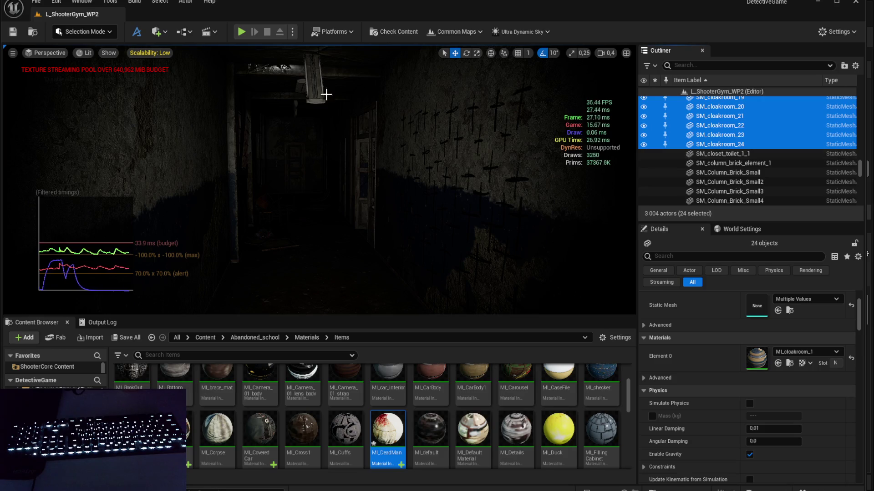
pyautogui.click(110, 2)
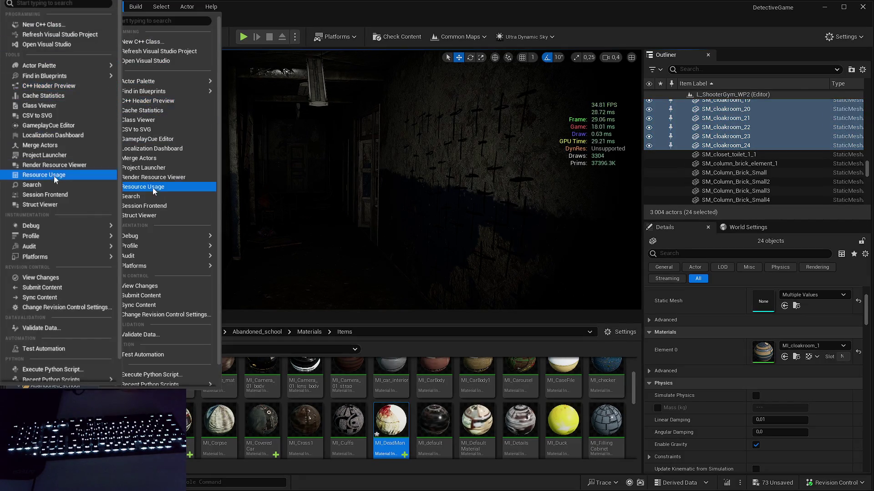
# Step: Batch-merge the 24 SM_cloakroom meshes into one actor with five instanced components, then select it for renaming
pyautogui.click(159, 158)
pyautogui.click(249, 155)
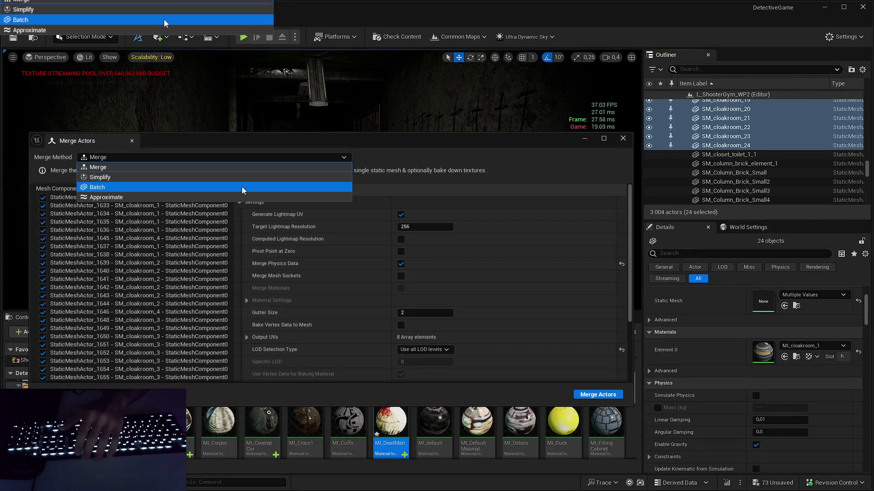
pyautogui.click(242, 184)
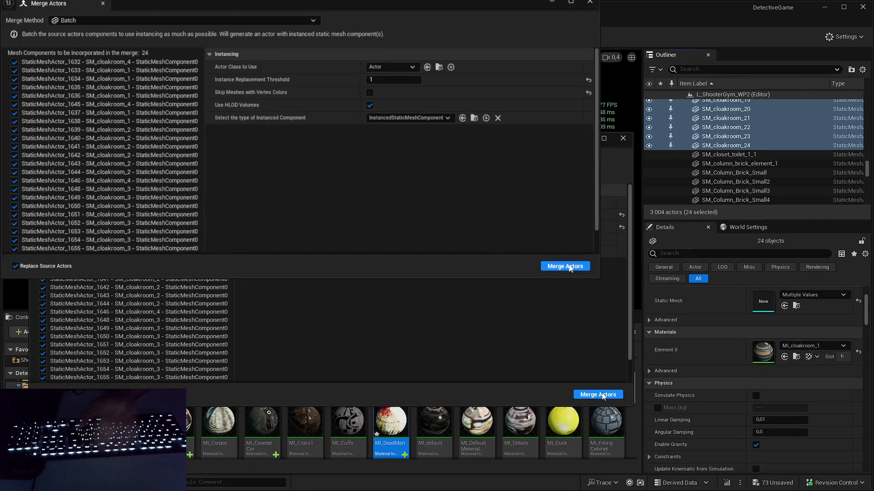
pyautogui.scroll(6, 759, 159)
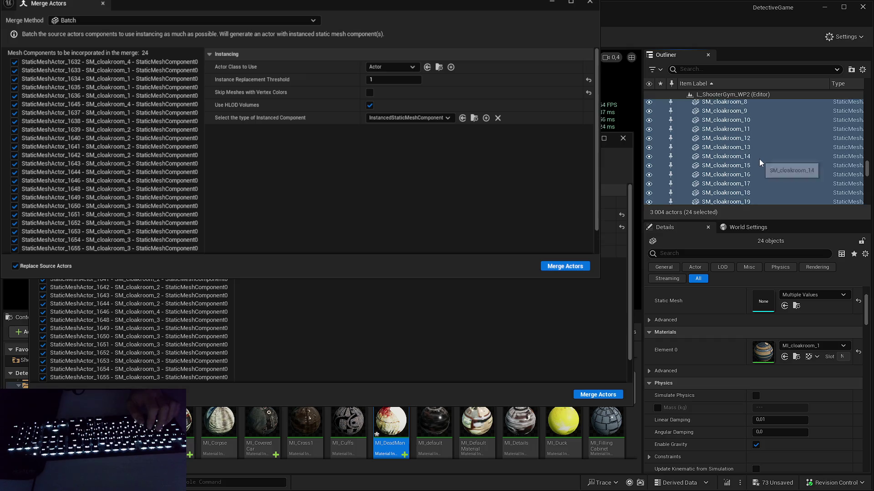
pyautogui.scroll(2, 754, 168)
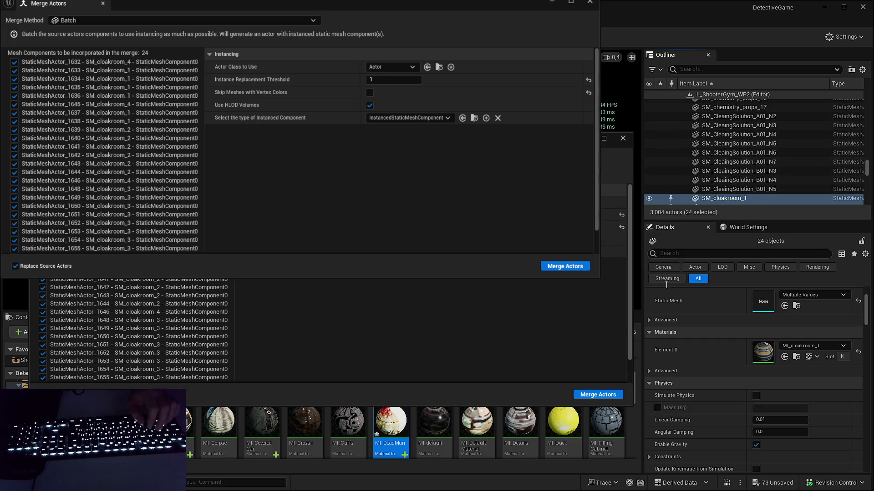
pyautogui.click(546, 265)
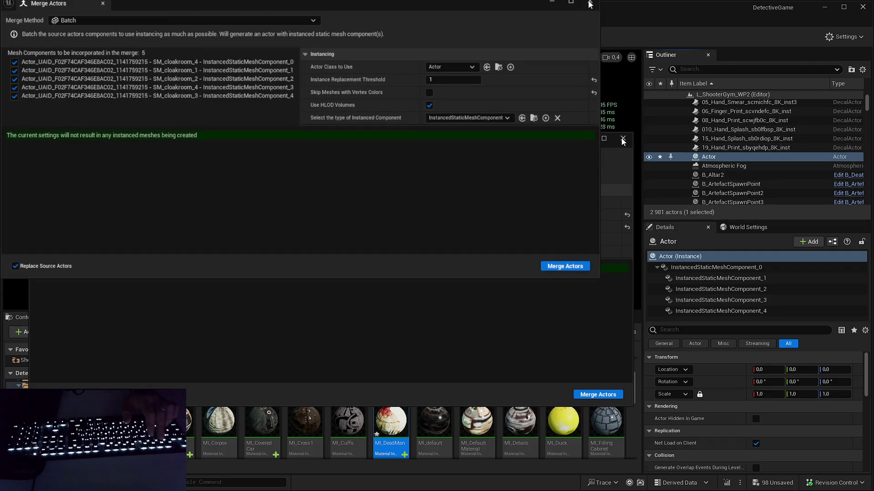
pyautogui.click(710, 278)
pyautogui.click(735, 155)
pyautogui.press('F2')
# Step: Rename the merged actor to MergedActors_CloakRoom and filter the Outliner for 'cloa'
pyautogui.write('MergedActors_Cloak')
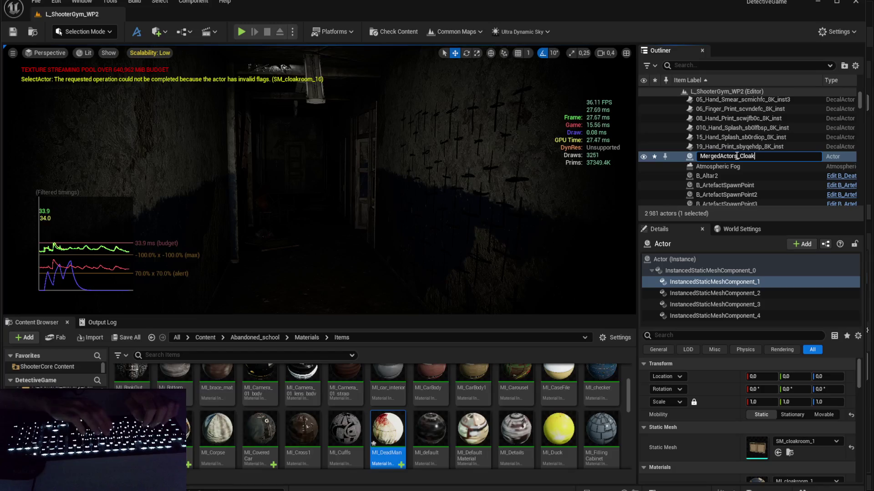
pyautogui.write('Room')
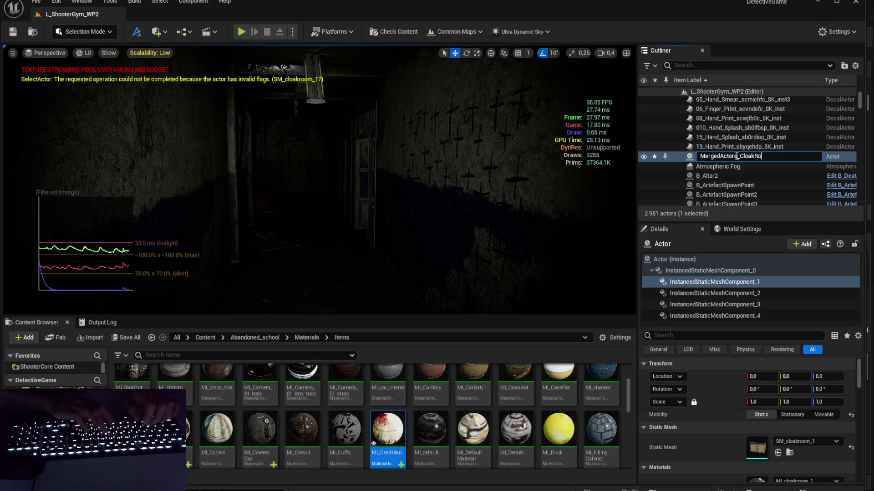
pyautogui.press('Return')
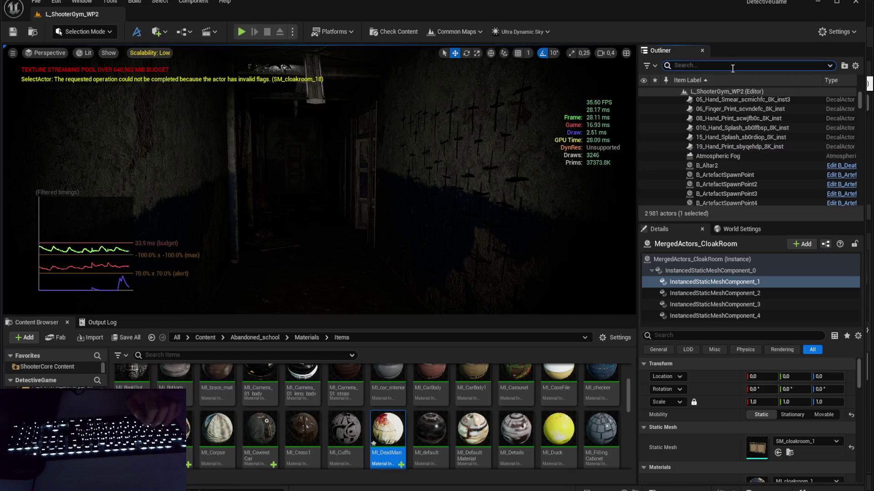
pyautogui.write('c')
pyautogui.click(732, 68)
pyautogui.write('cloai')
pyautogui.press('BackSpace')
pyautogui.press('BackSpace')
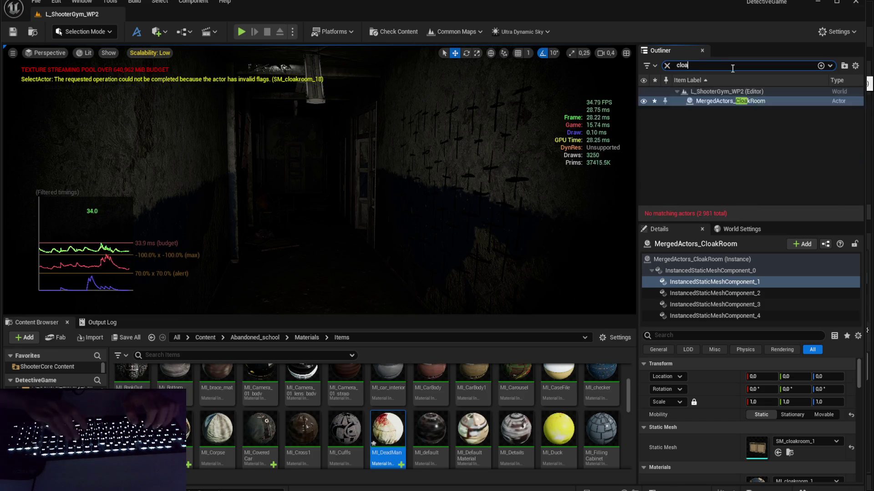
pyautogui.write('a')
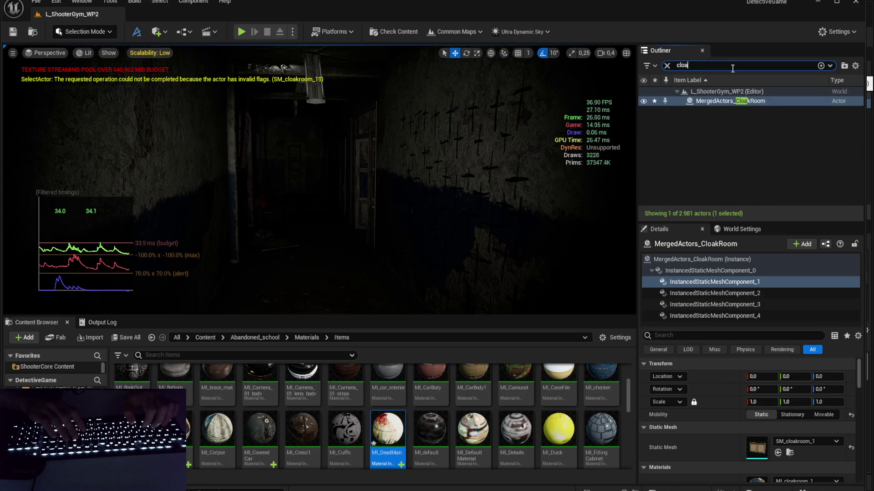
pyautogui.press('BackSpace')
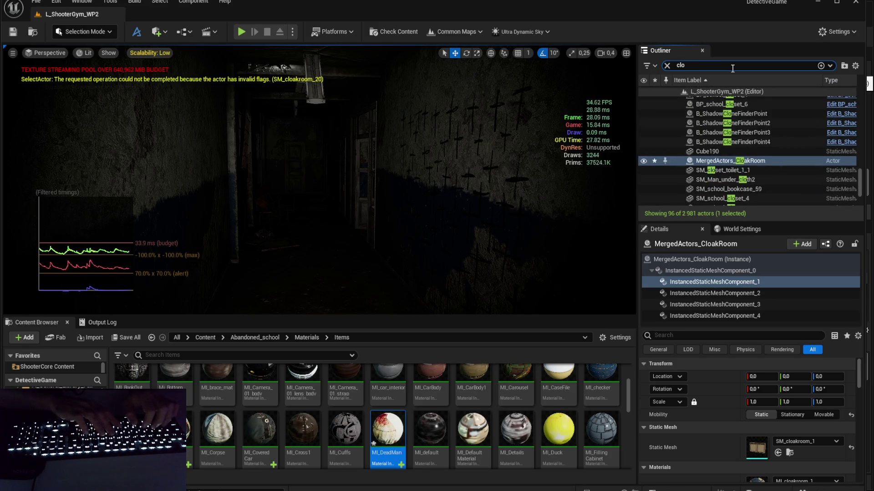
pyautogui.write('a')
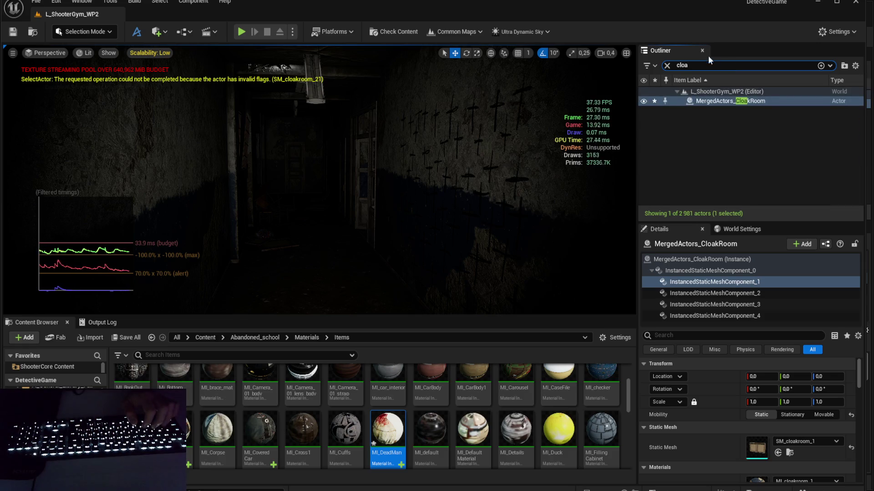
# Step: Search 'dead', select SK_Dead_Man2, and clear the Outliner search
pyautogui.click(667, 66)
pyautogui.write('dead')
pyautogui.click(708, 102)
pyautogui.click(667, 66)
# Step: Inspect SM_closet_toilet_1_1, SM_column_brick_element_1 and the SM_Column_Brick_Small copies up to Small27
pyautogui.scroll(-15, 746, 135)
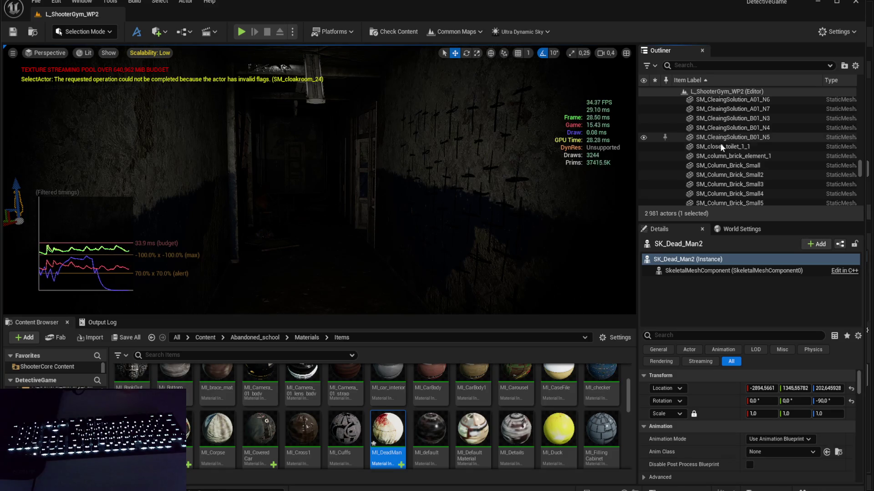
pyautogui.click(763, 149)
pyautogui.click(766, 157)
pyautogui.scroll(-2, 768, 136)
pyautogui.click(769, 123)
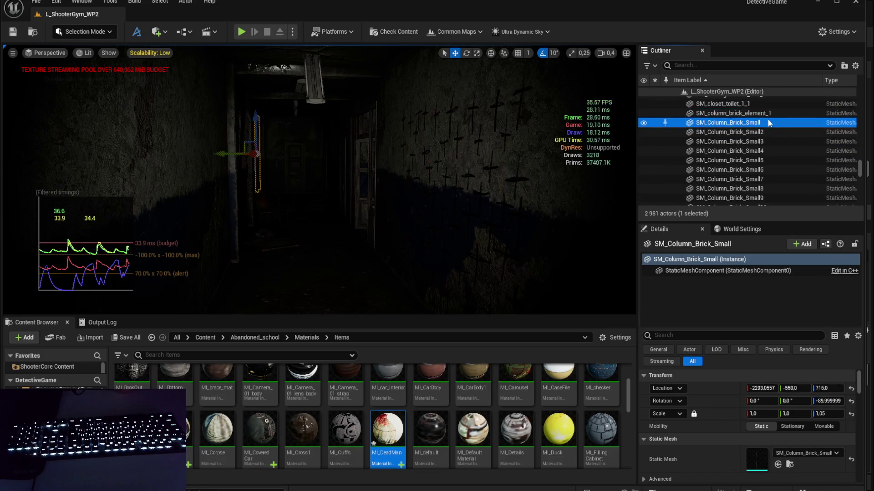
pyautogui.click(763, 148)
pyautogui.click(763, 157)
pyautogui.click(765, 167)
pyautogui.scroll(-2, 766, 171)
pyautogui.scroll(-10, 765, 157)
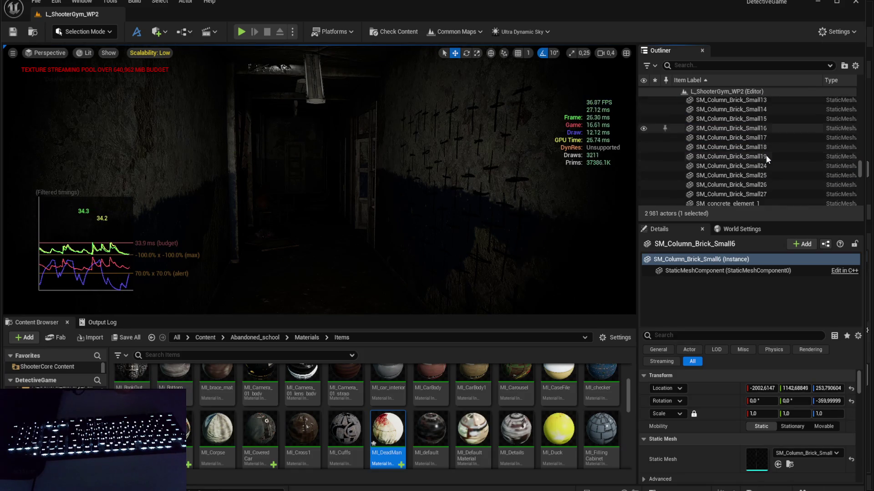
pyautogui.click(759, 120)
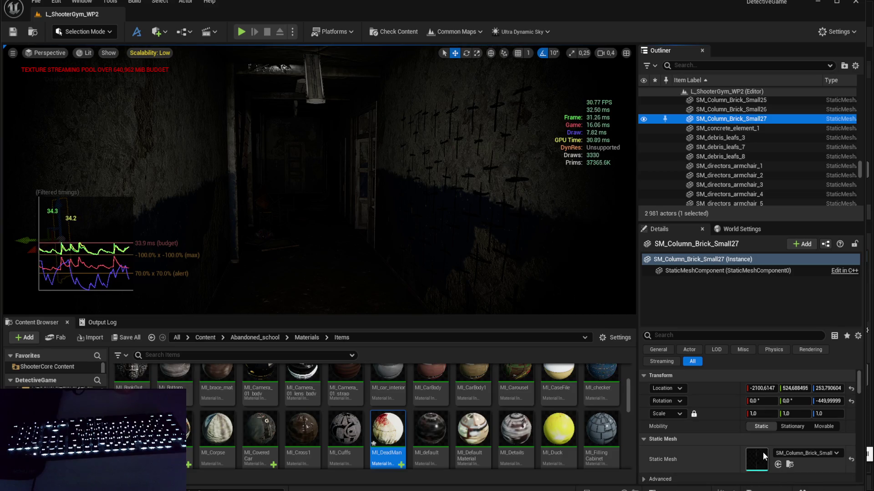
pyautogui.doubleClick(763, 452)
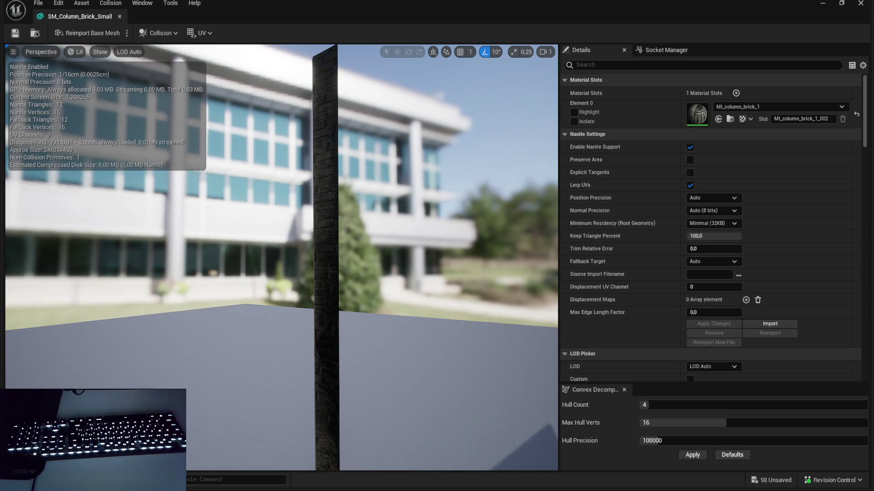
pyautogui.moveTo(283, 254)
pyautogui.mouseDown()
pyautogui.moveTo(264, 245)
pyautogui.moveTo(278, 273)
pyautogui.moveTo(682, 124)
pyautogui.mouseUp()
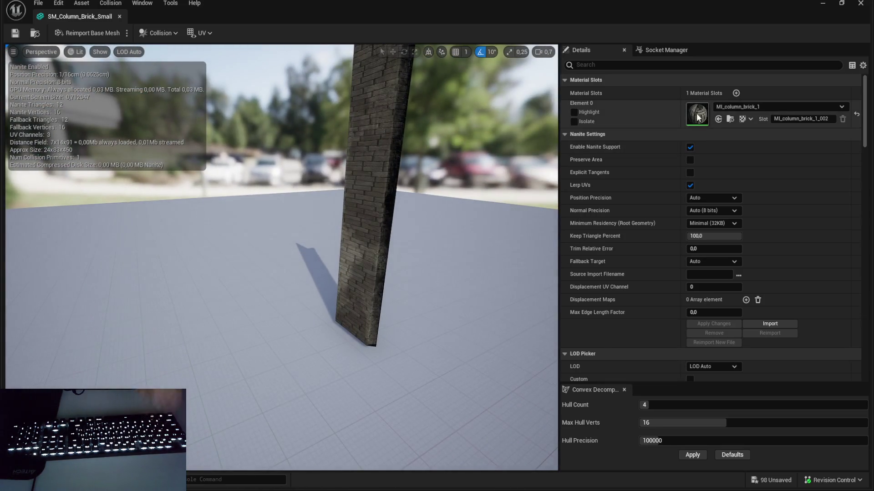
pyautogui.click(861, 3)
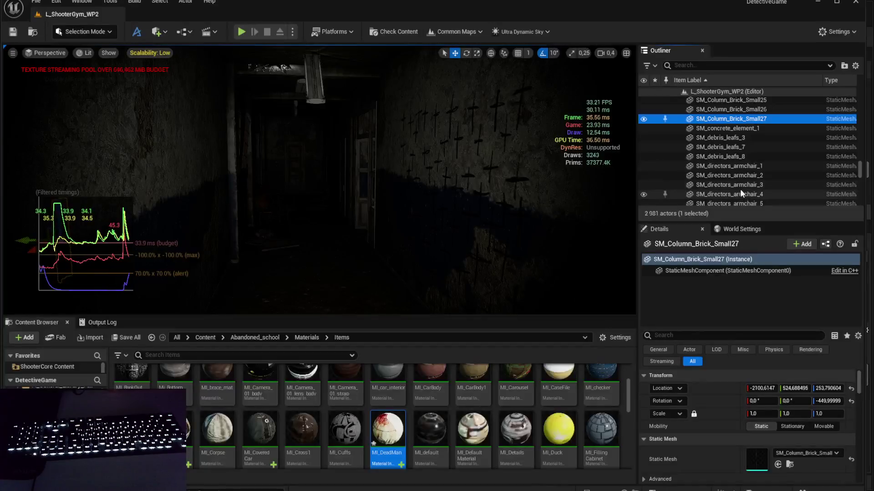
# Step: Inspect SM_debris_leafs_3, SM_directors_armchair_1 and the SM_directors_table_1 and _10 actors
pyautogui.click(754, 137)
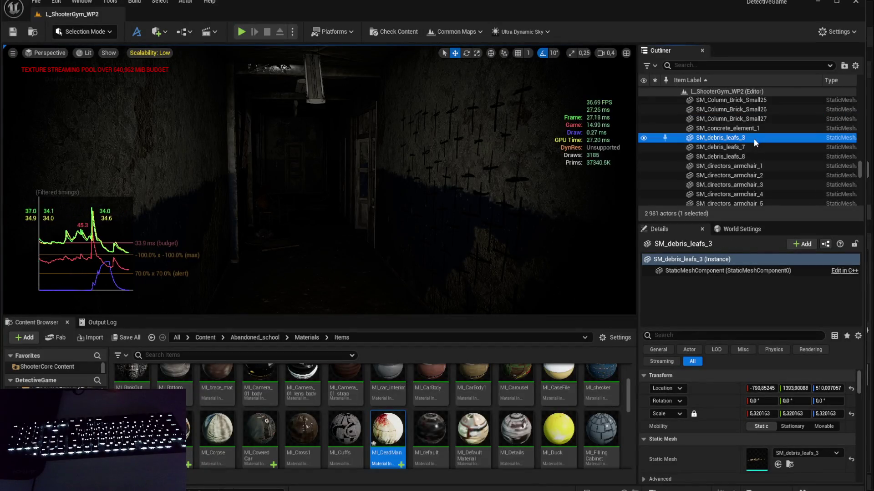
pyautogui.scroll(-3, 746, 376)
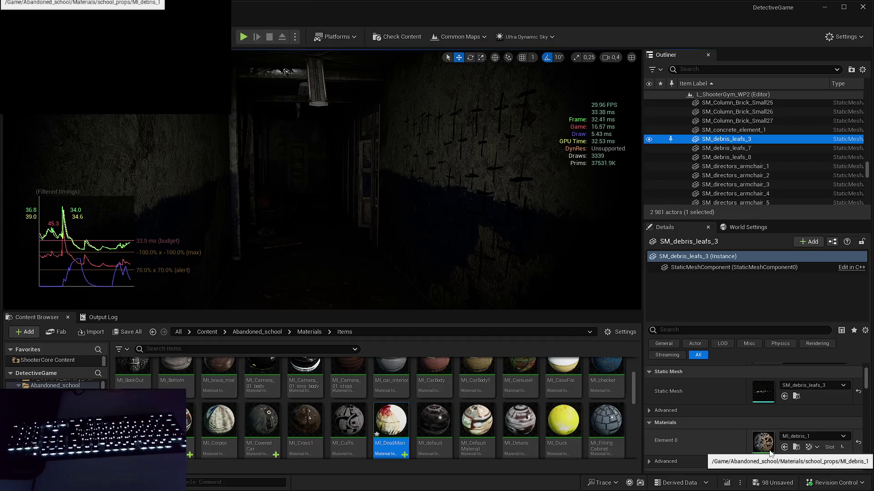
pyautogui.click(738, 167)
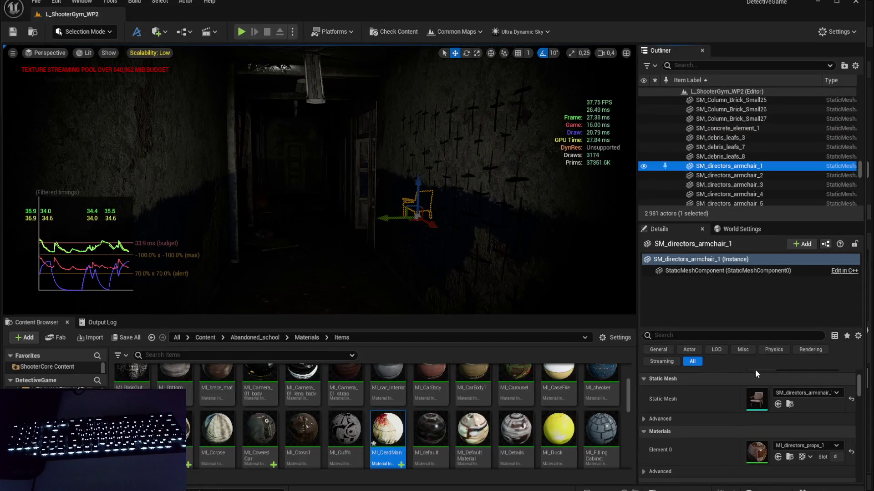
pyautogui.scroll(-1, 759, 391)
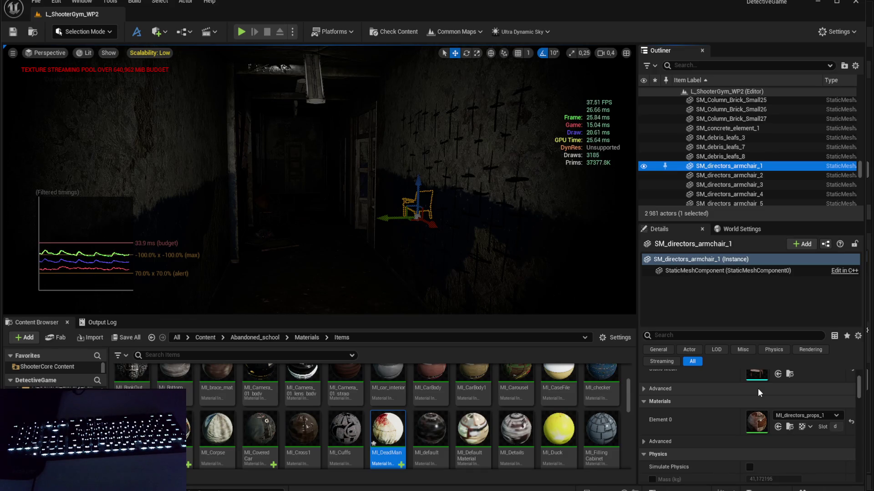
pyautogui.scroll(-3, 745, 164)
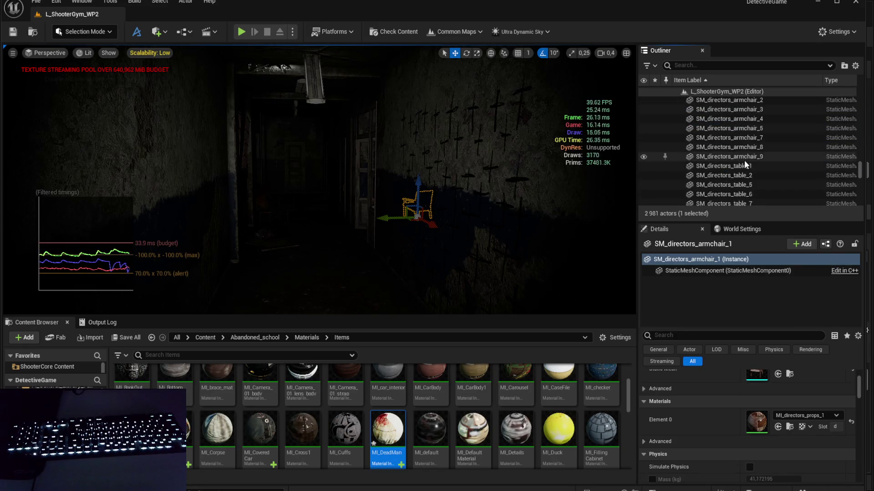
pyautogui.click(749, 165)
pyautogui.scroll(-2, 749, 165)
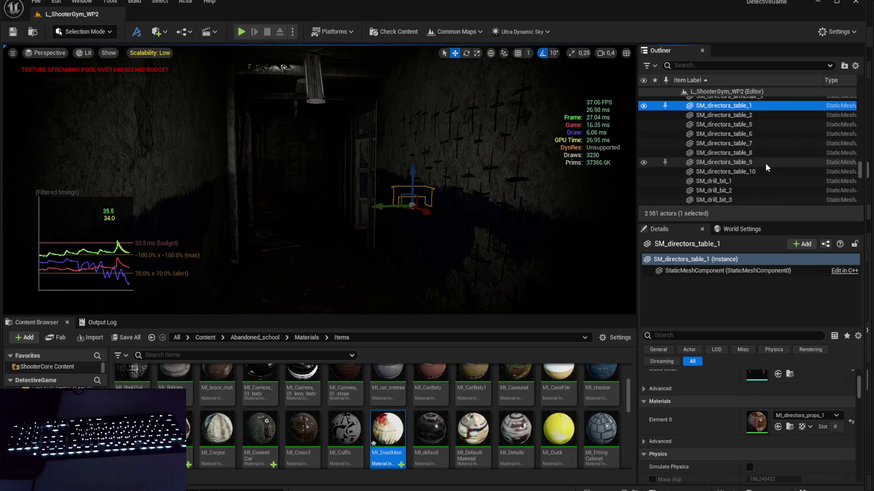
pyautogui.scroll(-1, 741, 159)
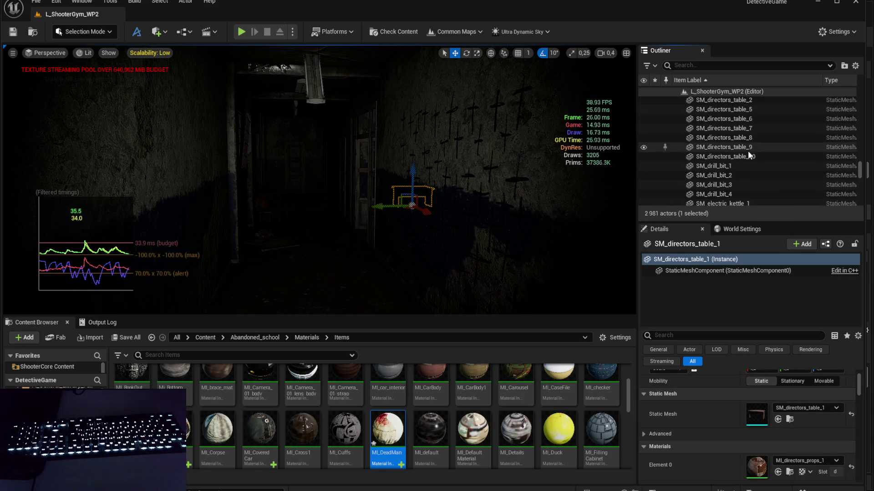
pyautogui.click(750, 155)
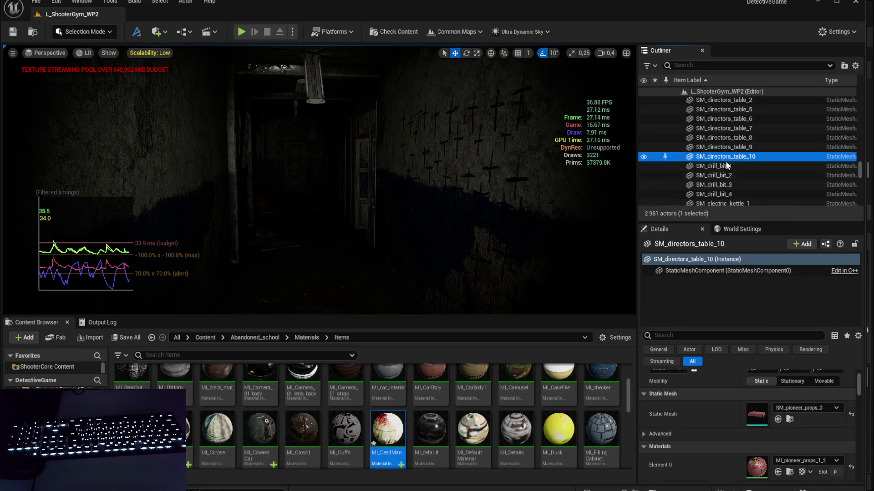
# Step: Inspect SM_drill_bit_1, SM_electric_kettle_1, the S_Metal_Pot Var1 and SM_flatiron_1 actors
pyautogui.scroll(-1, 728, 166)
pyautogui.click(727, 152)
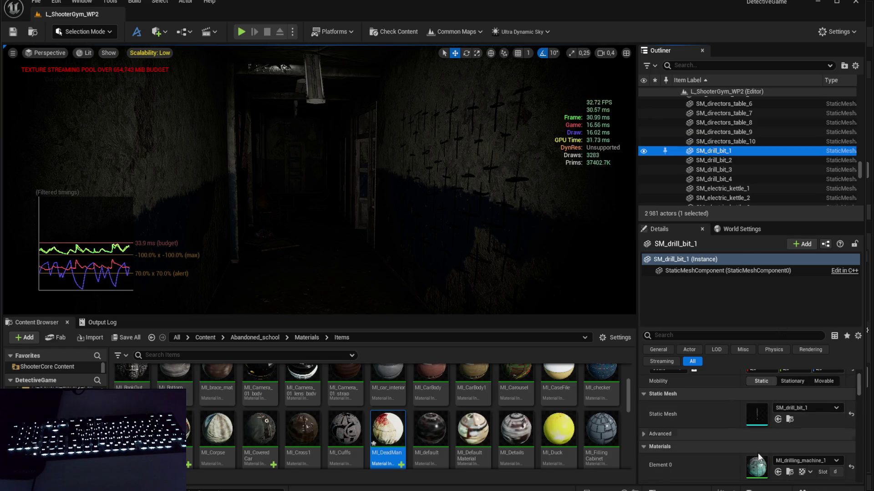
pyautogui.scroll(-1, 782, 120)
pyautogui.click(749, 159)
pyautogui.scroll(-2, 736, 173)
pyautogui.click(738, 162)
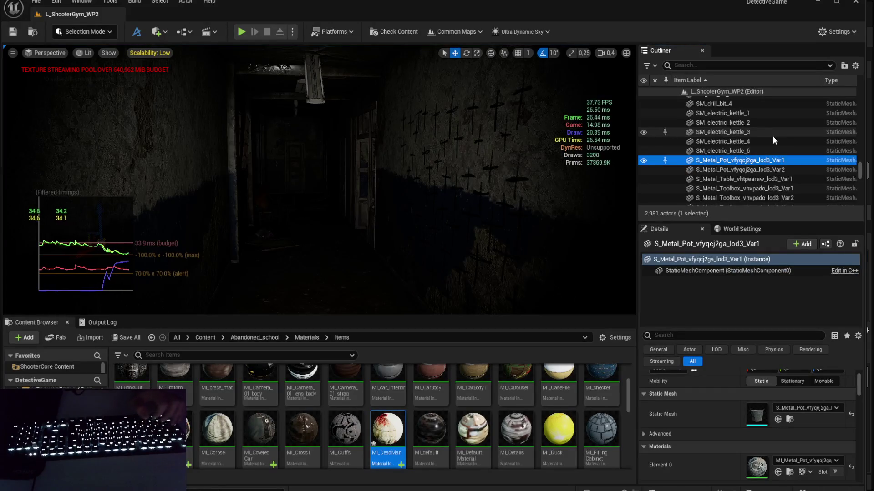
pyautogui.scroll(-3, 755, 136)
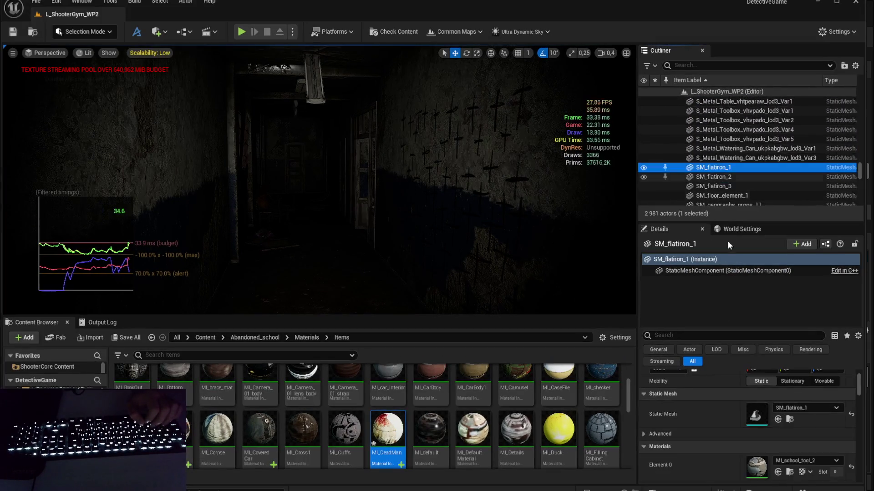
pyautogui.click(727, 168)
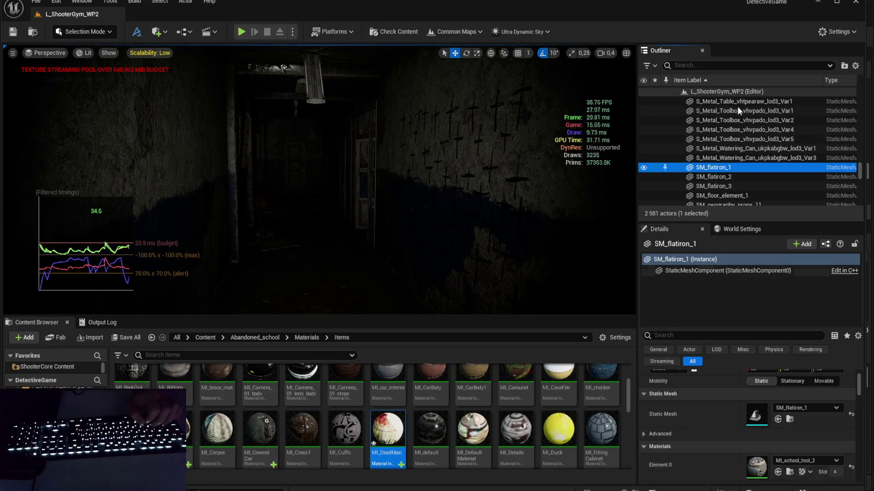
# Step: Select the nine props from S_Metal_Pot Var1 through S_Metal_Watering_Can Var3
pyautogui.scroll(3, 737, 111)
pyautogui.click(734, 138)
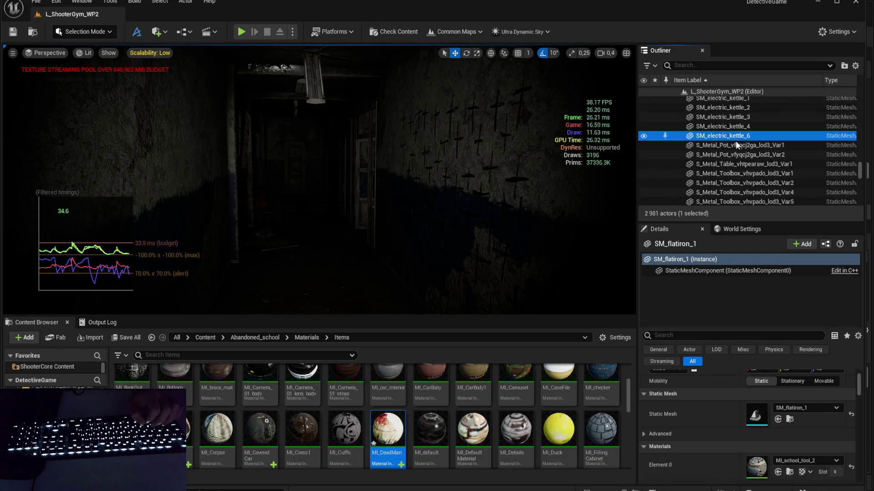
pyautogui.click(736, 145)
pyautogui.scroll(-2, 785, 190)
pyautogui.keyDown('shift'); pyautogui.click(780, 168); pyautogui.keyUp('shift')
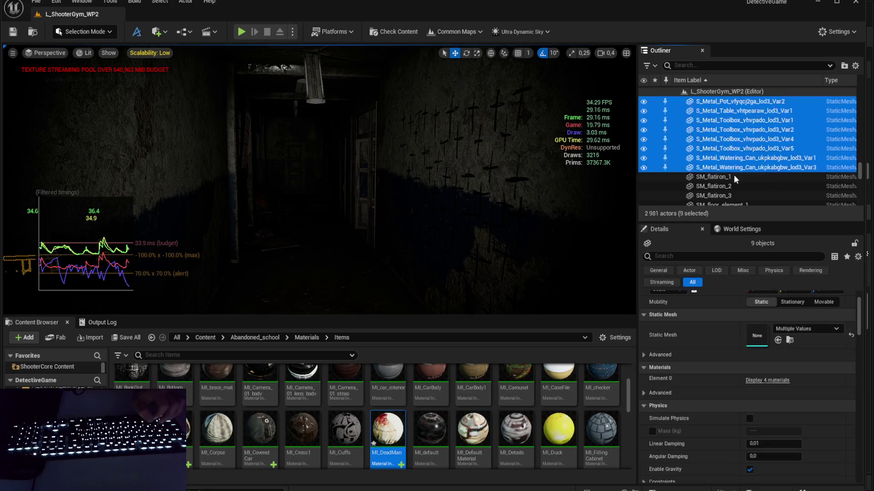
# Step: Delete and restore the nine metal props, then select only the Var3 watering can and open its material instance
pyautogui.press('Delete')
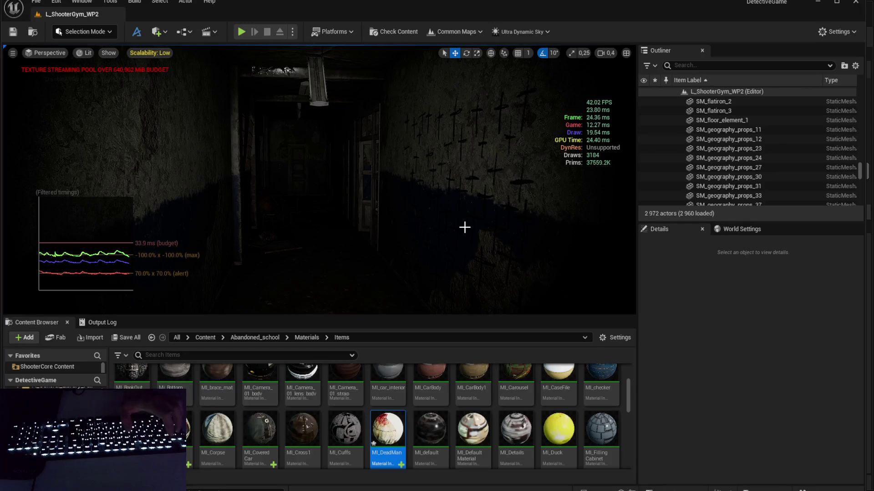
pyautogui.hotkey('ctrl', 'z')
pyautogui.press('Escape')
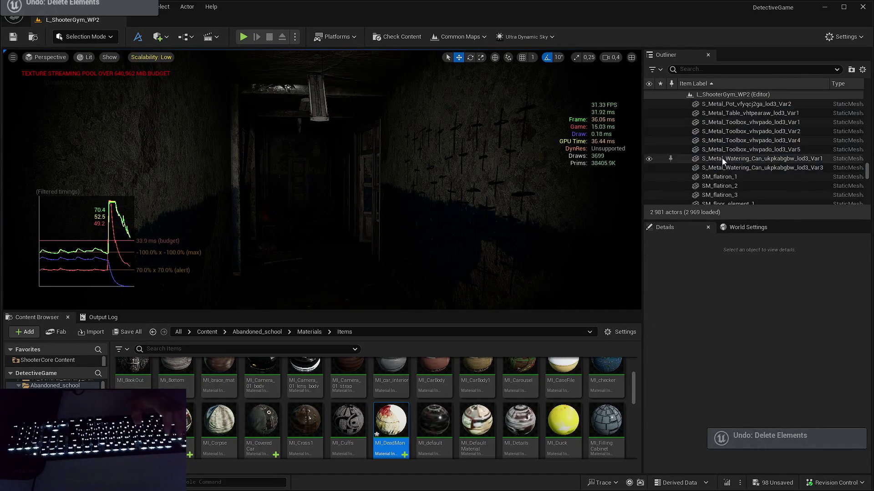
pyautogui.click(755, 167)
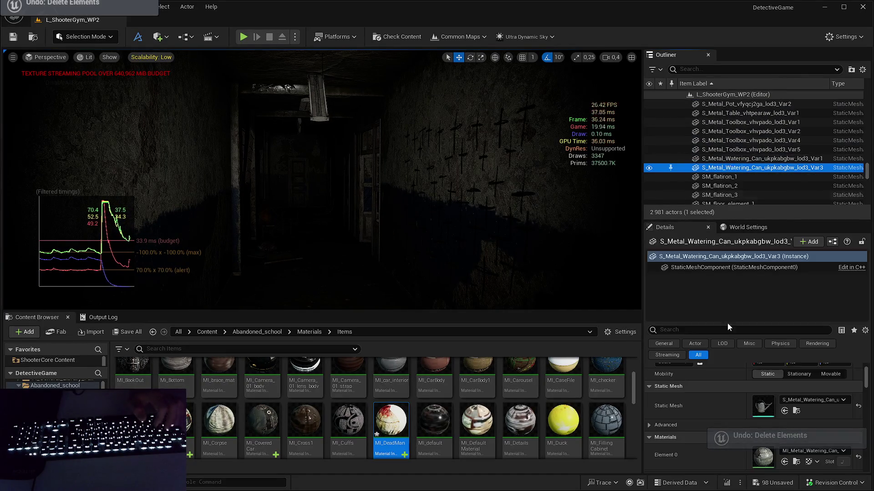
pyautogui.doubleClick(770, 455)
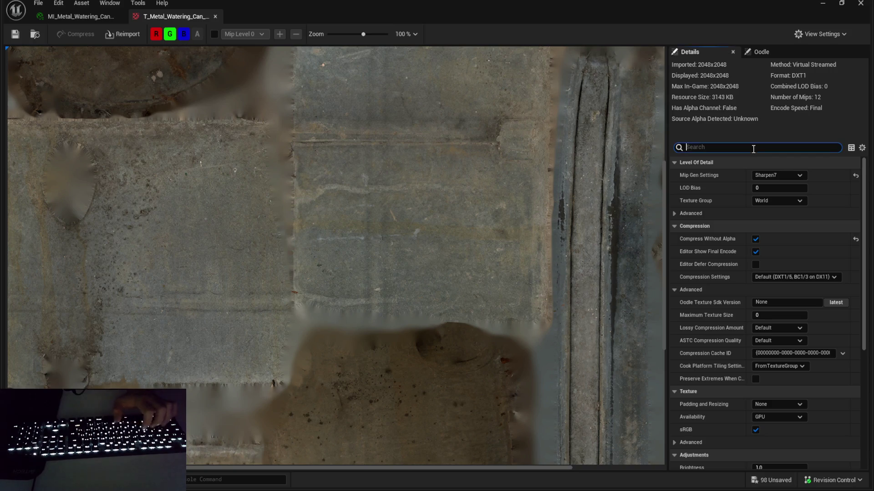
# Step: Set the watering can albedo and DpR textures' Maximum Texture Size to 1024 and save them
pyautogui.write('max')
pyautogui.click(791, 184)
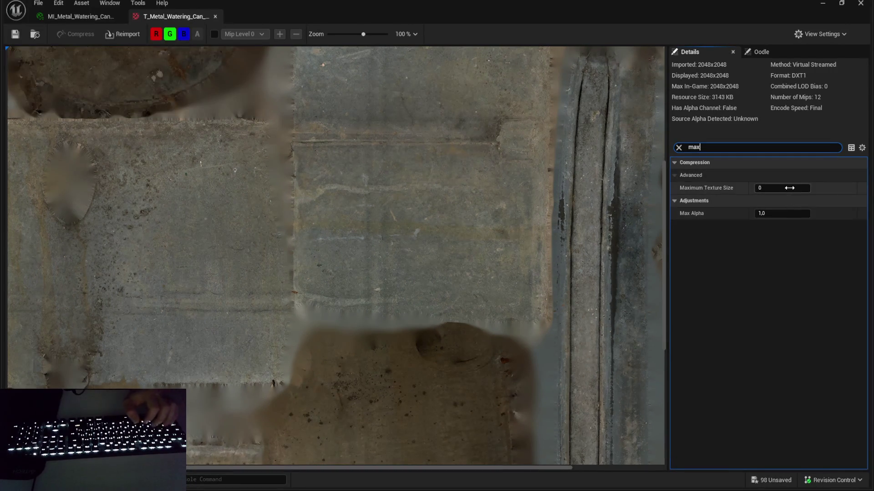
pyautogui.write('10')
pyautogui.write('1024')
pyautogui.press('Return')
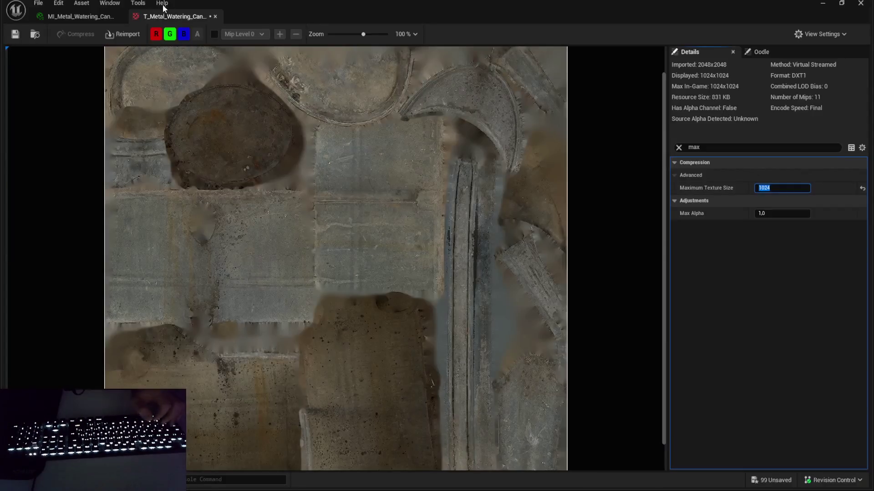
pyautogui.click(72, 13)
pyautogui.hotkey('ctrl', 's')
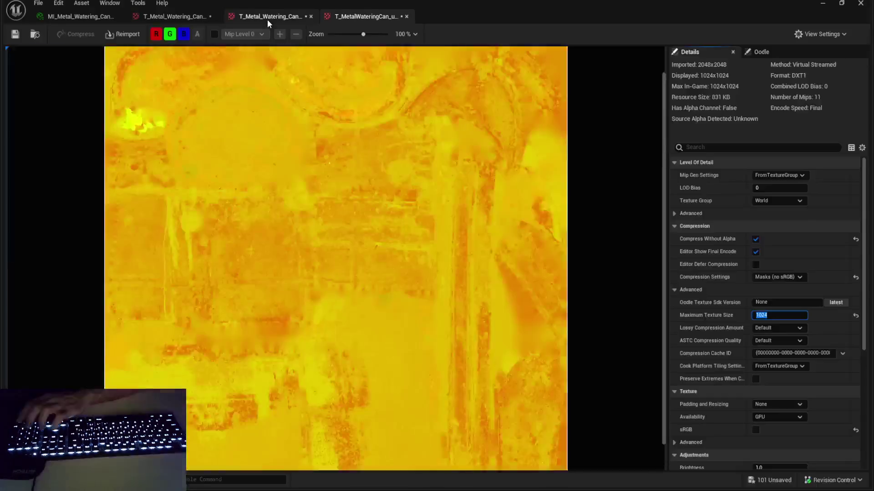
pyautogui.click(267, 20)
pyautogui.click(91, 21)
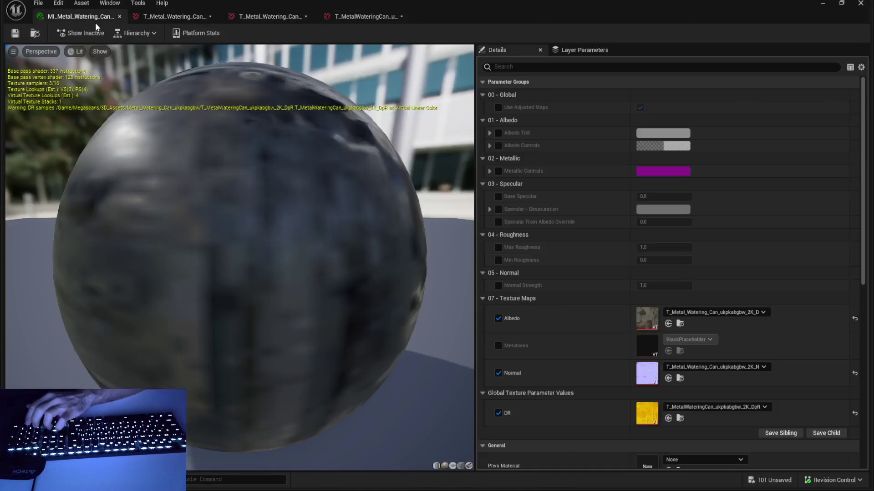
pyautogui.click(860, 3)
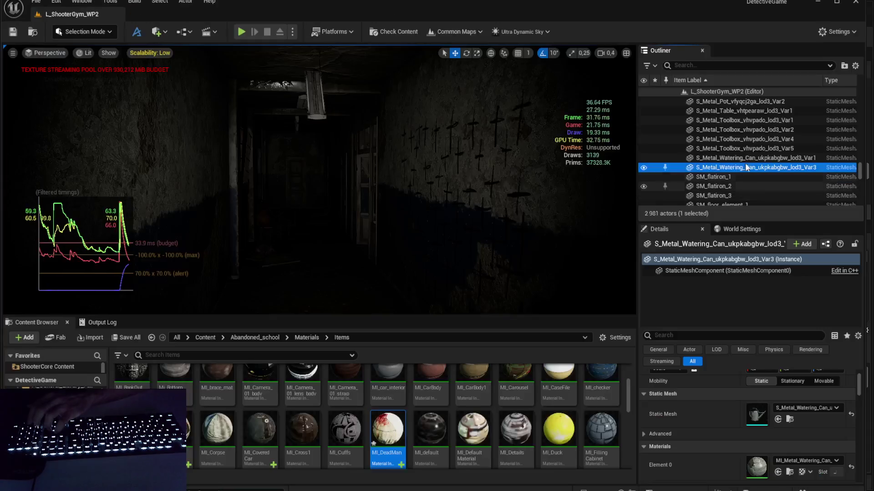
pyautogui.press('Up')
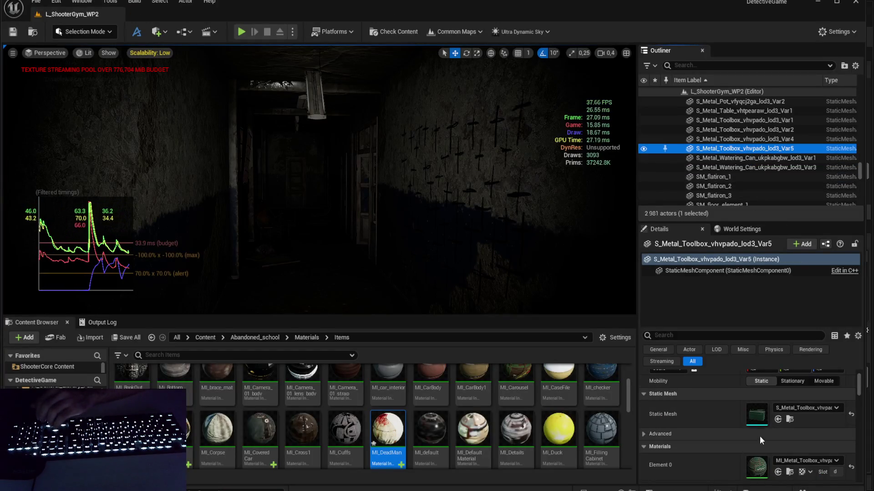
pyautogui.press('Up')
pyautogui.press('Up')
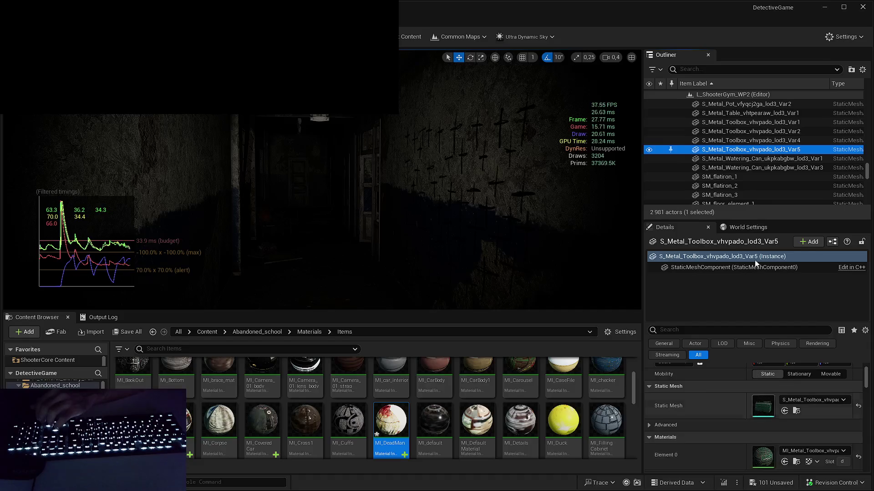
pyautogui.press('Up')
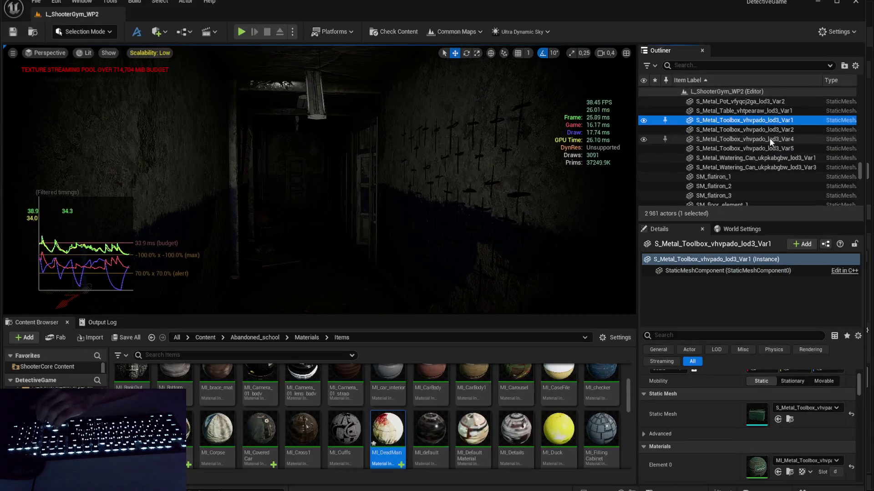
pyautogui.doubleClick(753, 464)
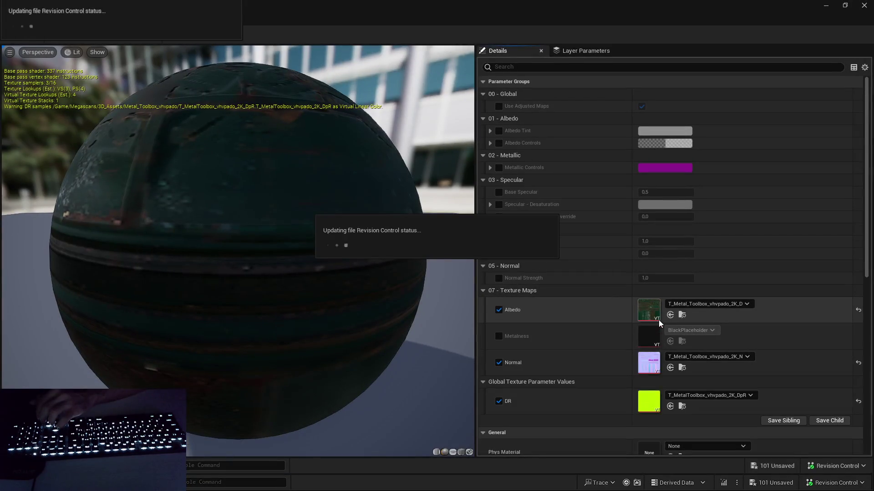
pyautogui.doubleClick(659, 320)
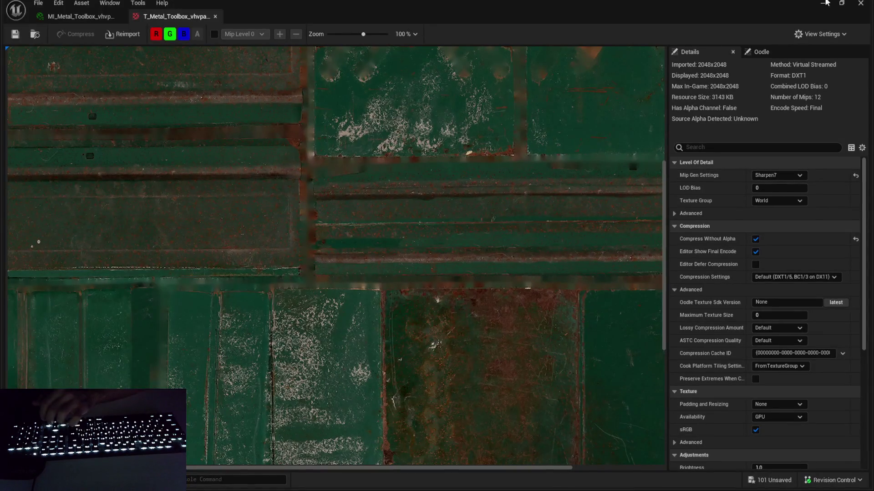
pyautogui.hotkey('alt', 'Tab')
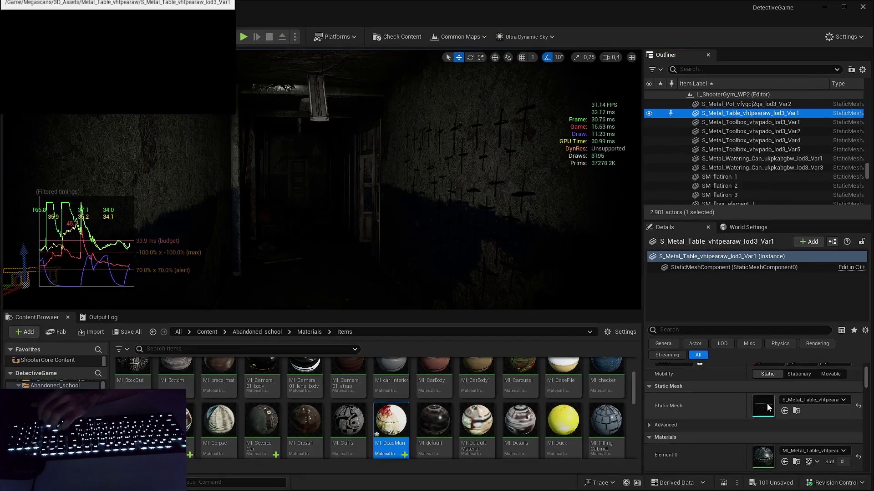
pyautogui.doubleClick(758, 469)
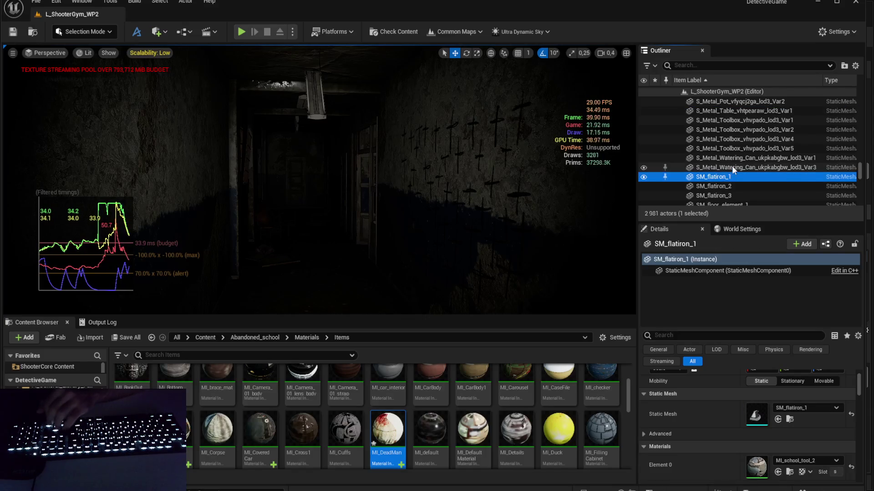
pyautogui.click(736, 179)
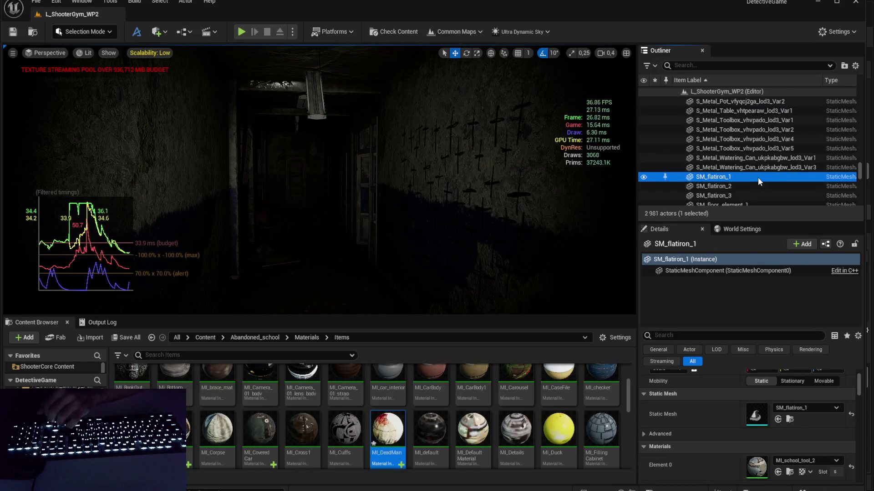
pyautogui.scroll(-3, 757, 168)
pyautogui.click(753, 160)
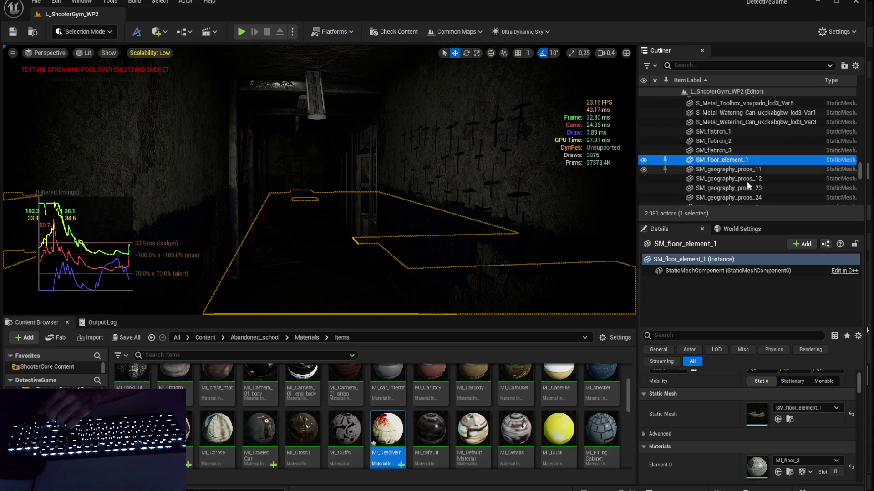
pyautogui.click(742, 170)
pyautogui.scroll(-4, 747, 171)
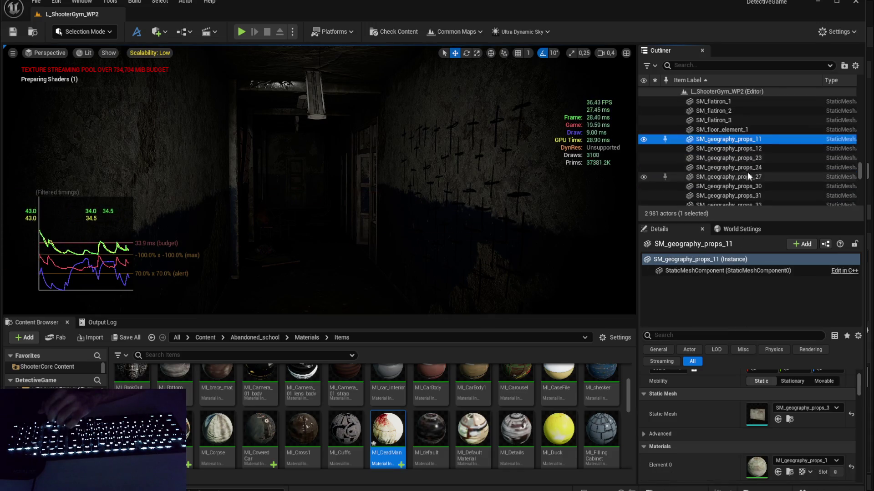
pyautogui.scroll(-3, 748, 158)
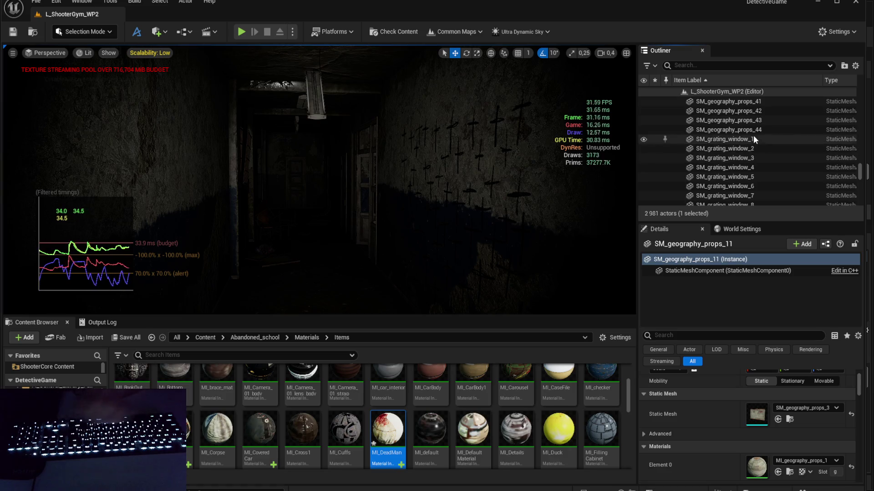